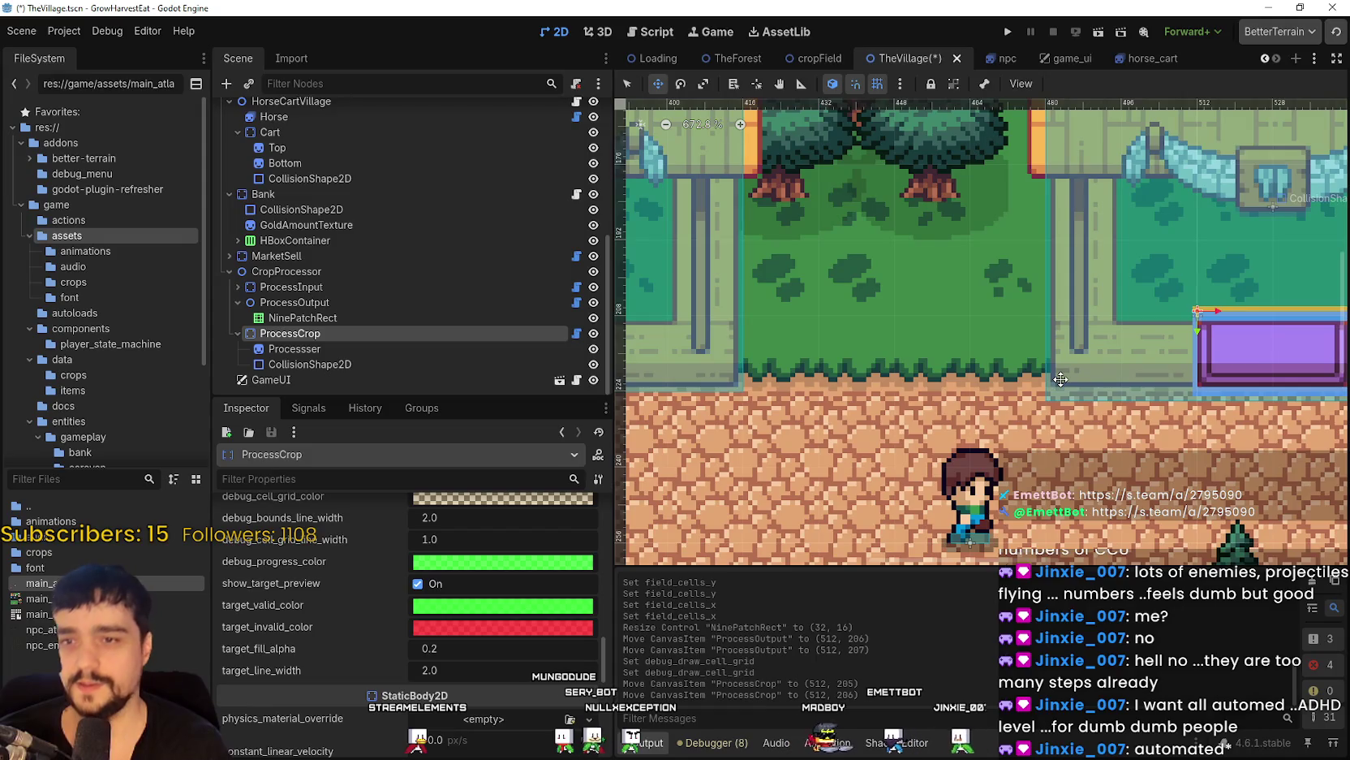
# Nudge ProcessCrop down and back up so it settles at (512, 206) below the market entrance.
pyautogui.press('Down')
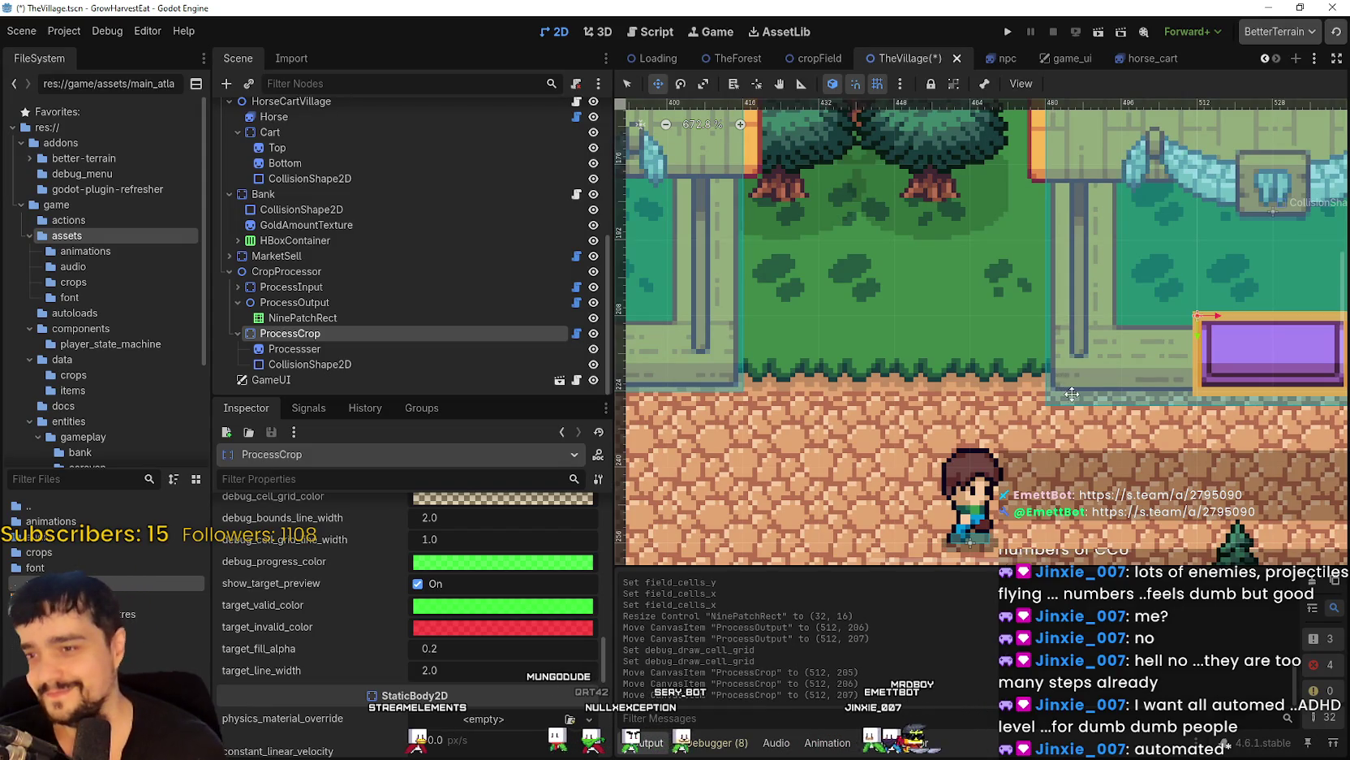
pyautogui.scroll(1, 978, 403)
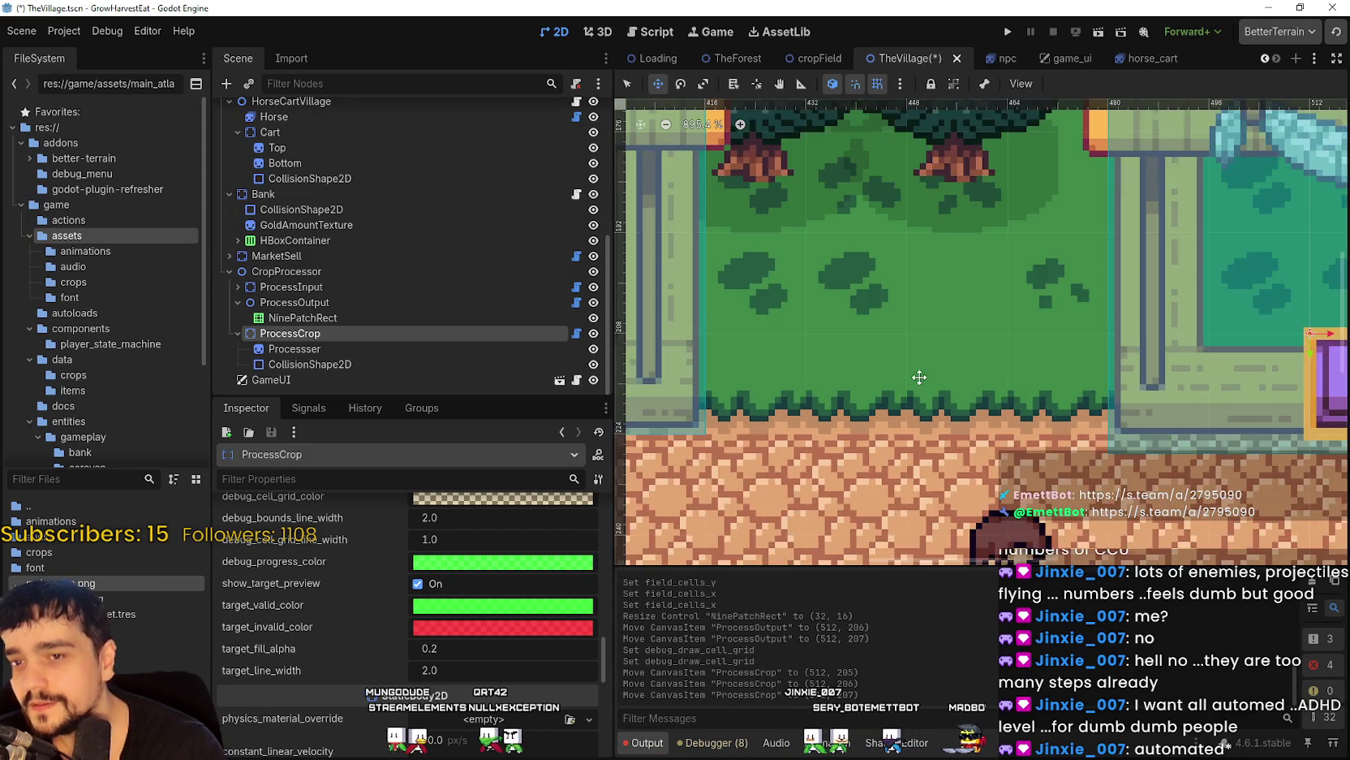
pyautogui.scroll(-2, 924, 393)
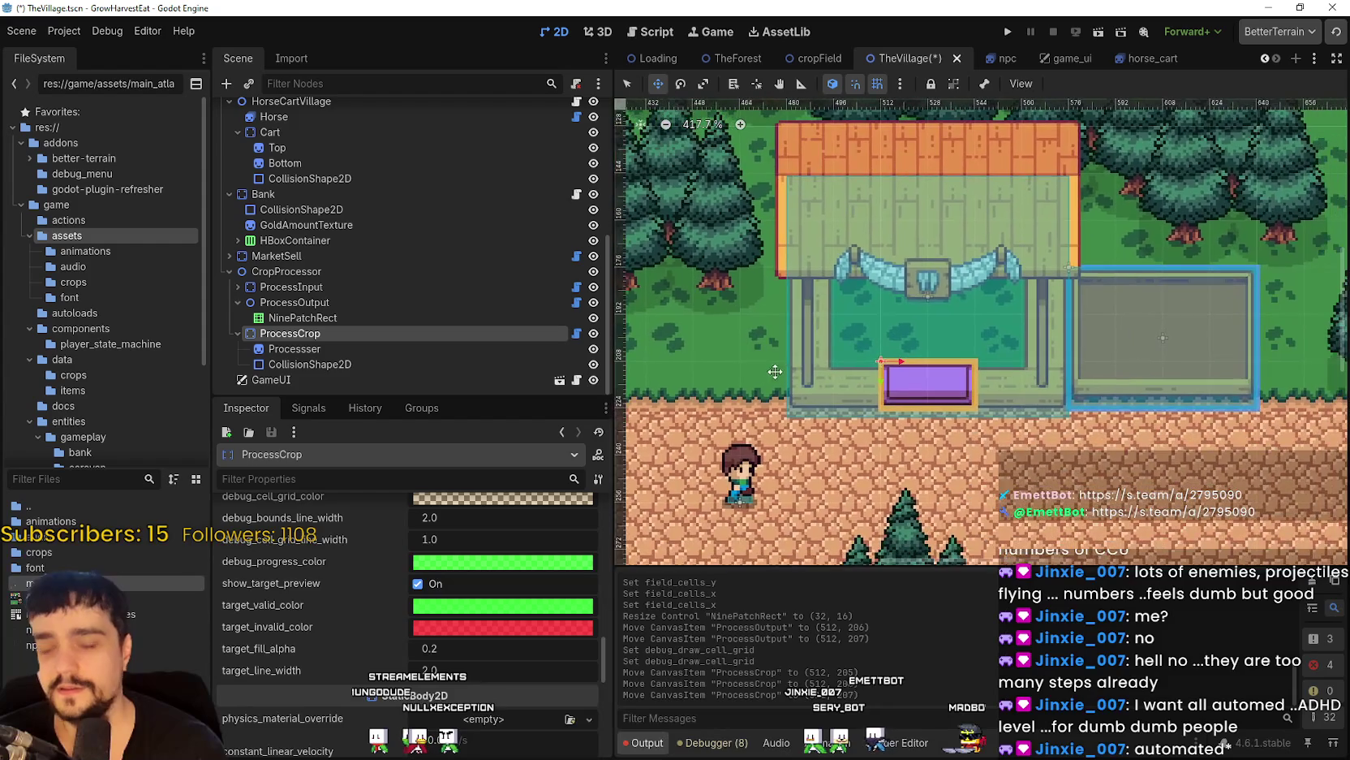
pyautogui.scroll(9, 1061, 369)
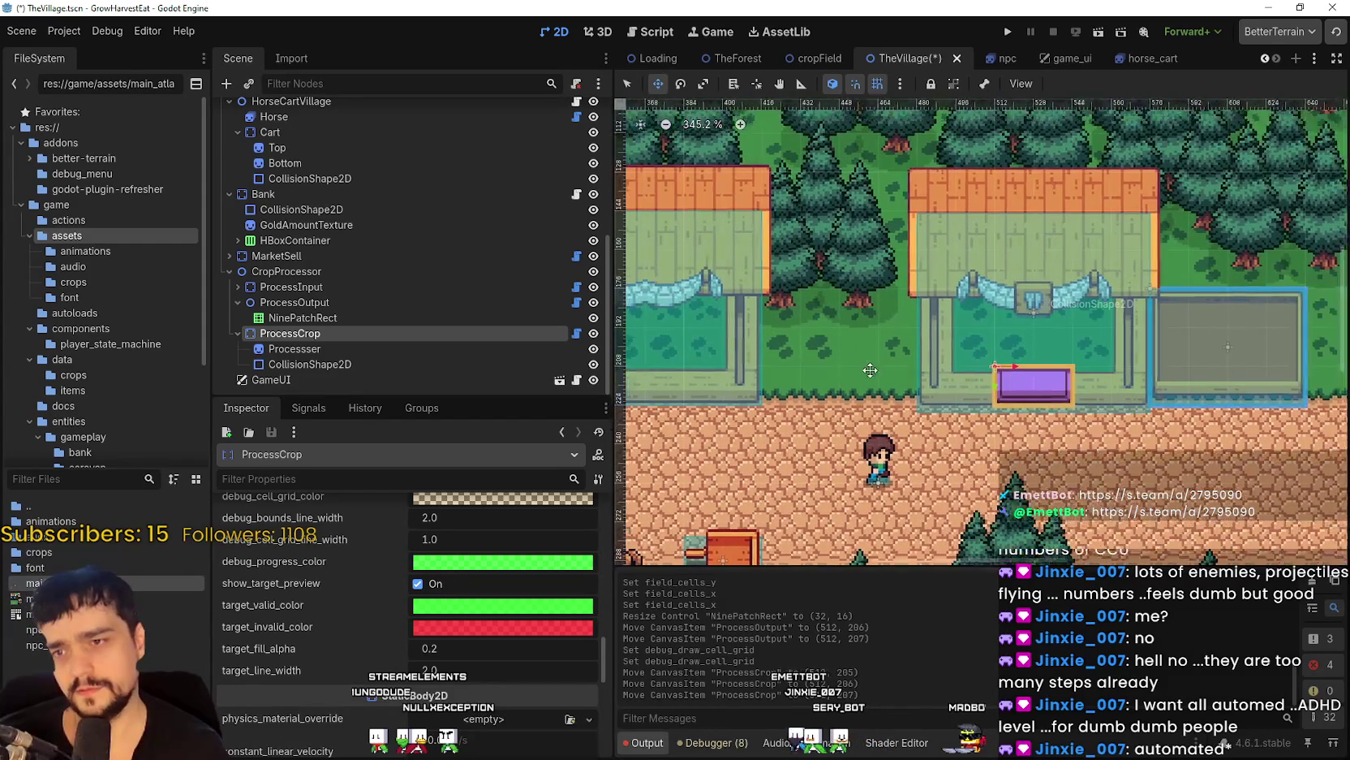
pyautogui.scroll(3, 968, 417)
pyautogui.hscroll(-5, 968, 417)
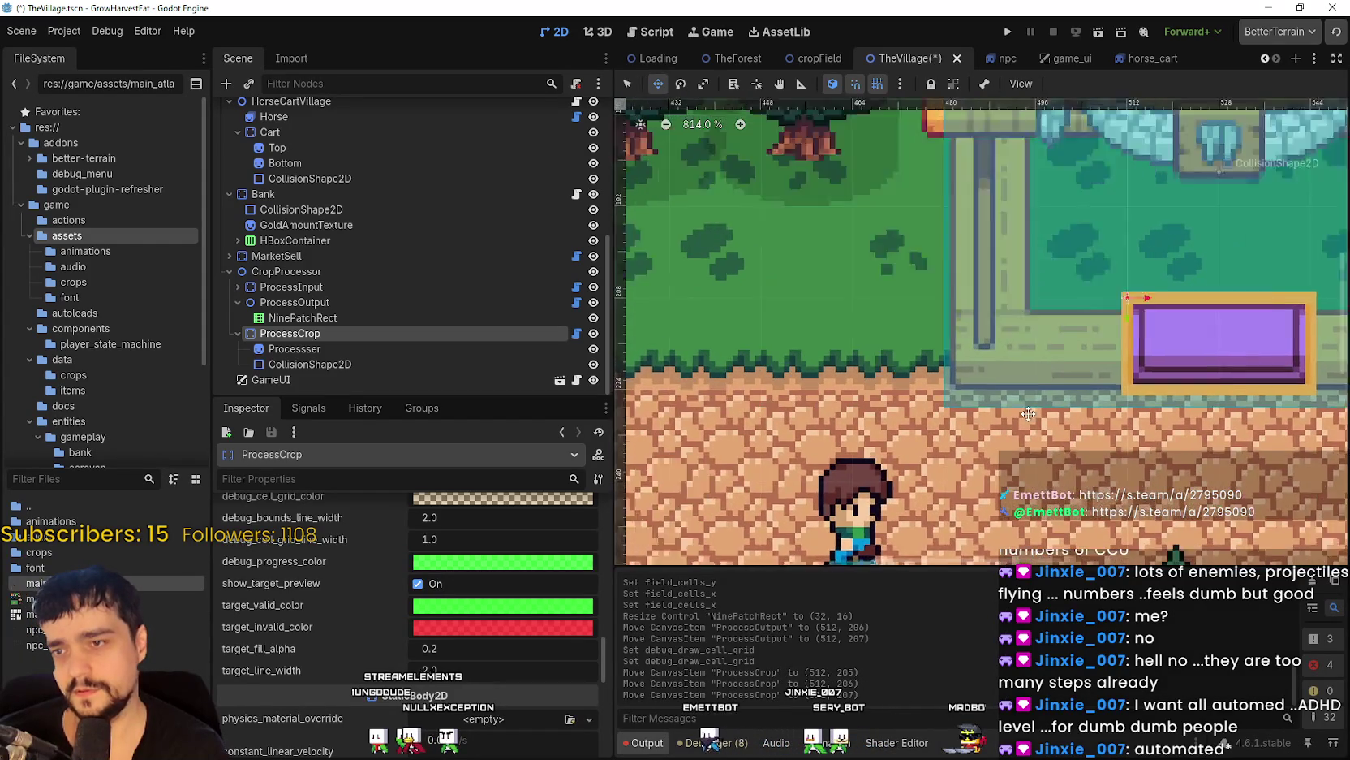
pyautogui.moveTo(1014, 431); pyautogui.dragTo(1020, 462)
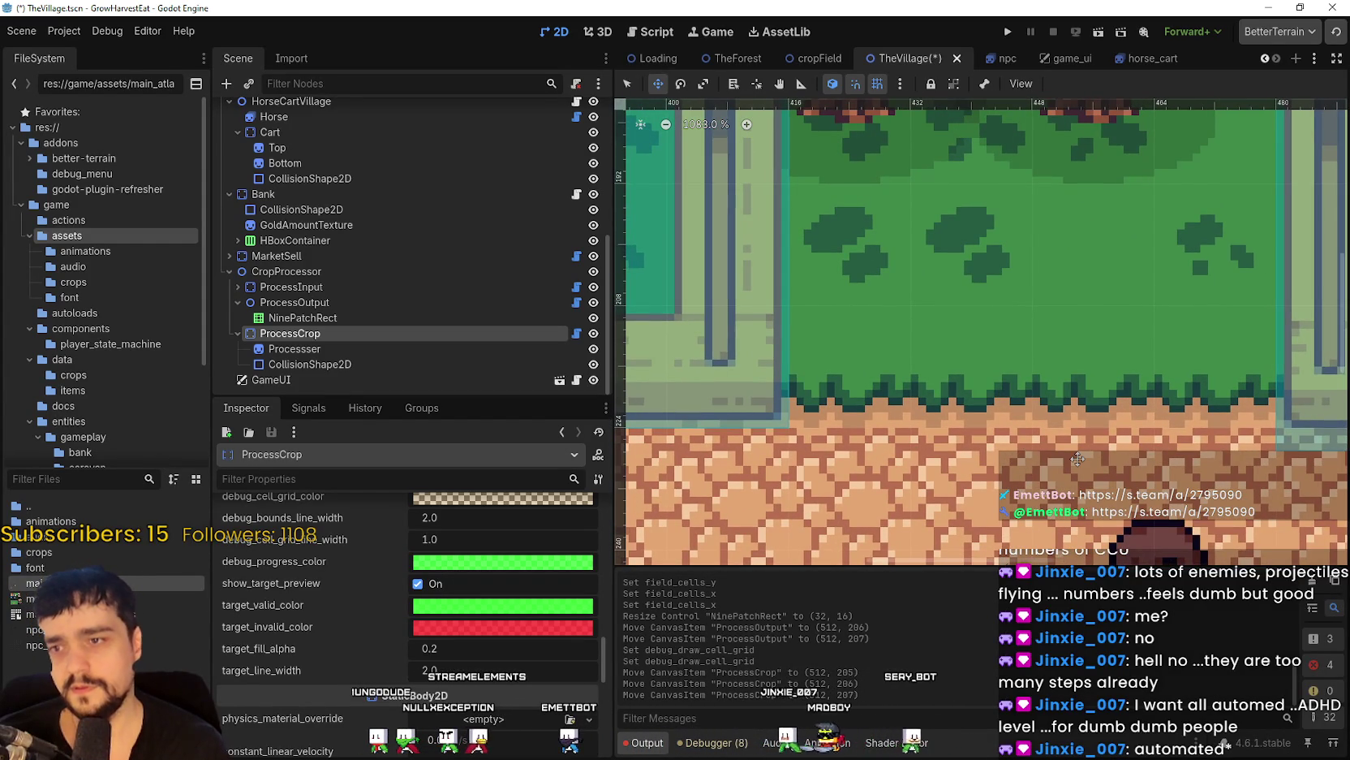
pyautogui.press('Up')
pyautogui.scroll(-11, 1079, 446)
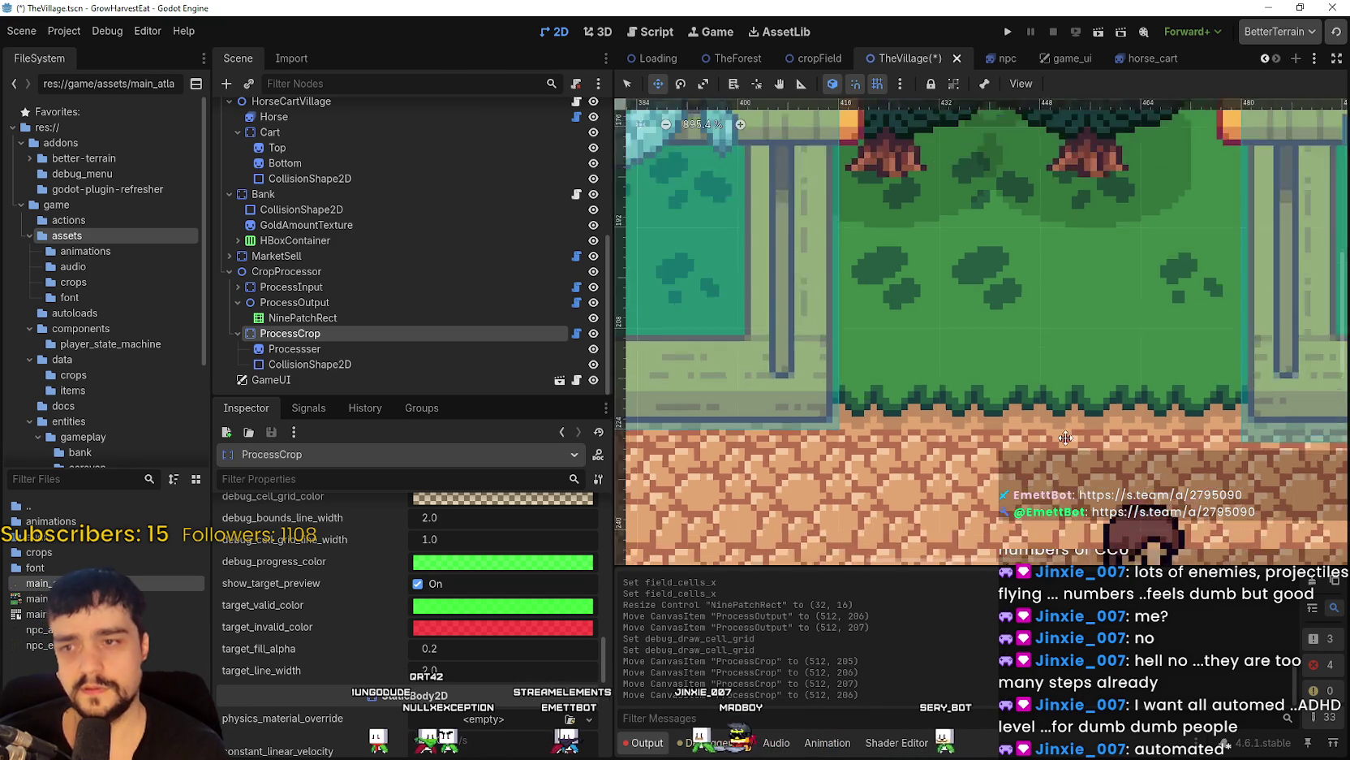
pyautogui.scroll(8, 958, 425)
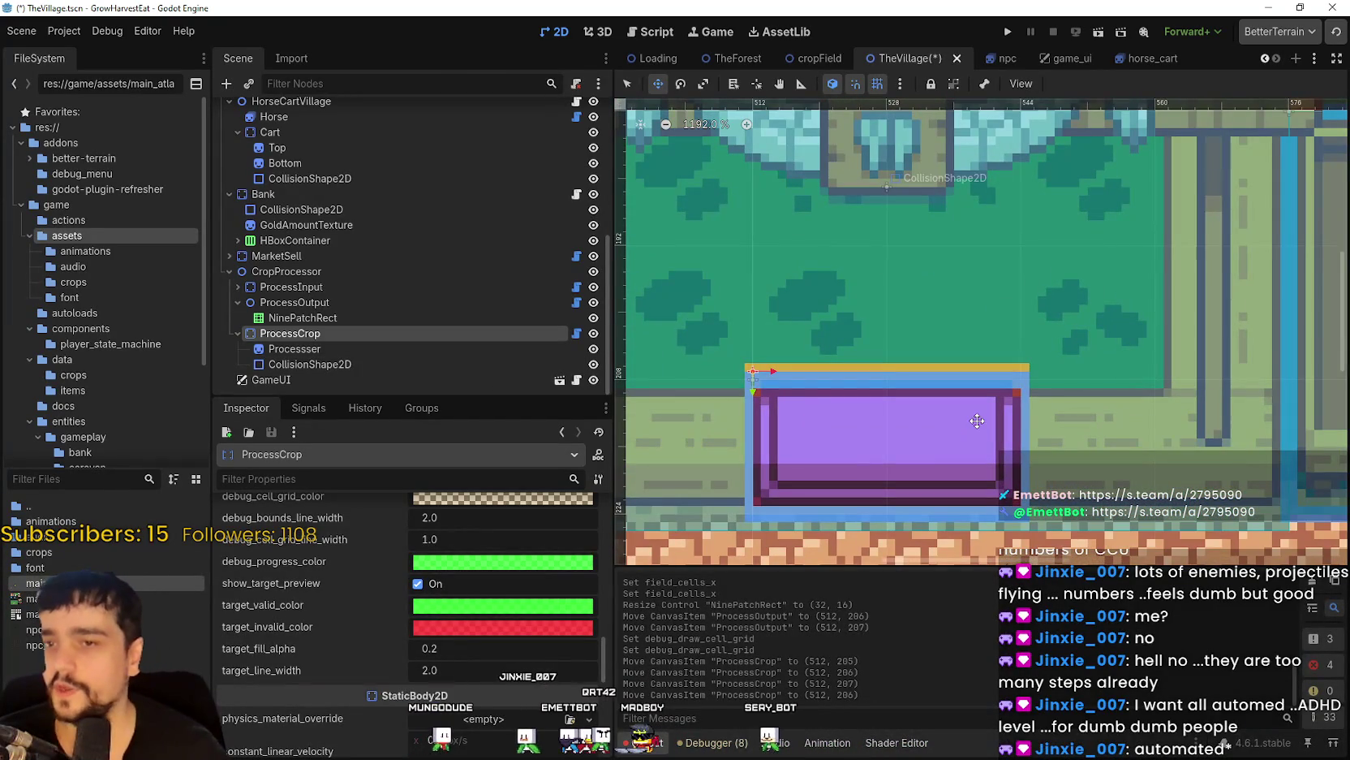
pyautogui.click(337, 348)
pyautogui.scroll(-4, 933, 341)
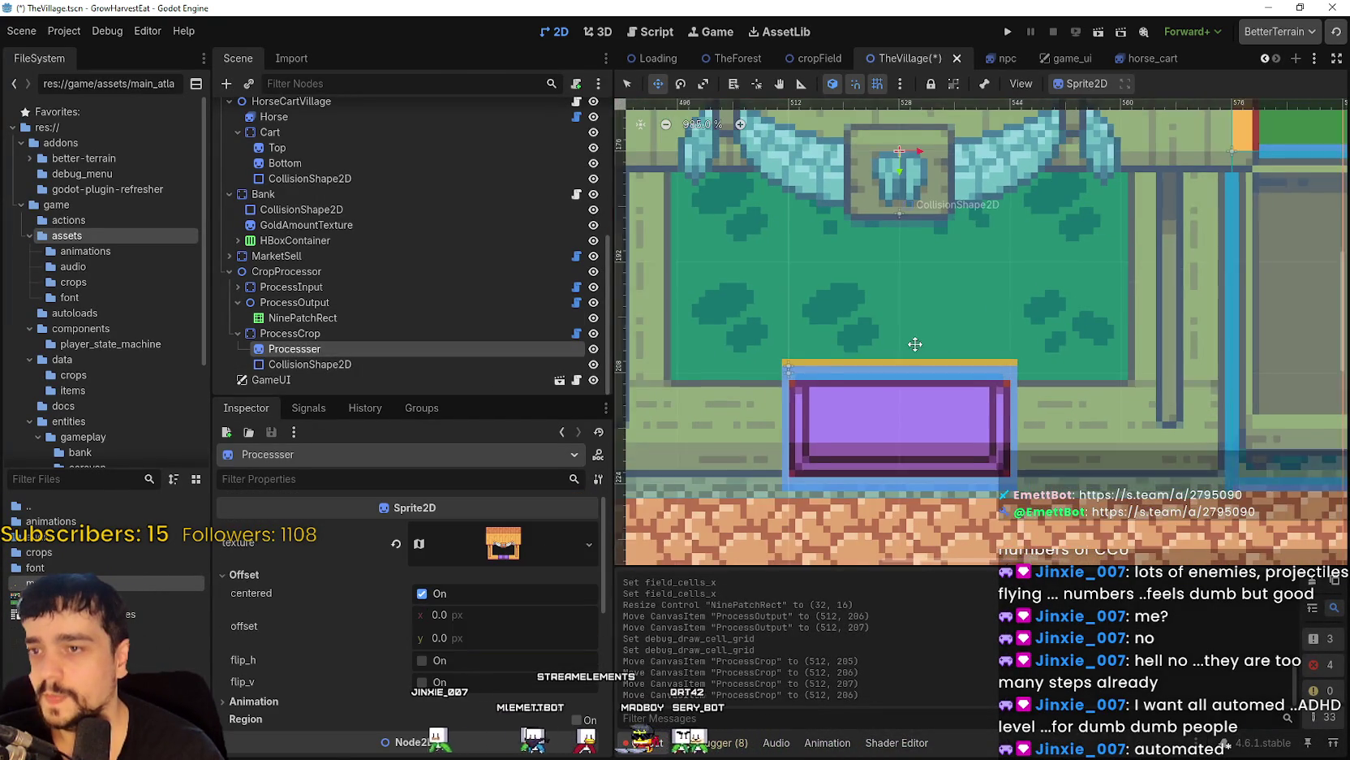
# Move ProcessCrop's CollisionShape2D to (16, -24) over the purple box.
pyautogui.click(343, 365)
pyautogui.scroll(-3, 949, 328)
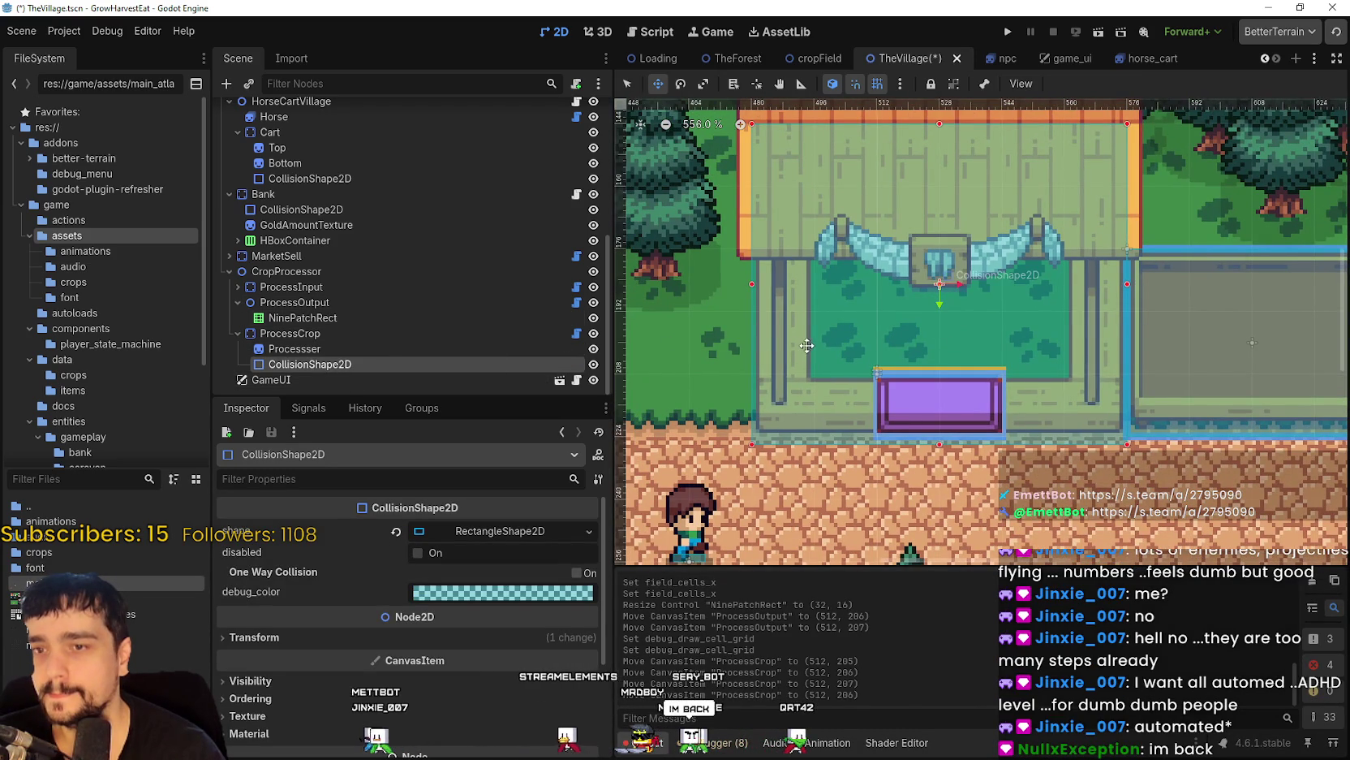
pyautogui.moveTo(923, 354); pyautogui.dragTo(1270, 299)
pyautogui.scroll(1, 1270, 299)
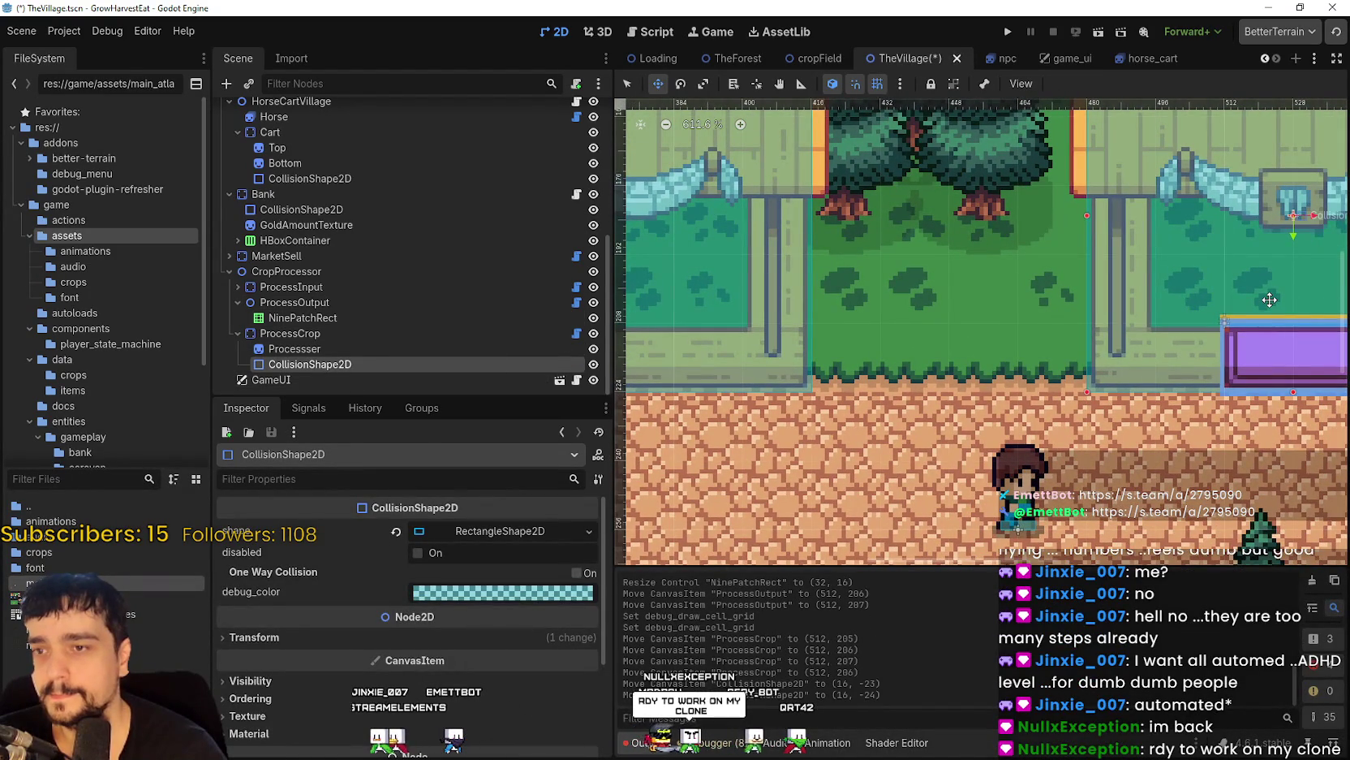
pyautogui.moveTo(1270, 299)
pyautogui.mouseDown()
pyautogui.moveTo(1185, 302)
pyautogui.moveTo(920, 358)
pyautogui.moveTo(897, 345)
pyautogui.moveTo(909, 377)
pyautogui.moveTo(1218, 381)
pyautogui.moveTo(913, 351)
pyautogui.mouseUp()
pyautogui.scroll(-1, 891, 338)
pyautogui.scroll(1, 958, 206)
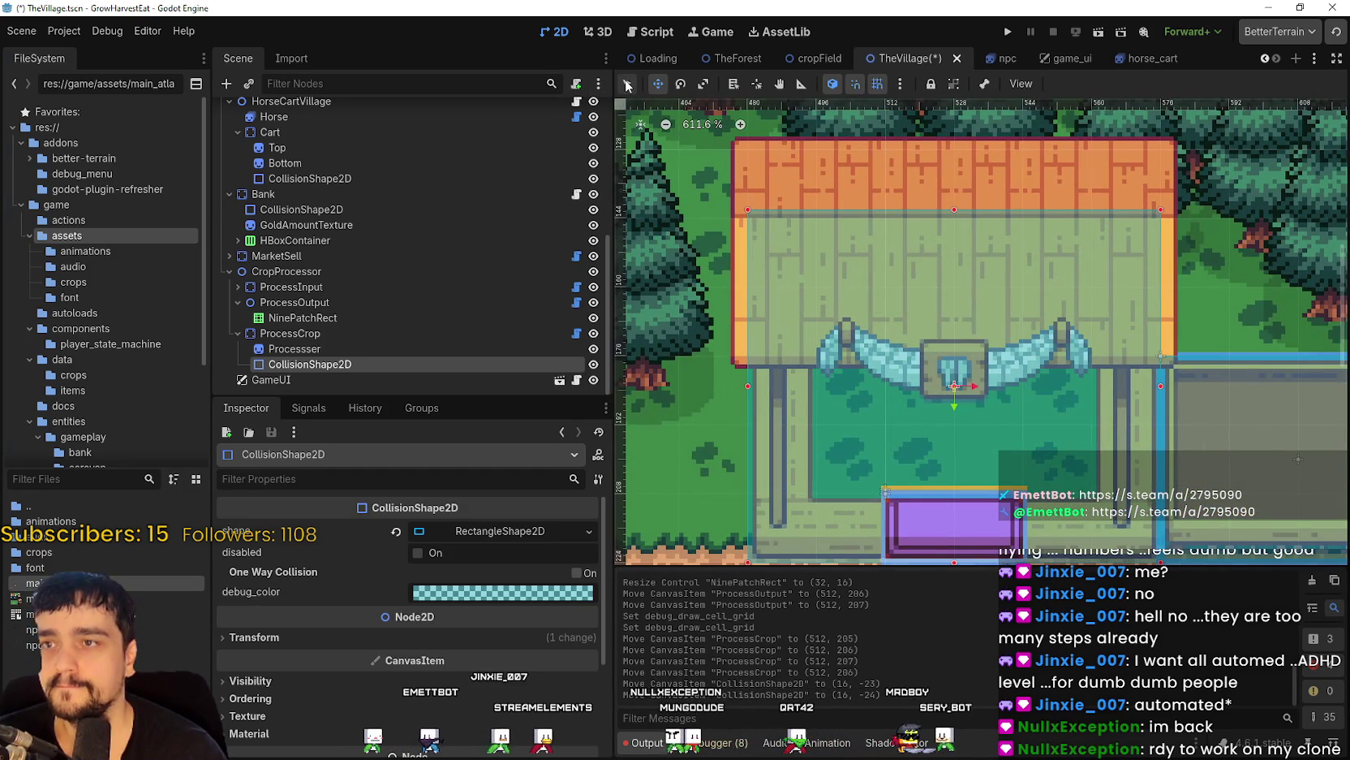
pyautogui.scroll(-1, 948, 239)
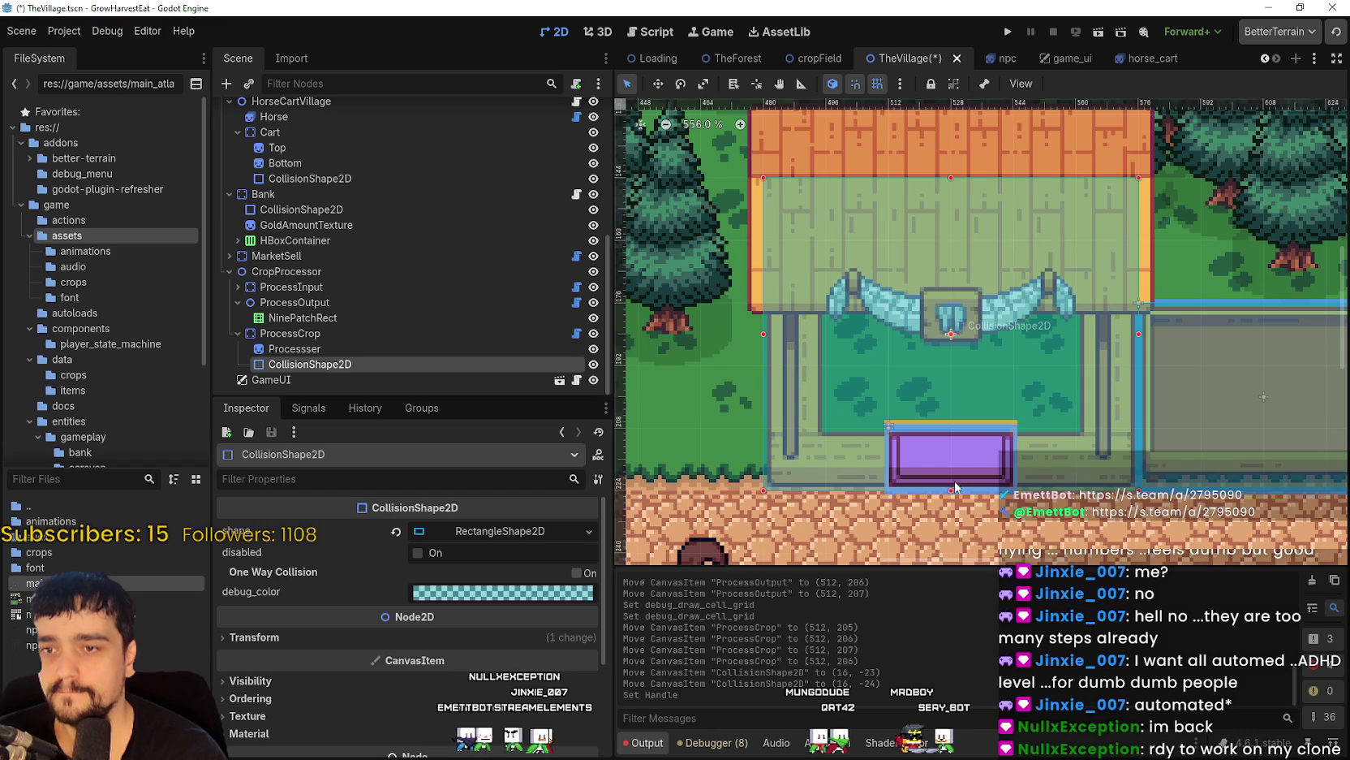
# Resize the collision rectangle by its edge handle to fit the purple drop pad.
pyautogui.click(954, 487)
pyautogui.hscroll(1, 1005, 398)
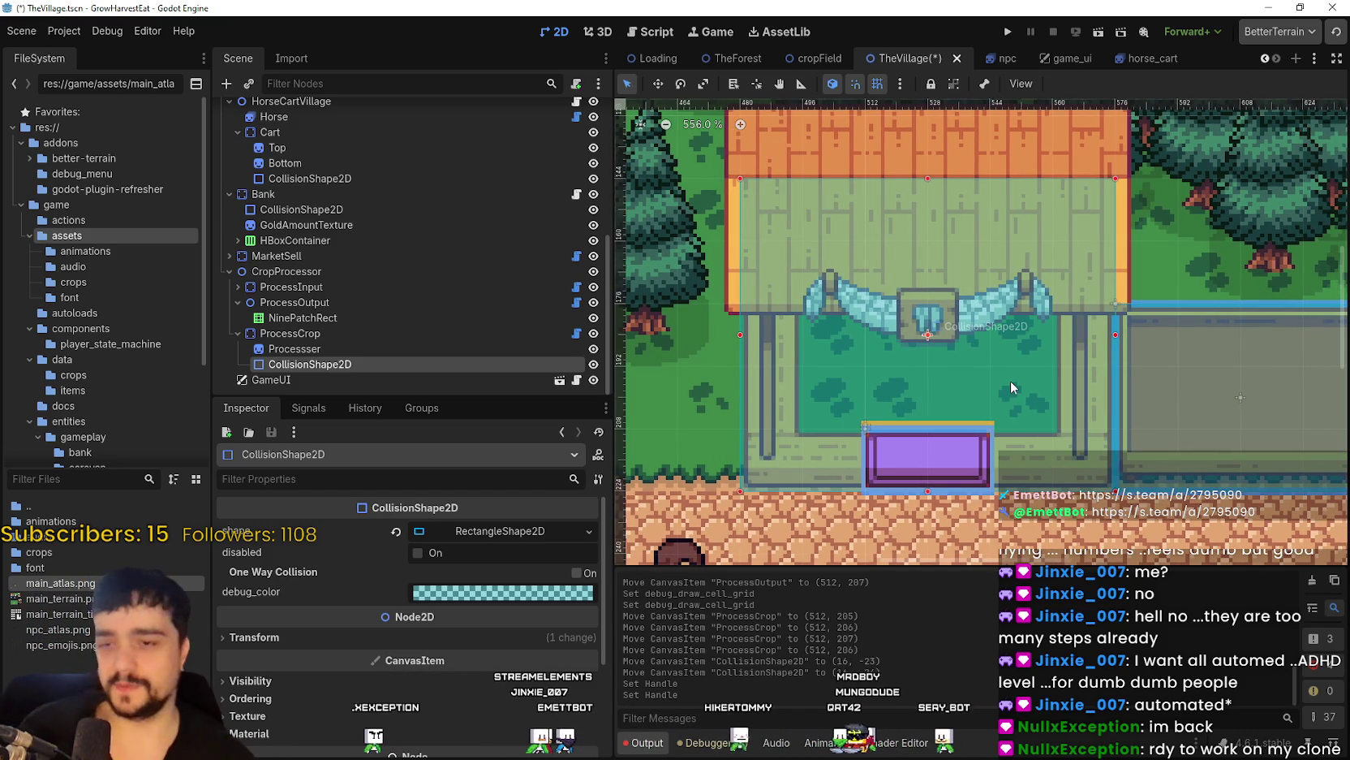
pyautogui.scroll(3, 909, 446)
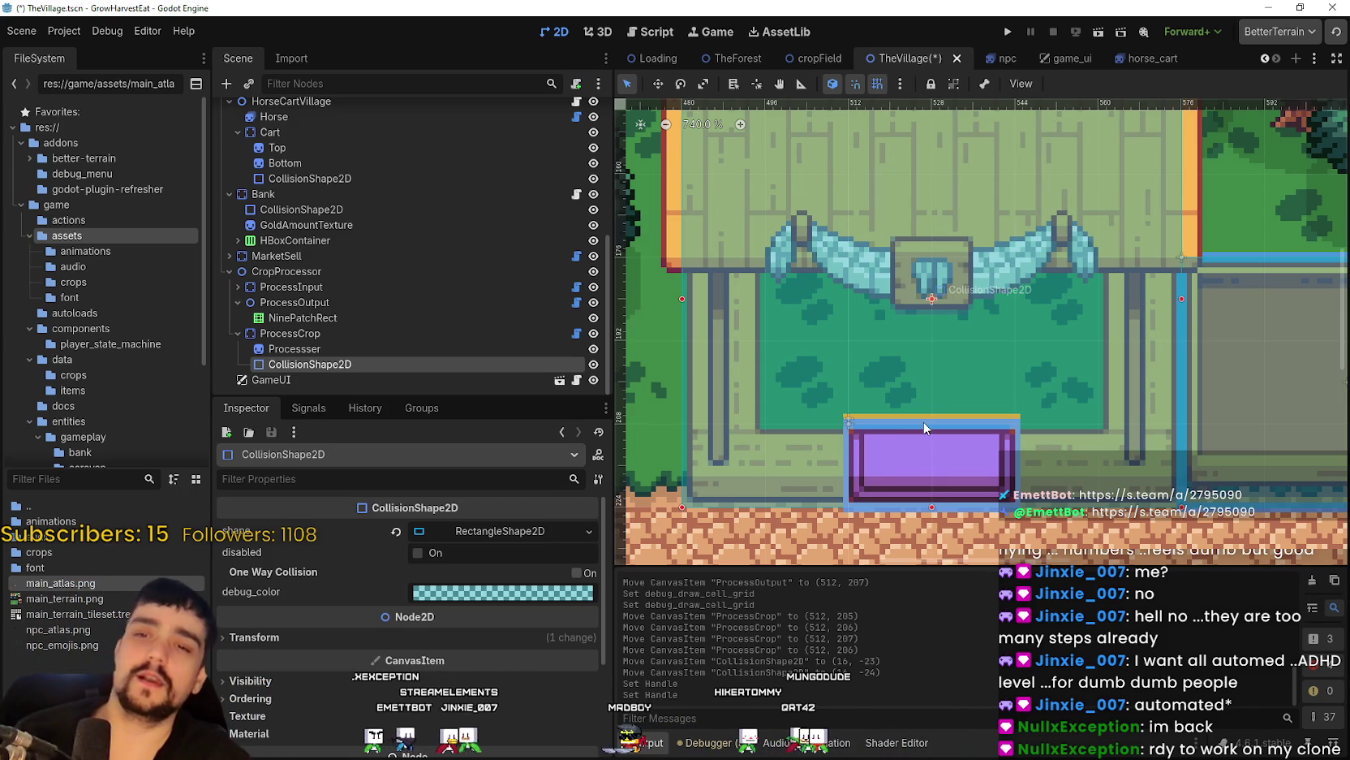
pyautogui.scroll(-2, 657, 546)
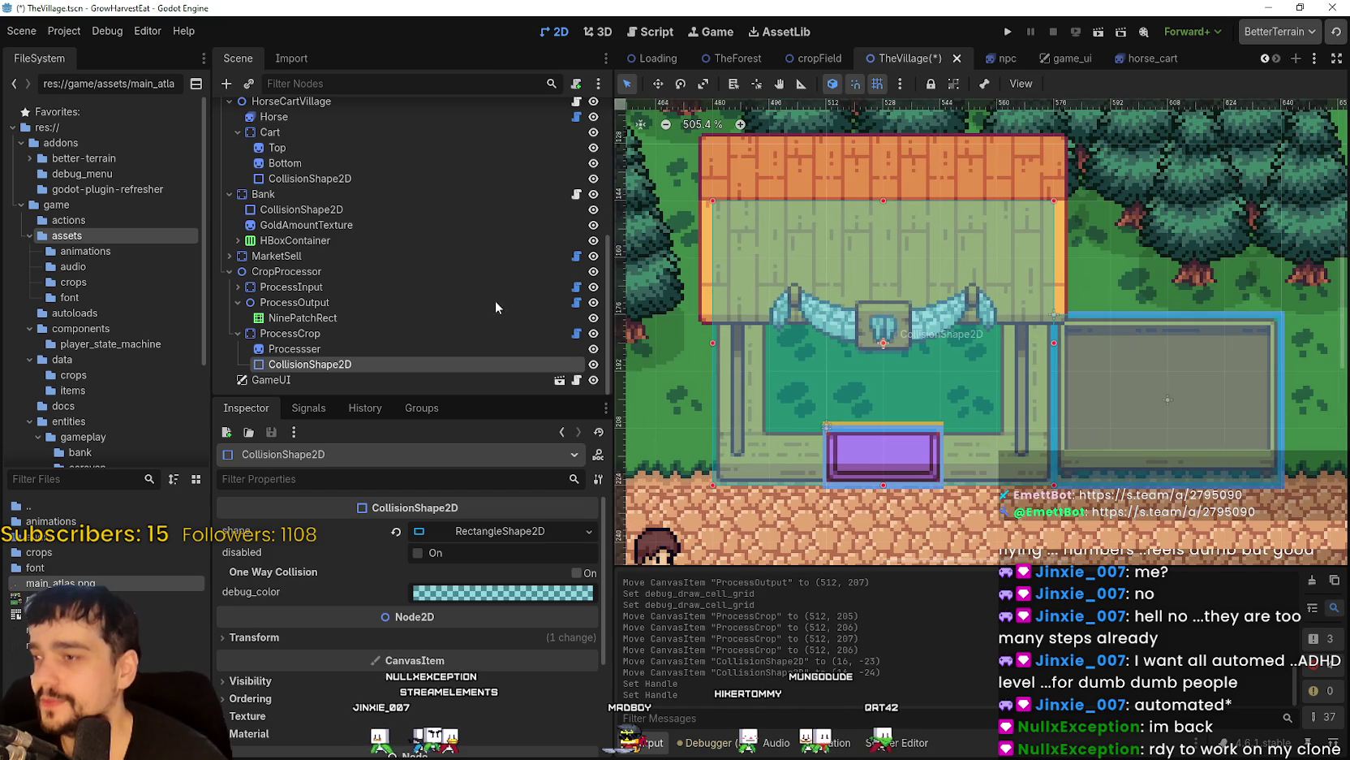
pyautogui.click(312, 333)
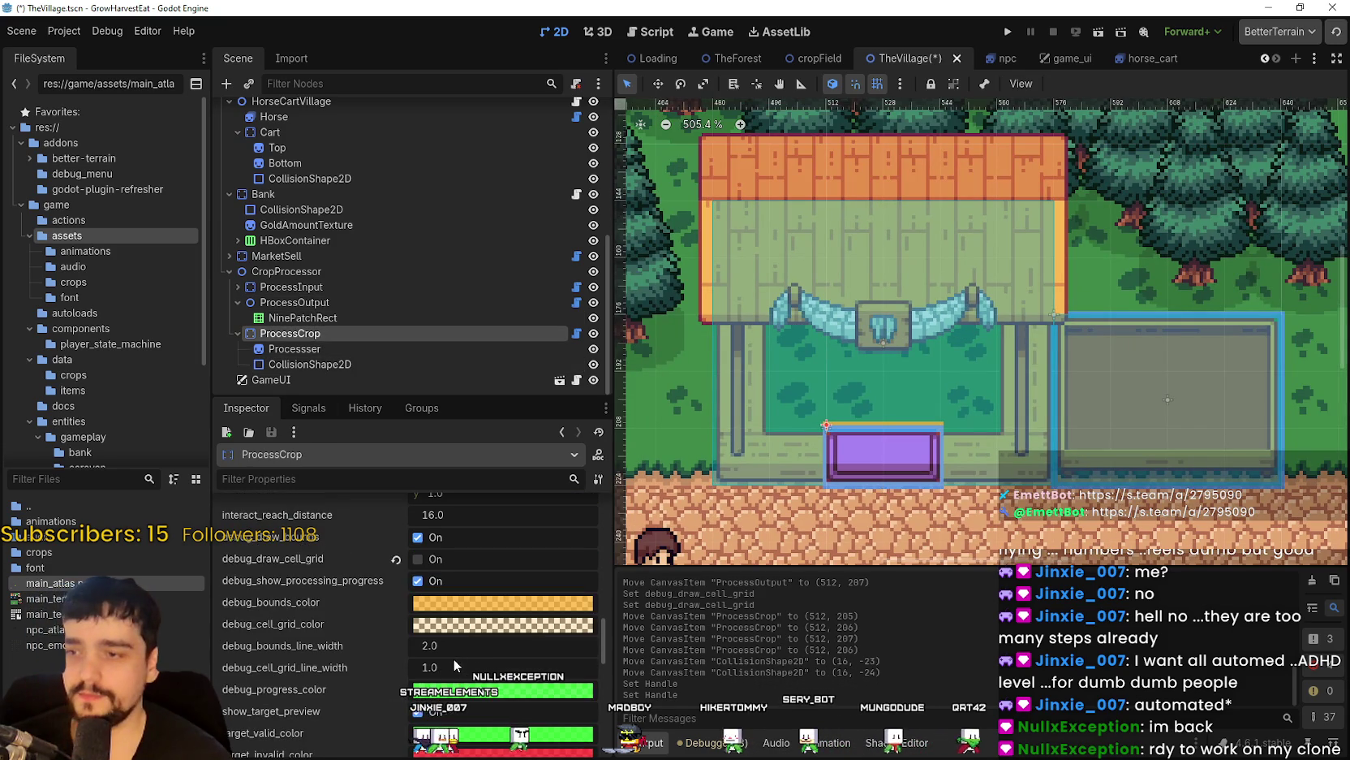
# Review ProcessCrop's debug-drawing settings in the Inspector, then select the CropProcessor node.
pyautogui.scroll(-5, 454, 658)
pyautogui.scroll(3, 559, 692)
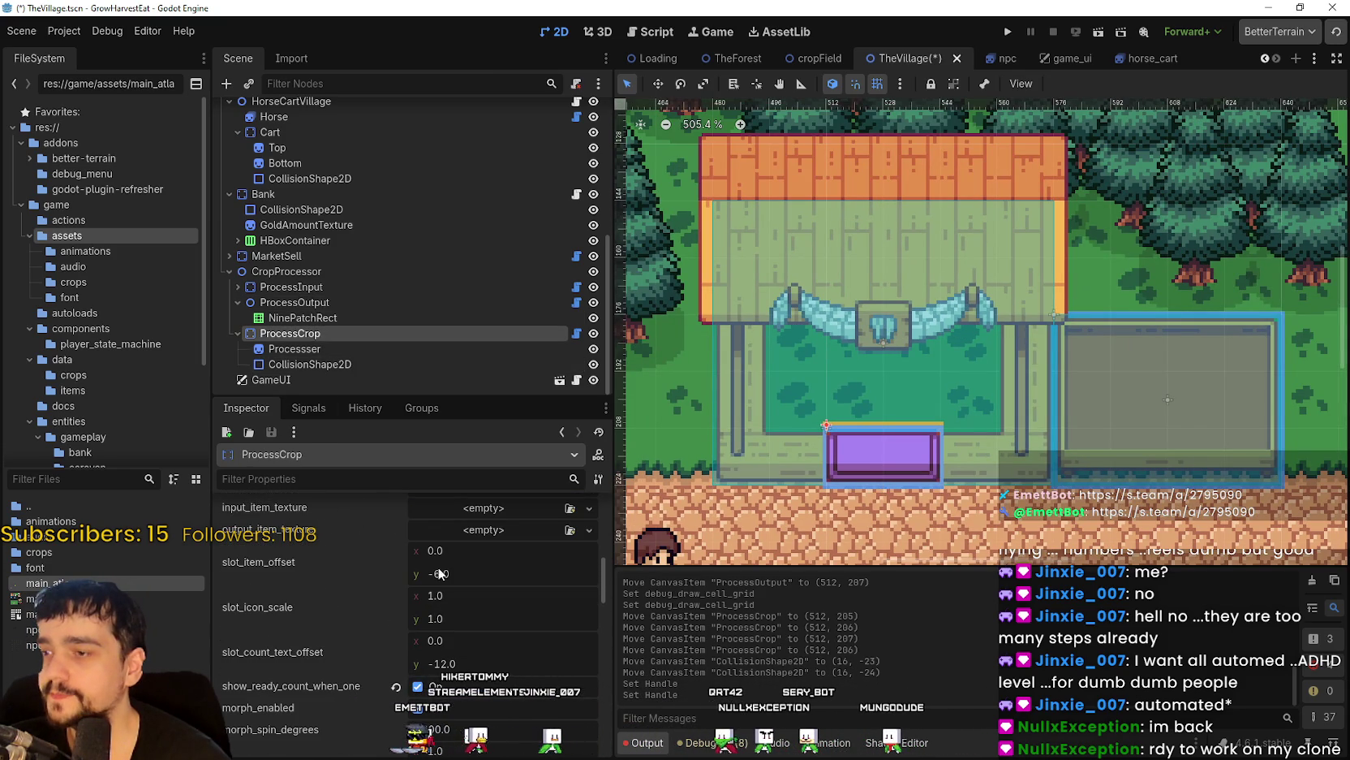
pyautogui.scroll(-6, 463, 641)
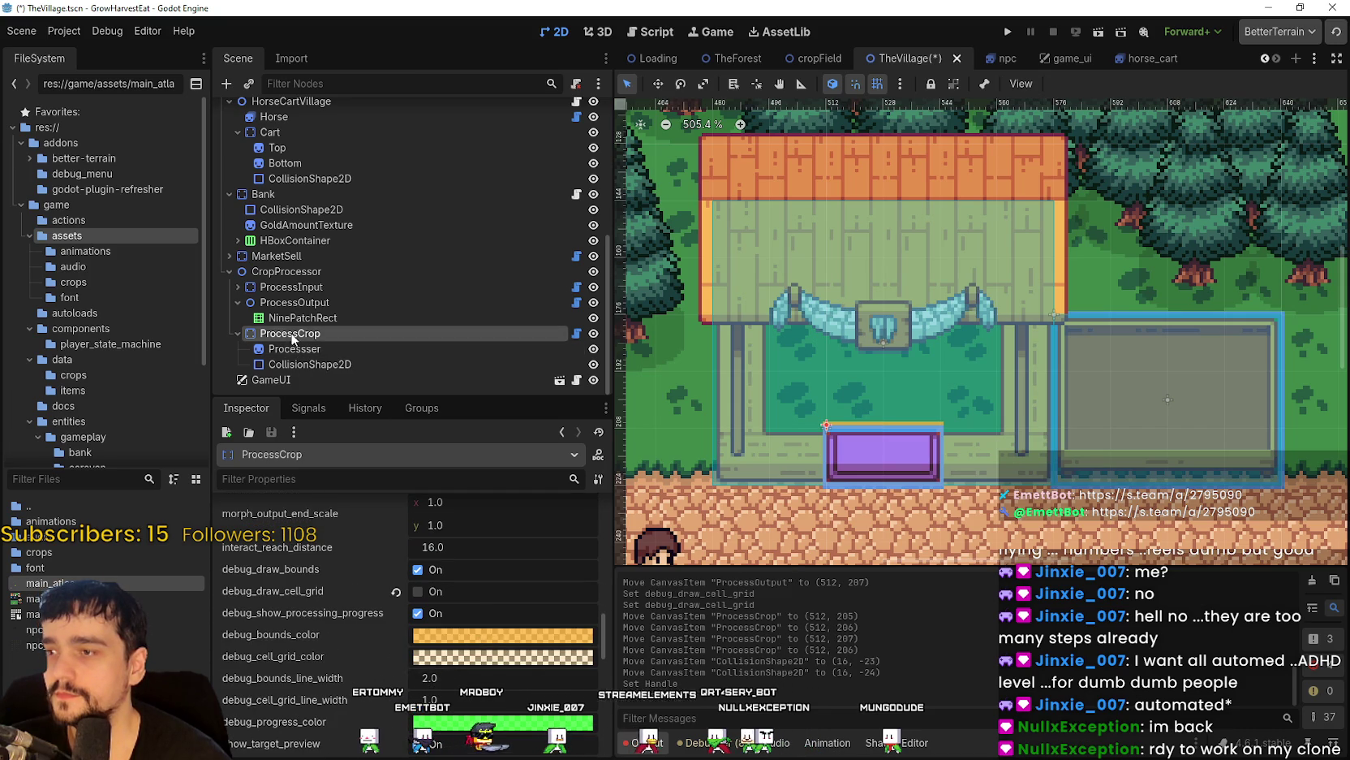
pyautogui.click(307, 273)
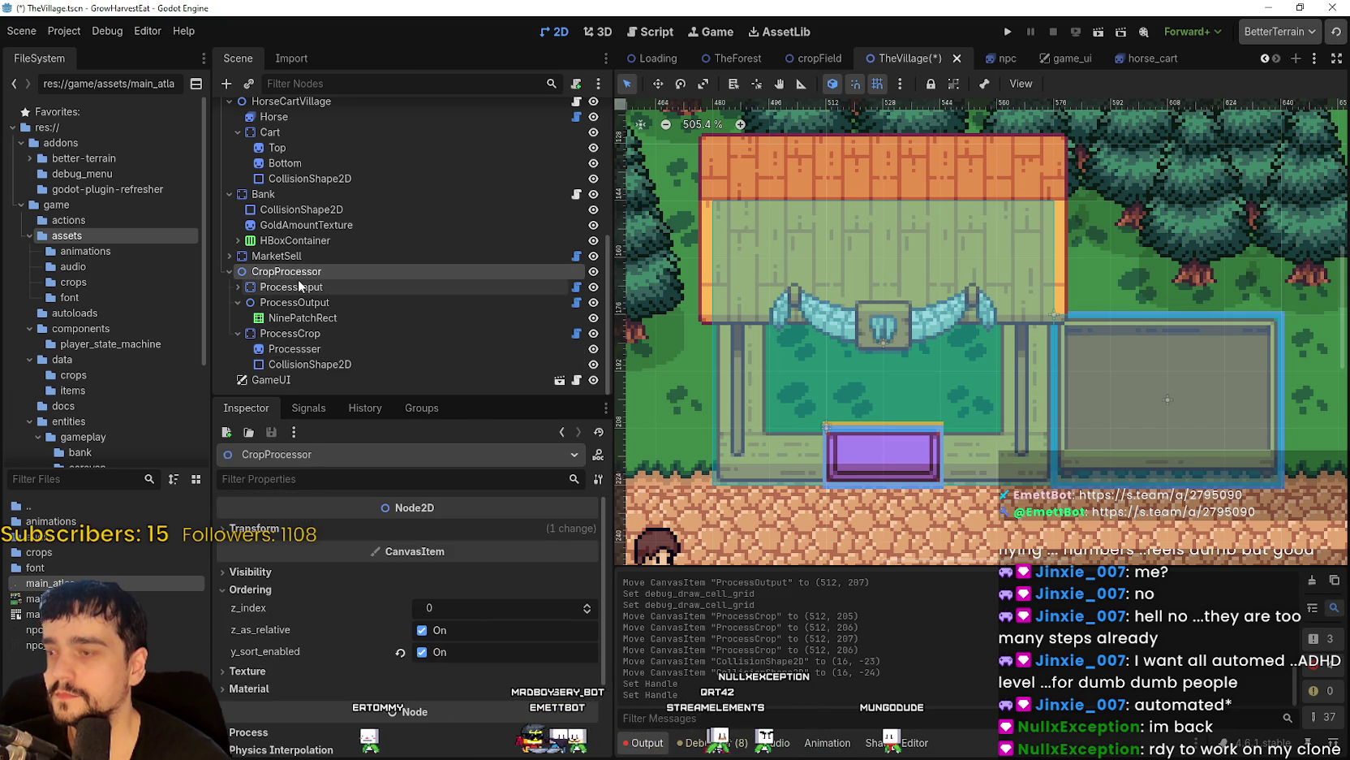
# Reparent Processer and its CollisionShape2D under CropProcessor and change CropProcessor to StaticBody2D.
pyautogui.moveTo(270, 350); pyautogui.dragTo(307, 284)
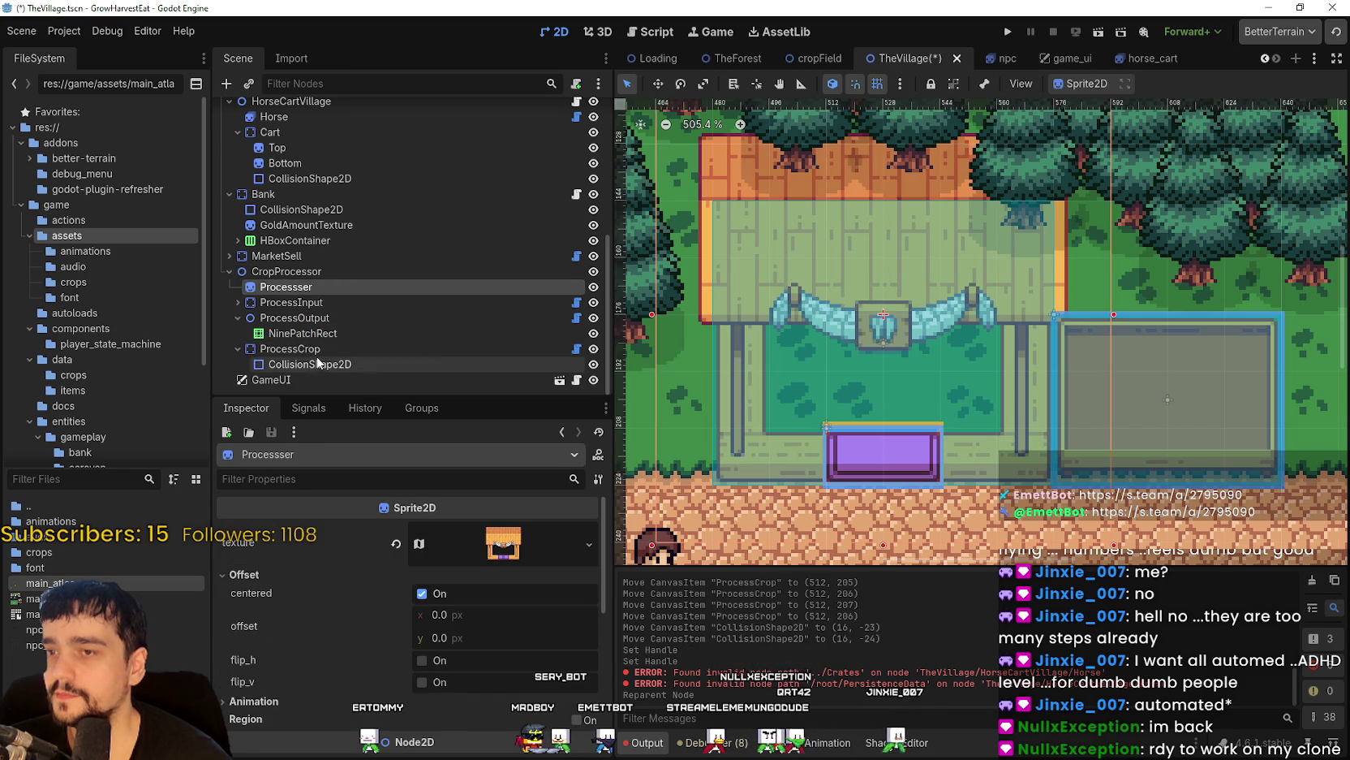
pyautogui.moveTo(308, 362); pyautogui.dragTo(314, 293)
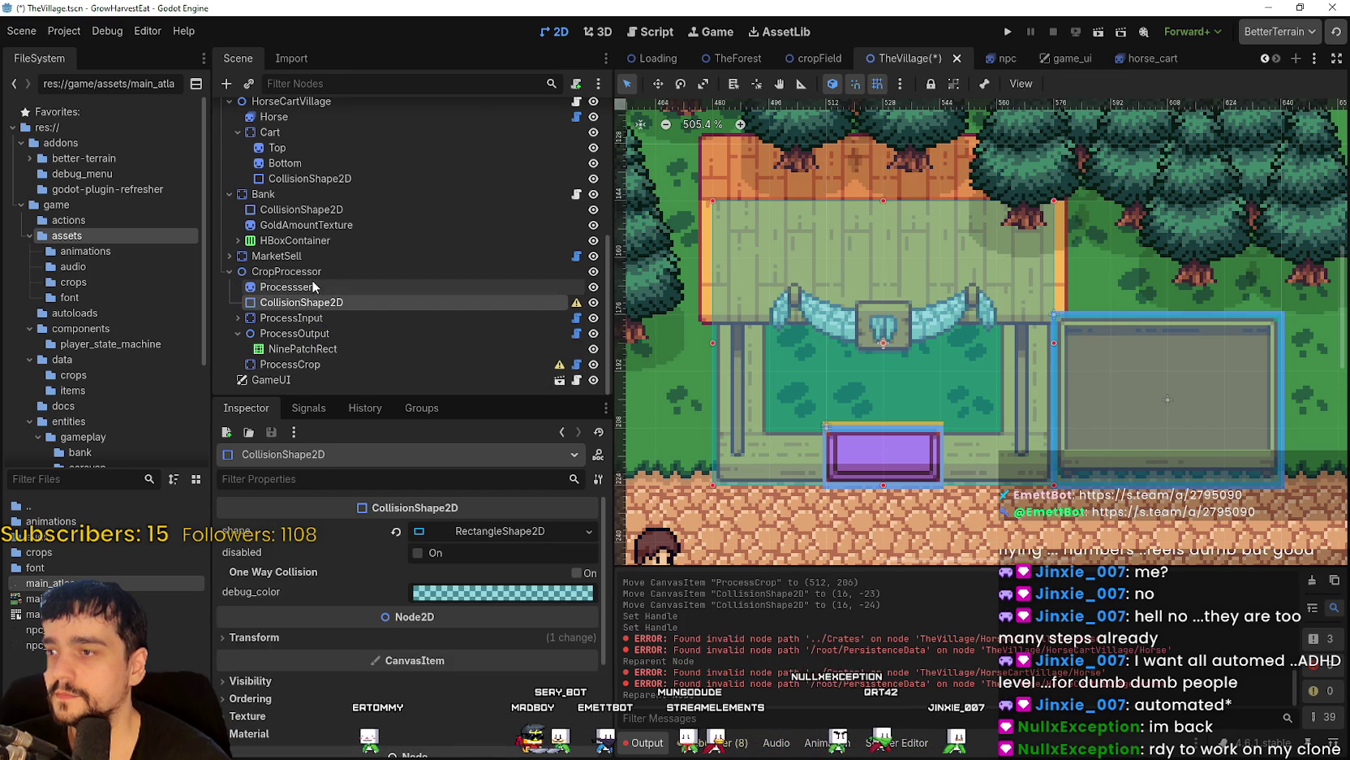
pyautogui.rightClick(314, 276)
pyautogui.click(398, 458)
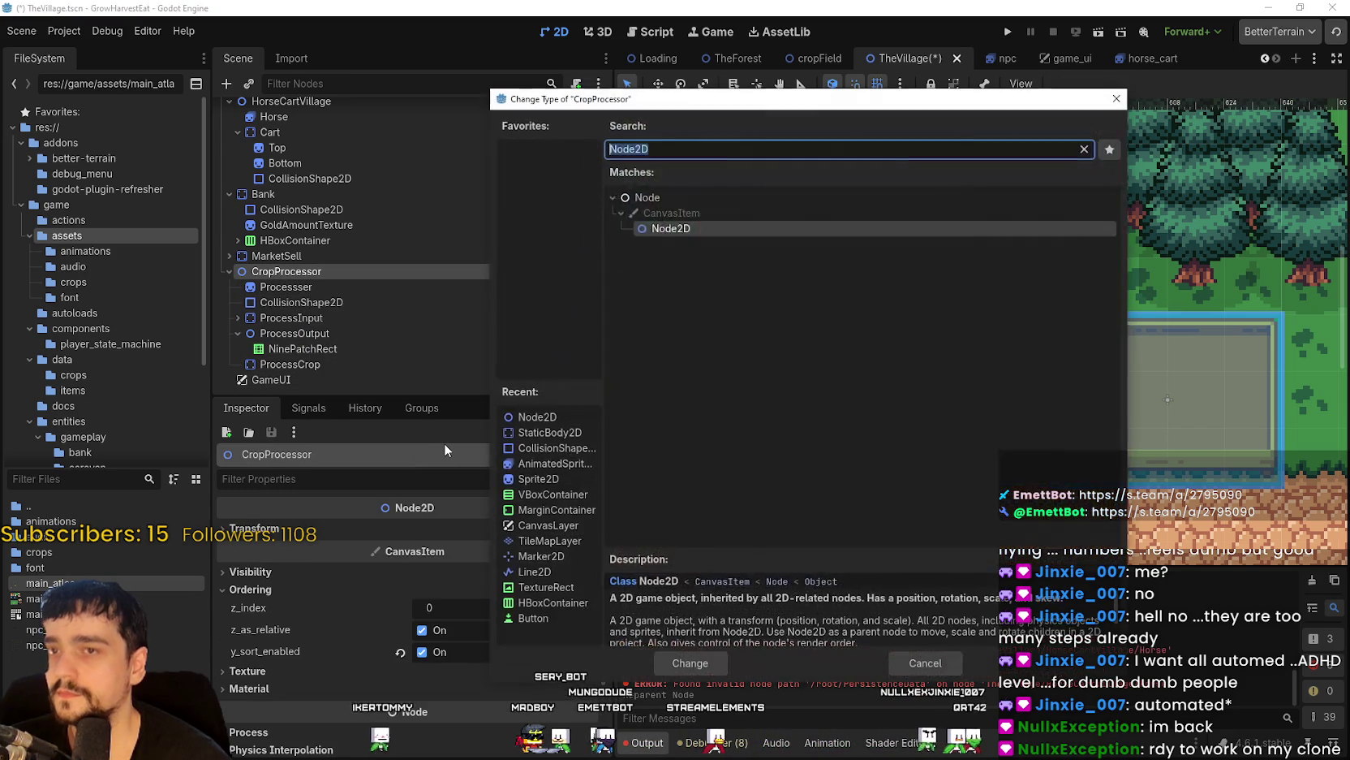
pyautogui.write('static')
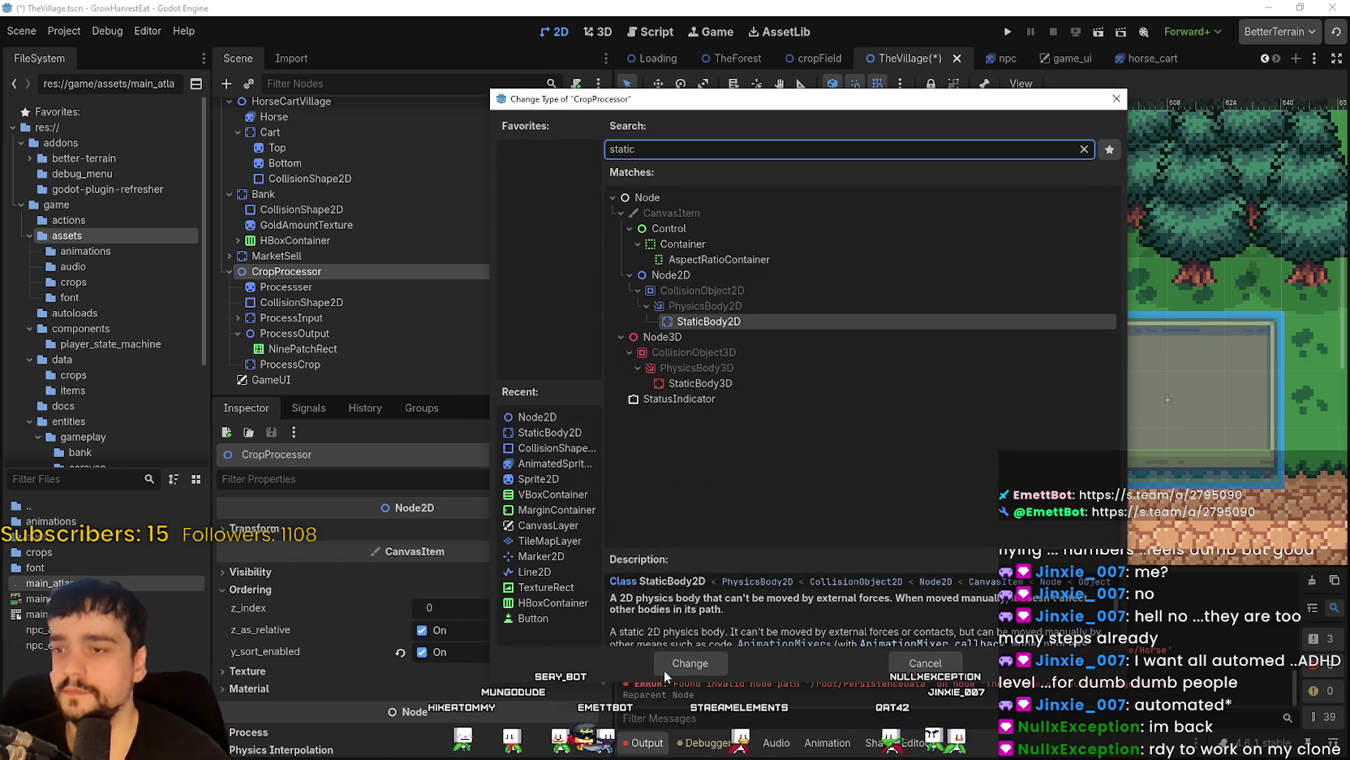
pyautogui.click(686, 661)
pyautogui.click(302, 365)
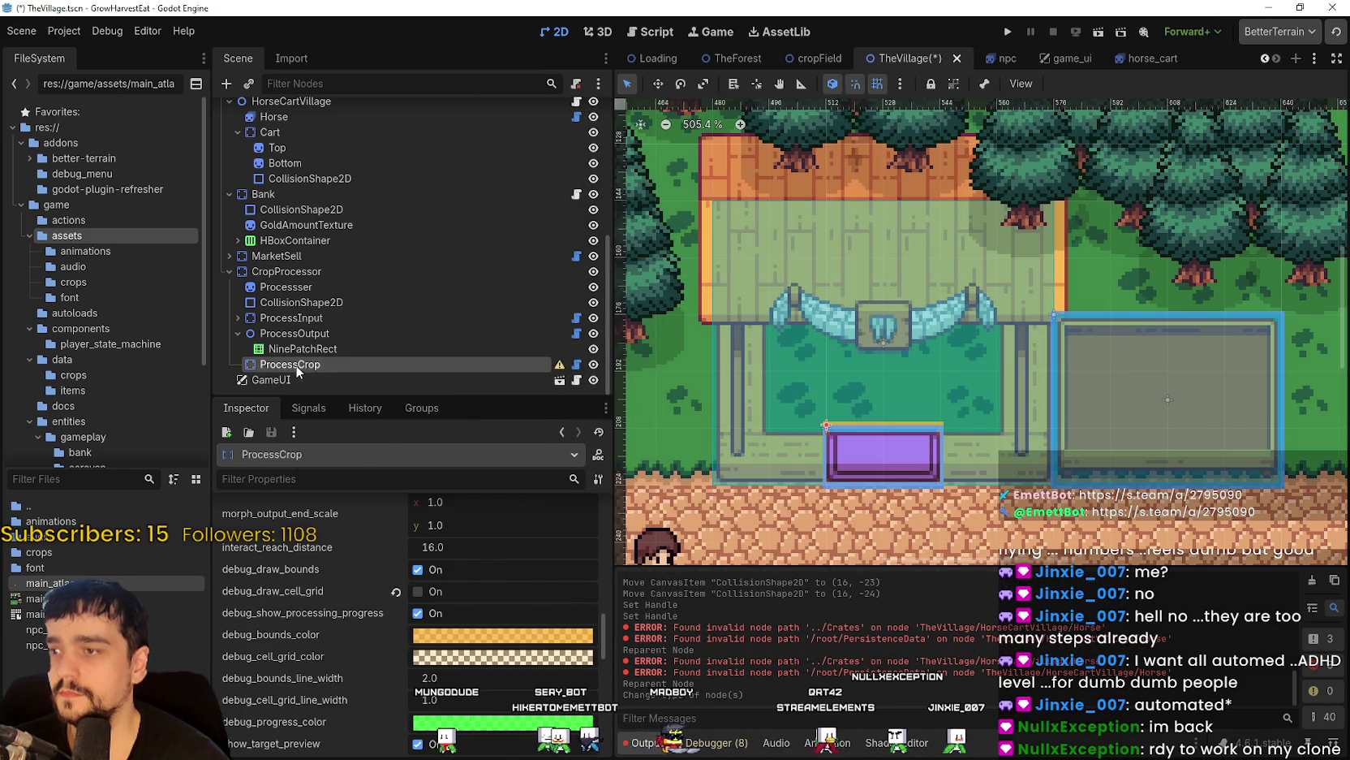
pyautogui.rightClick(295, 364)
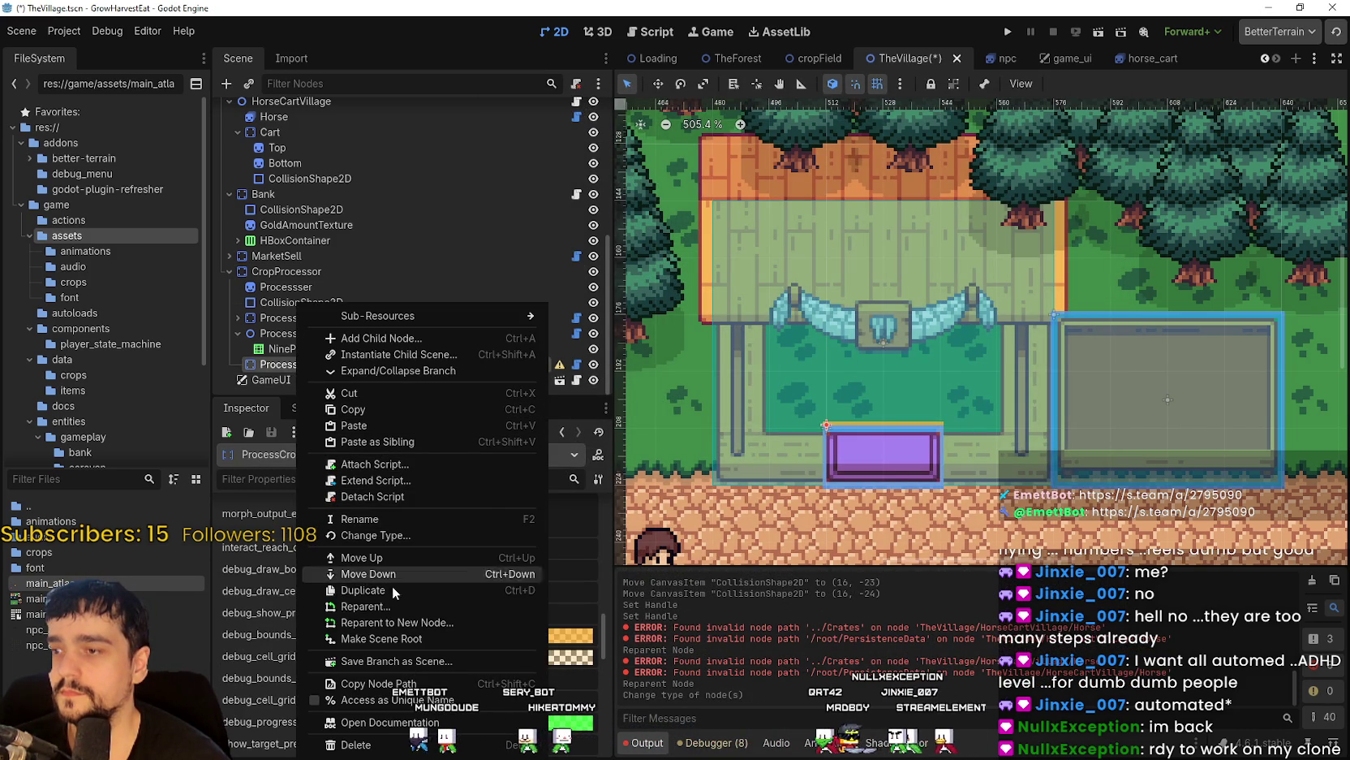
pyautogui.click(399, 536)
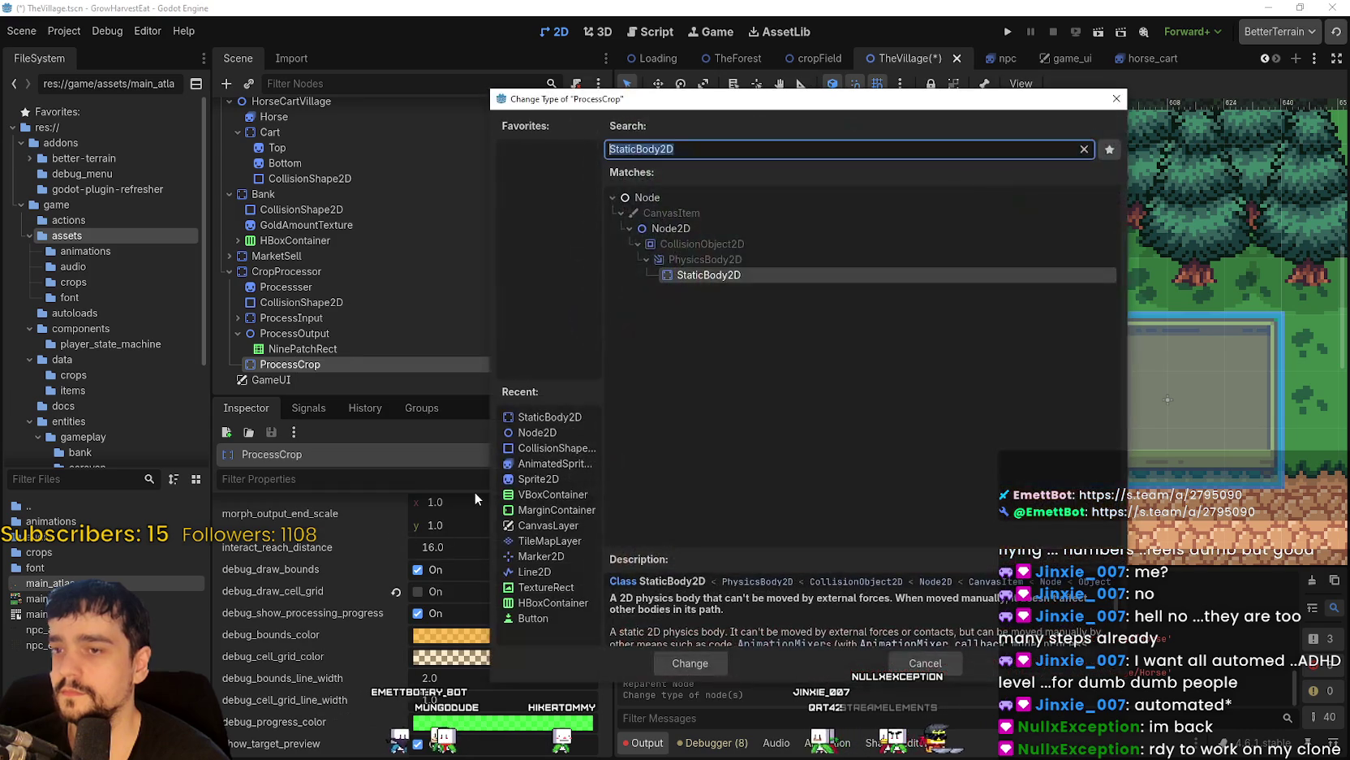
pyautogui.click(710, 227)
pyautogui.click(691, 661)
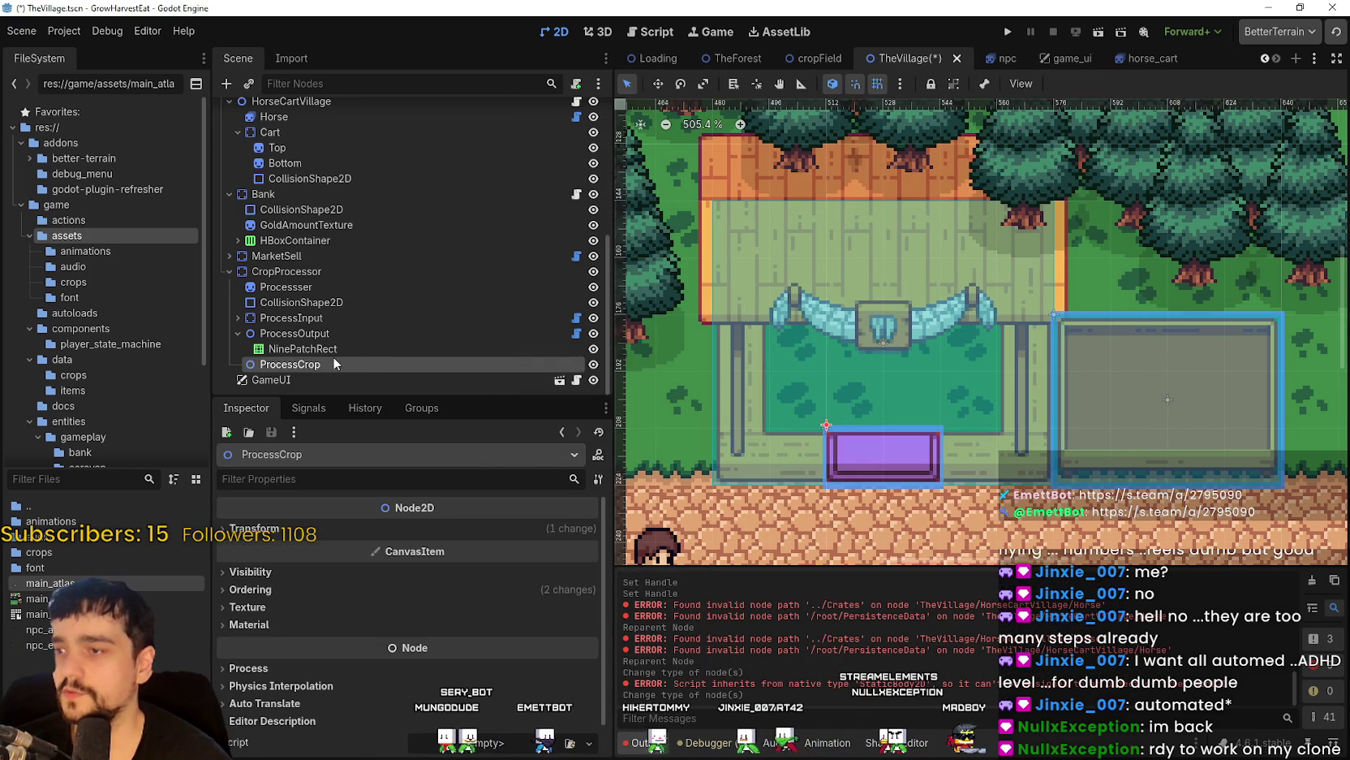
pyautogui.scroll(2, 859, 471)
pyautogui.scroll(-2, 859, 464)
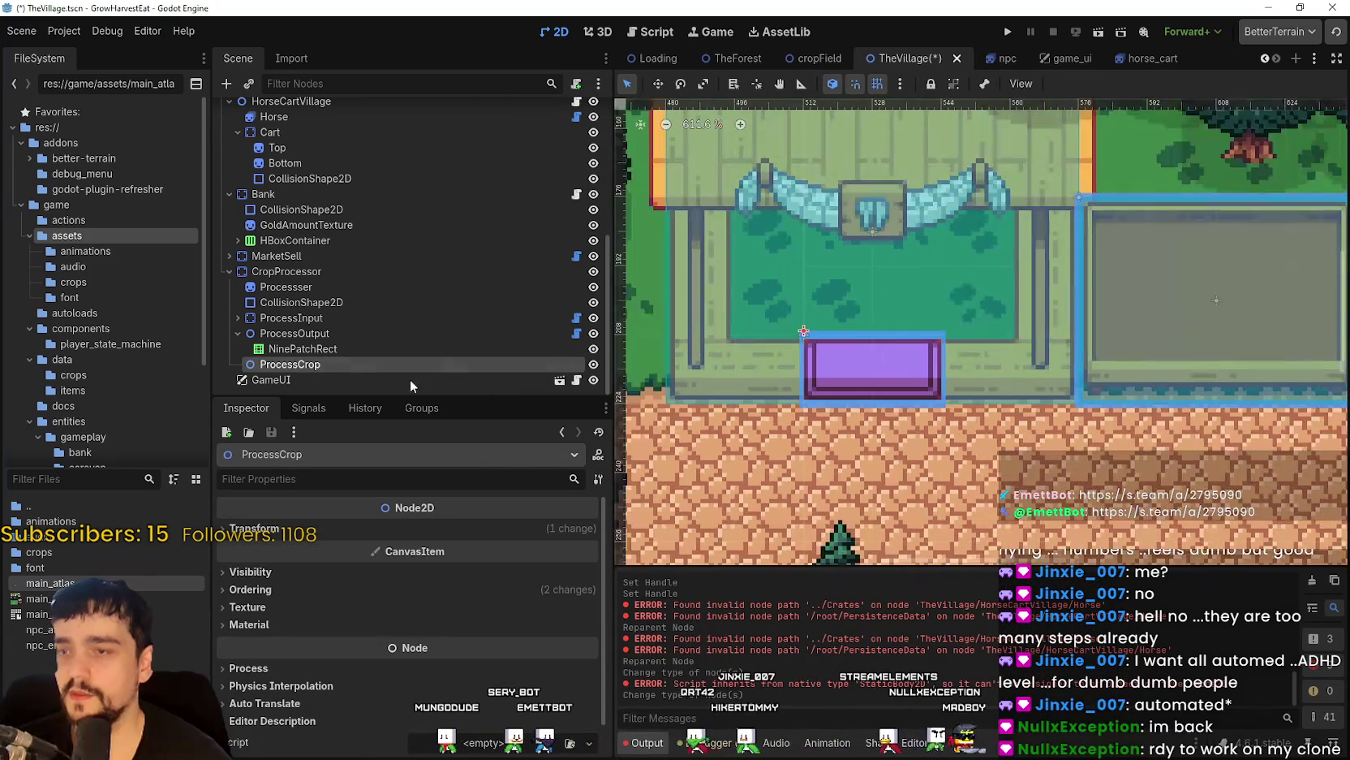
pyautogui.moveTo(840, 384)
pyautogui.mouseDown()
pyautogui.moveTo(843, 308)
pyautogui.moveTo(833, 342)
pyautogui.mouseUp()
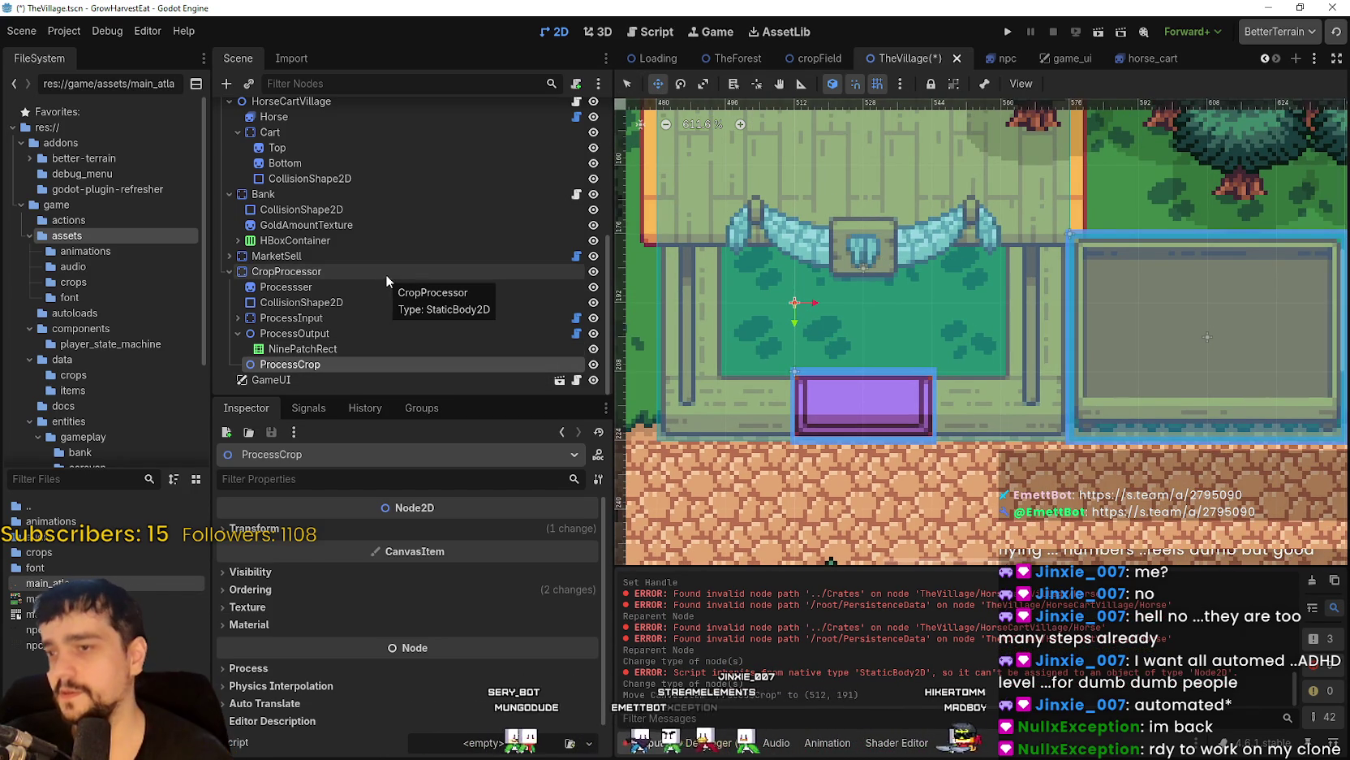
pyautogui.hotkey('ctrl', 'z')
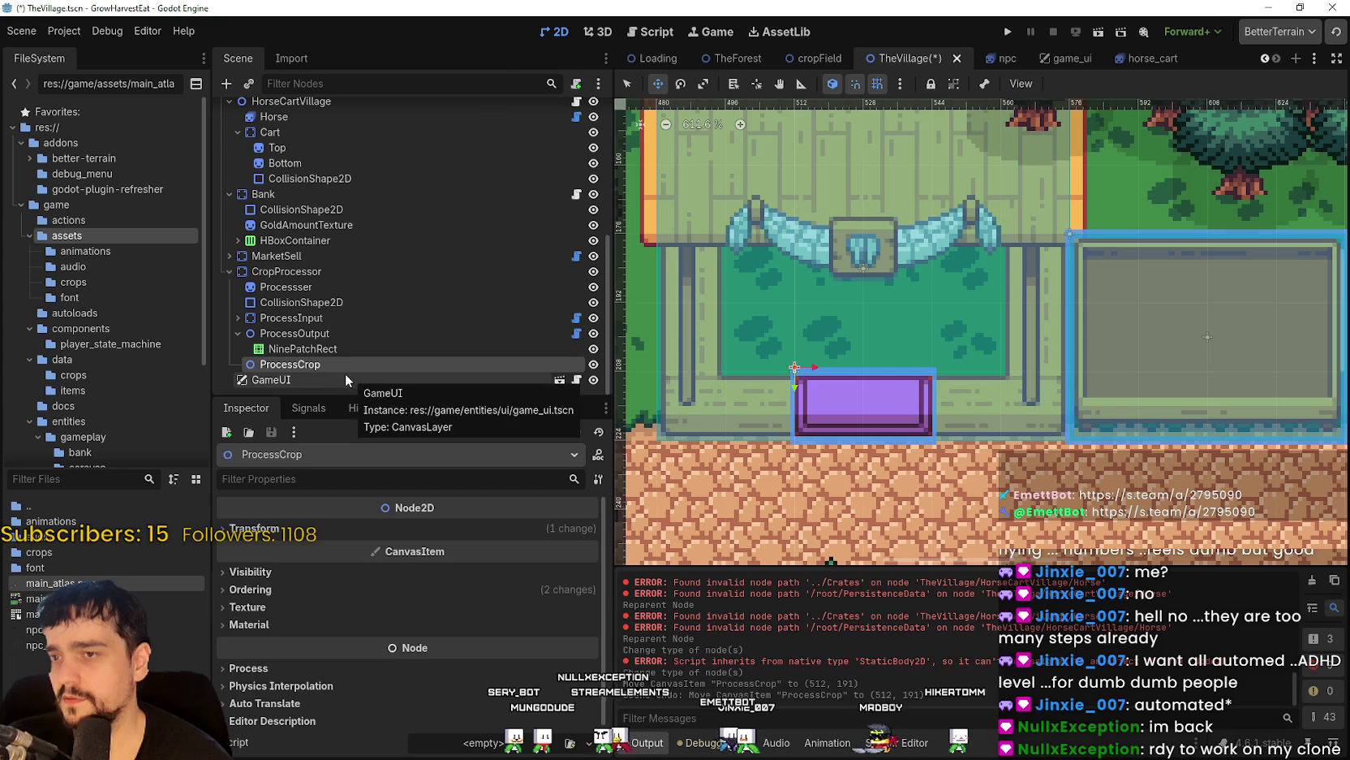
pyautogui.hotkey('ctrl', 'z')
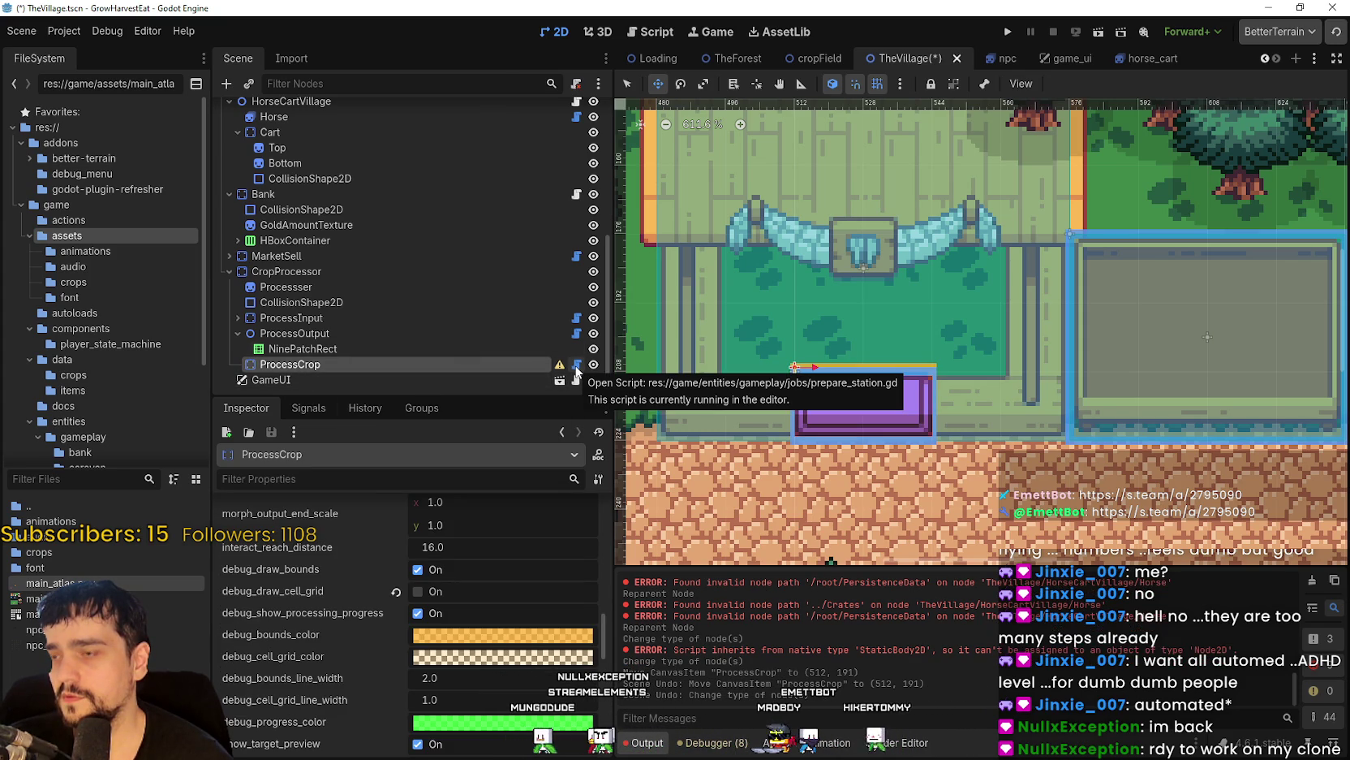
pyautogui.click(577, 364)
# Change prepare_station.gd's extends line from StaticBody2D to Node2D and save it.
pyautogui.moveTo(1316, 380); pyautogui.dragTo(1321, 87)
pyautogui.doubleClick(903, 128)
pyautogui.press('BackSpace')
pyautogui.hotkey('ctrl', 'space')
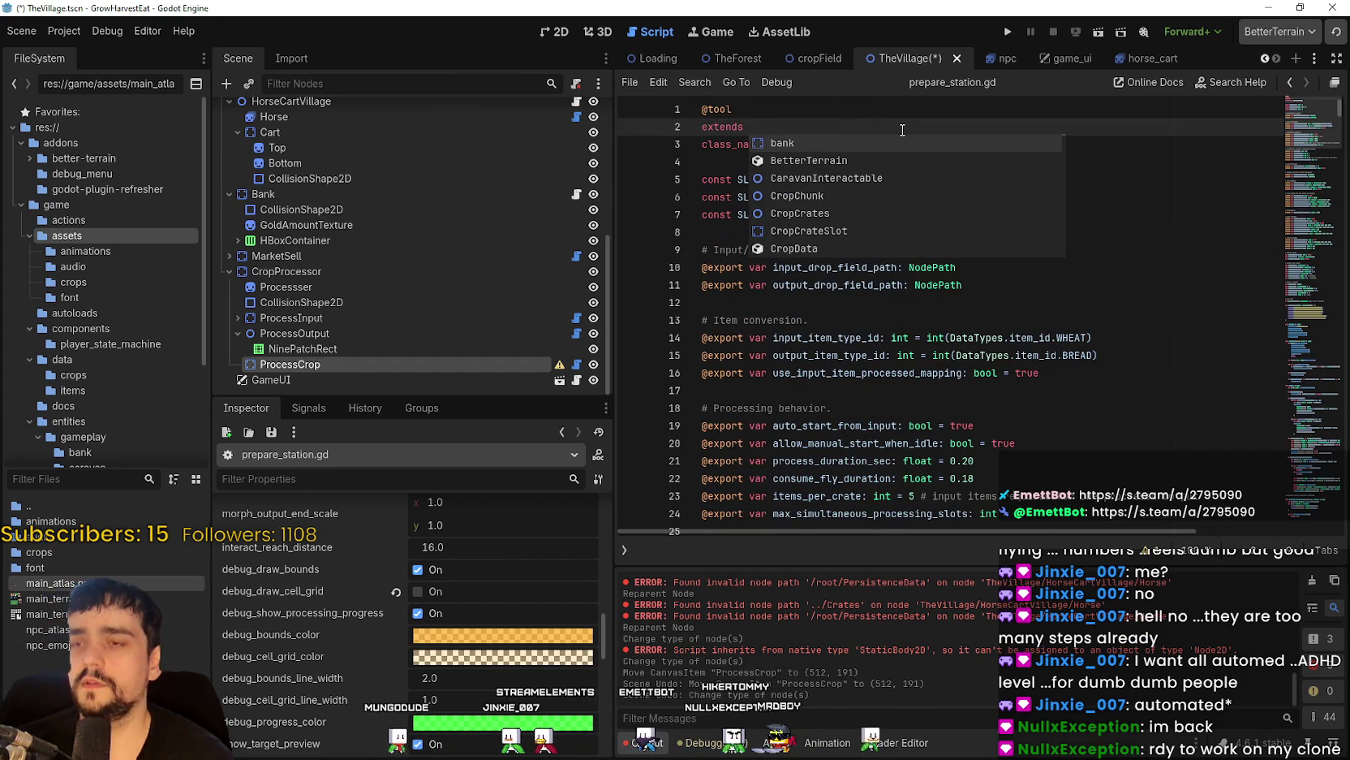
pyautogui.write('Node2')
pyautogui.press('Return')
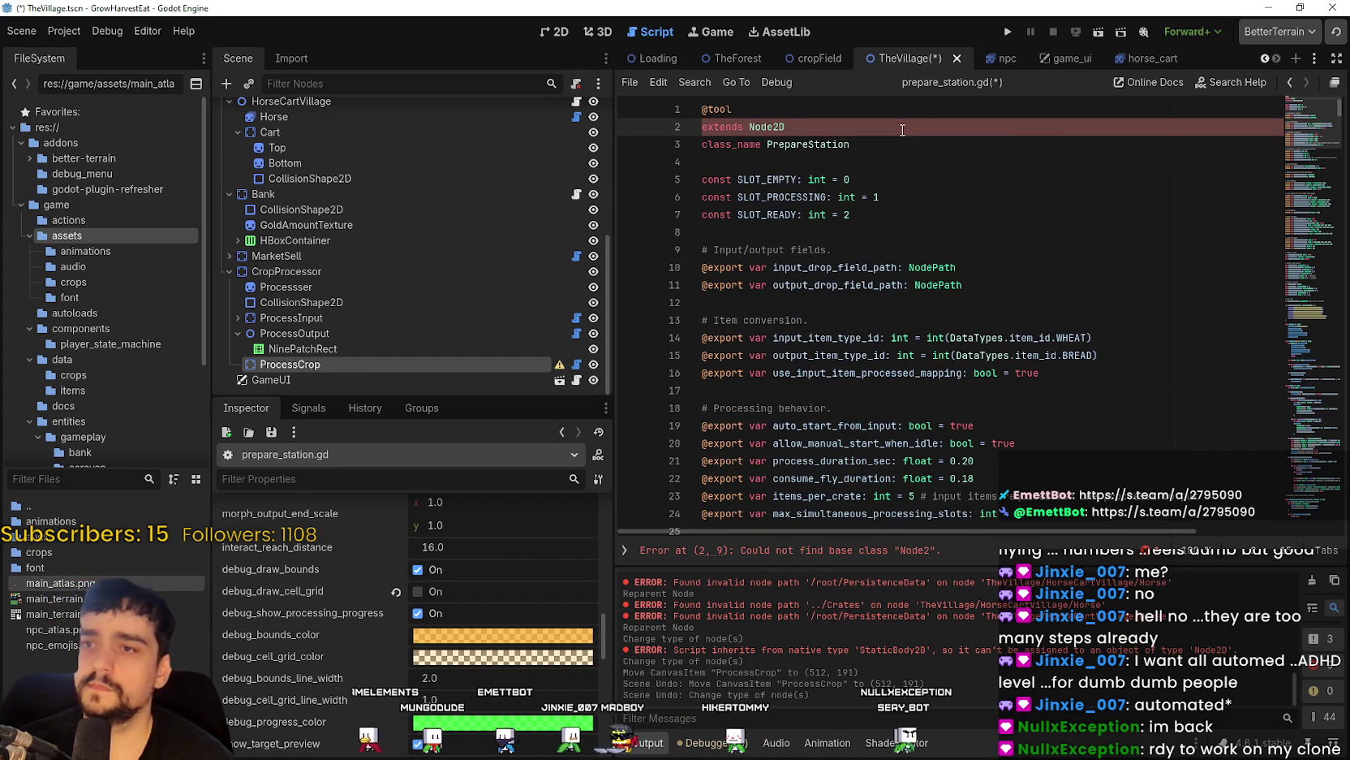
pyautogui.hotkey('ctrl', 's')
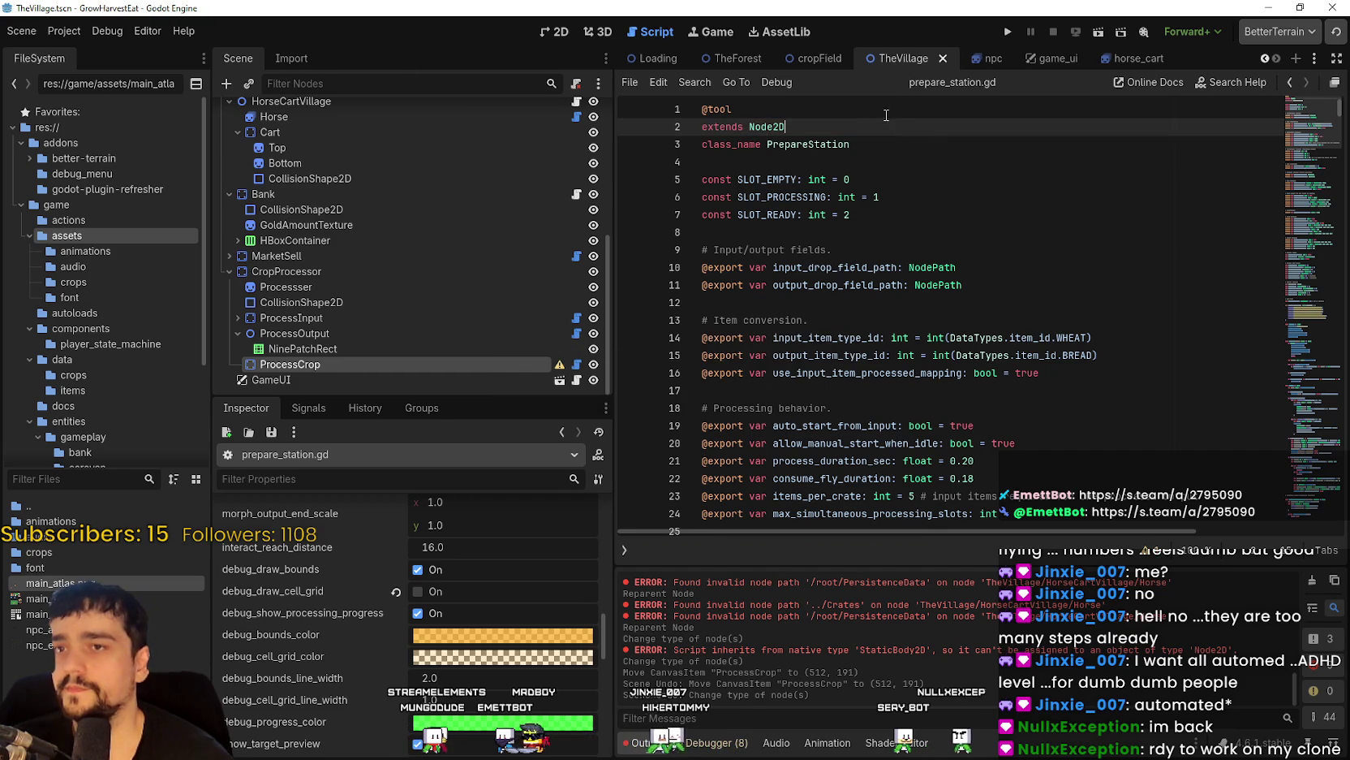
pyautogui.click(556, 31)
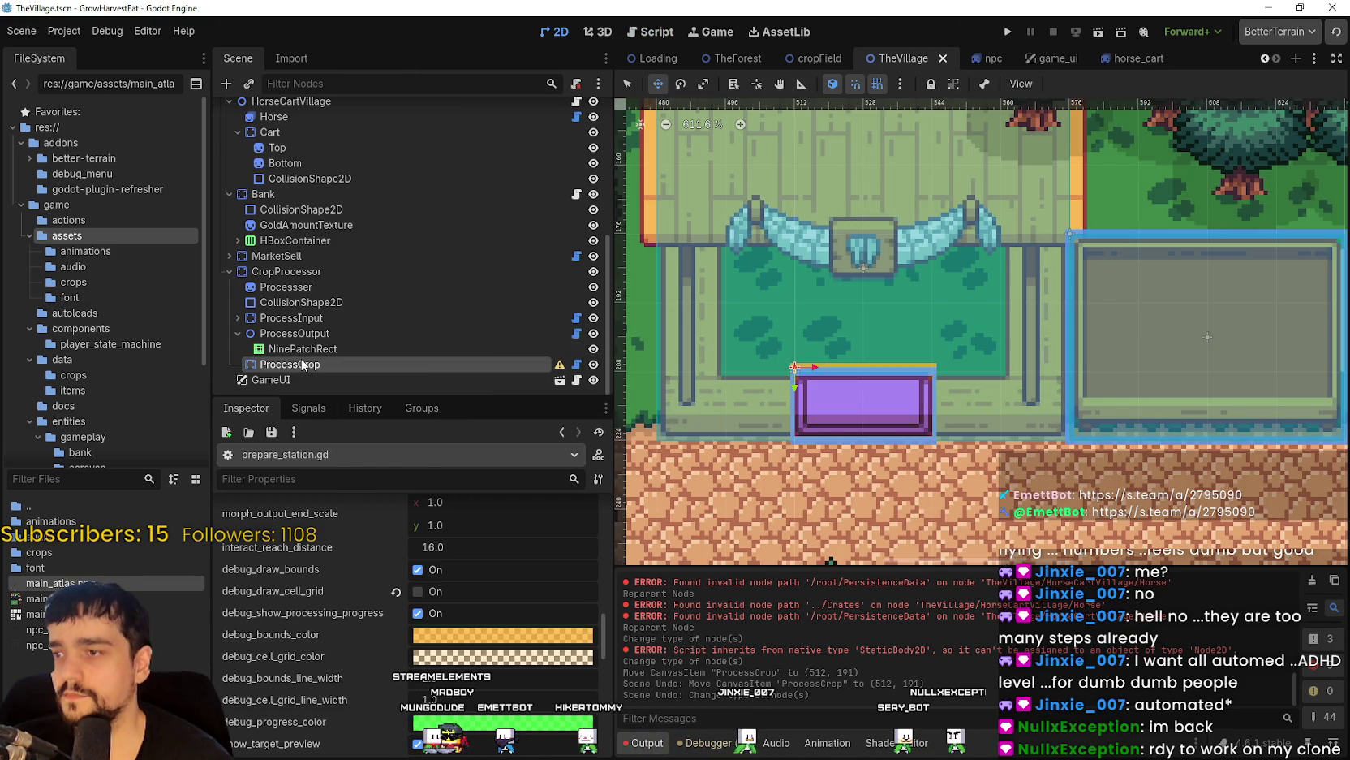
# Change ProcessCrop's node type to Node2D and save the scene.
pyautogui.rightClick(308, 365)
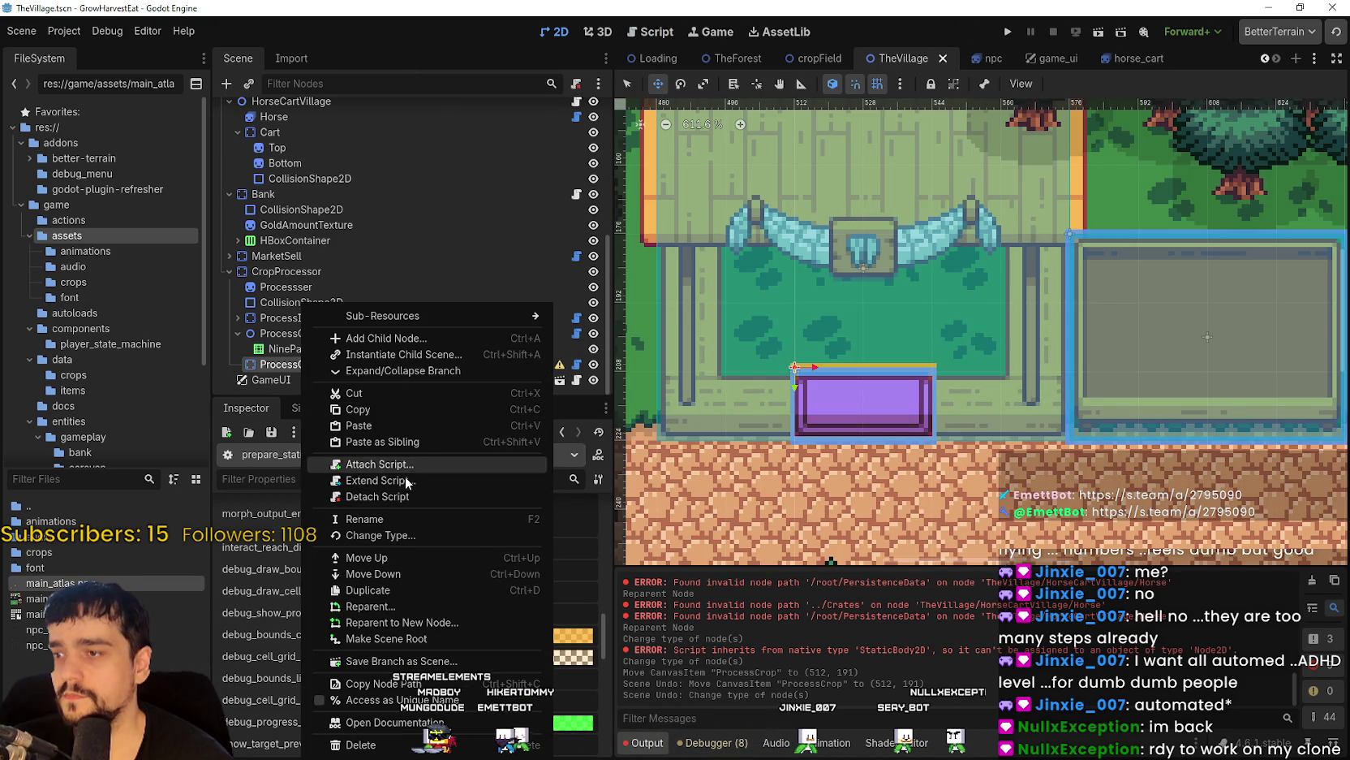
pyautogui.click(406, 535)
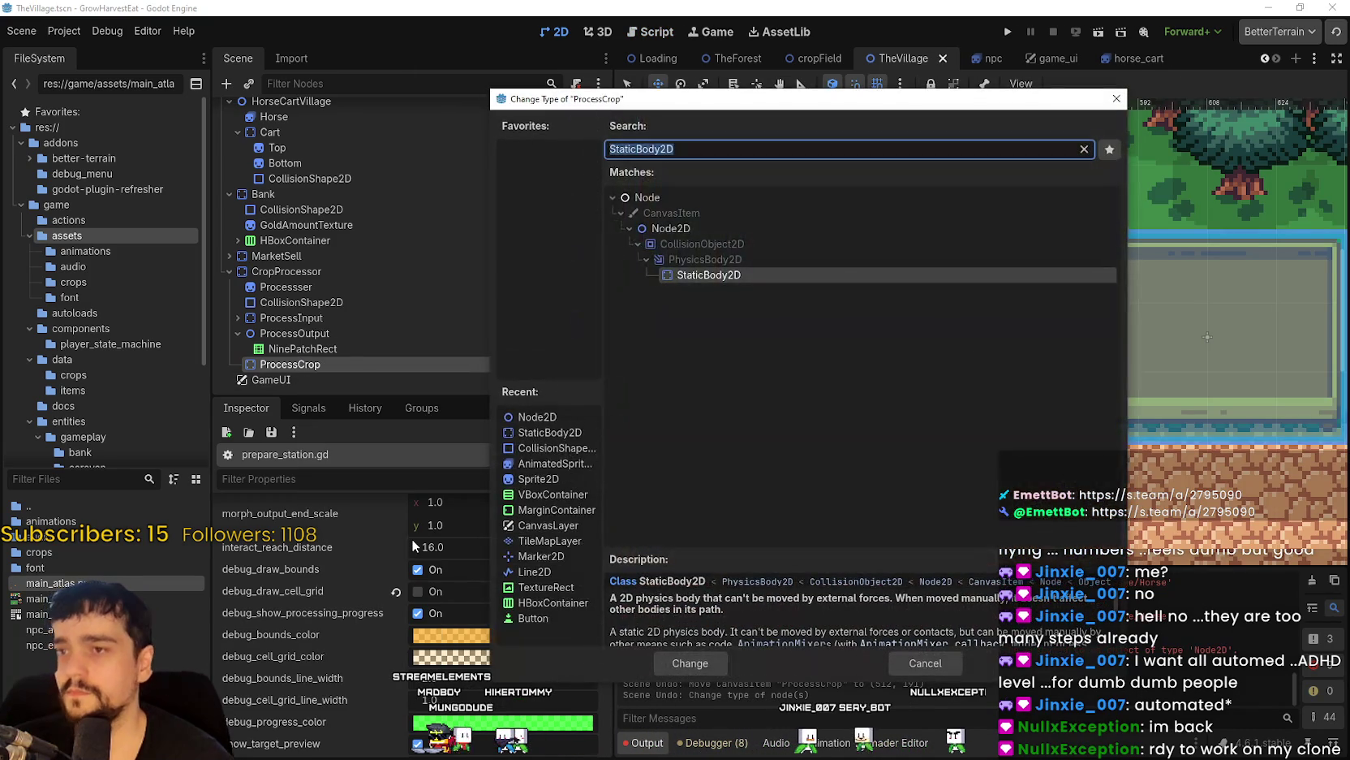
pyautogui.click(688, 244)
pyautogui.click(672, 229)
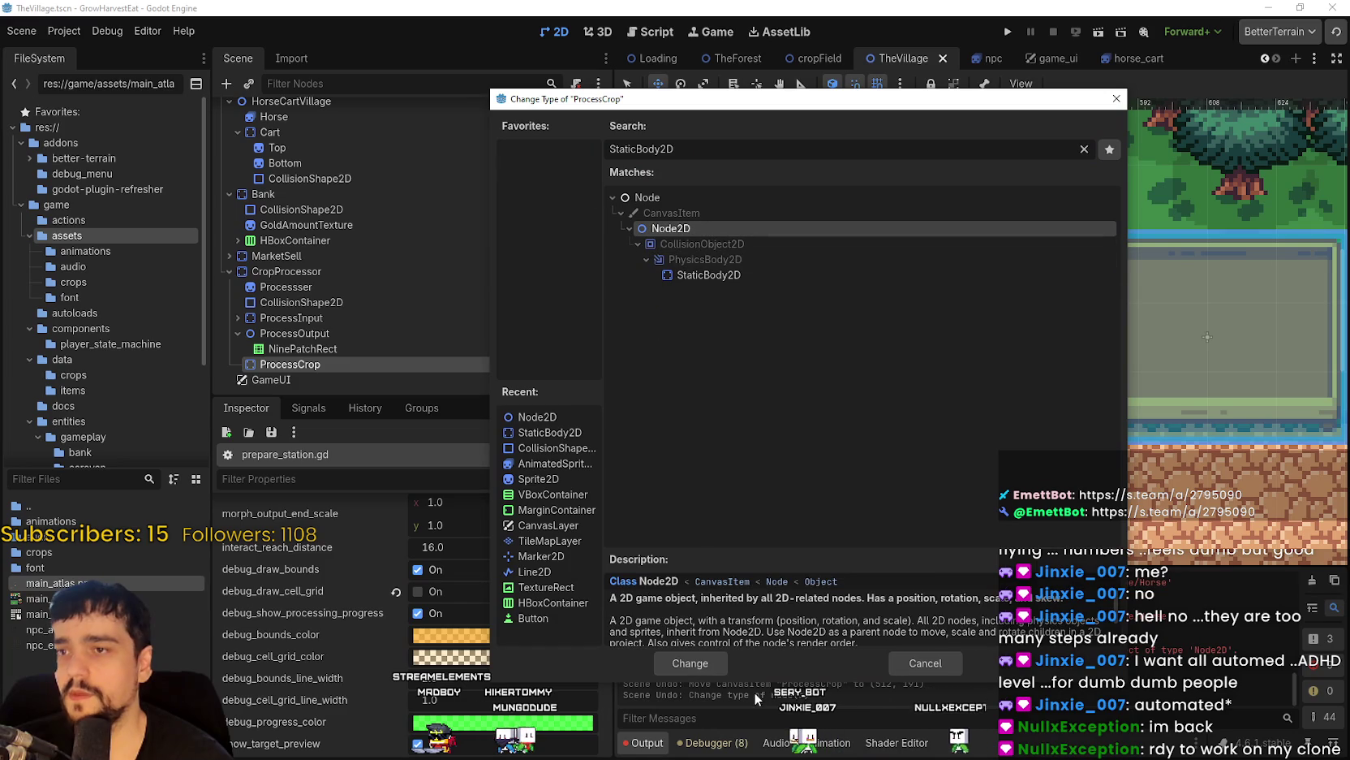
pyautogui.click(722, 658)
pyautogui.hotkey('ctrl', 's')
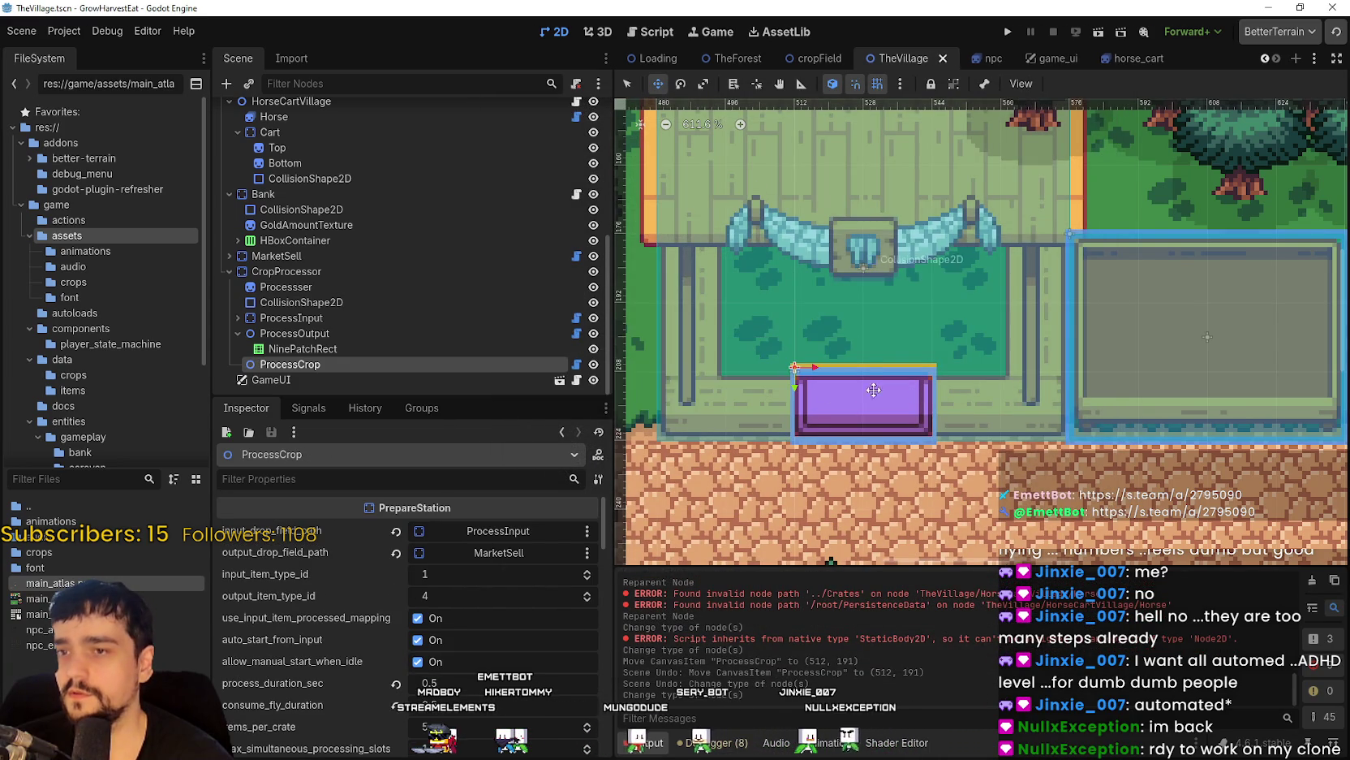
# Move the ProcessCrop box up 15 px then 4 px to (512, 175) and save.
pyautogui.scroll(2, 852, 390)
pyautogui.moveTo(828, 396); pyautogui.dragTo(836, 234)
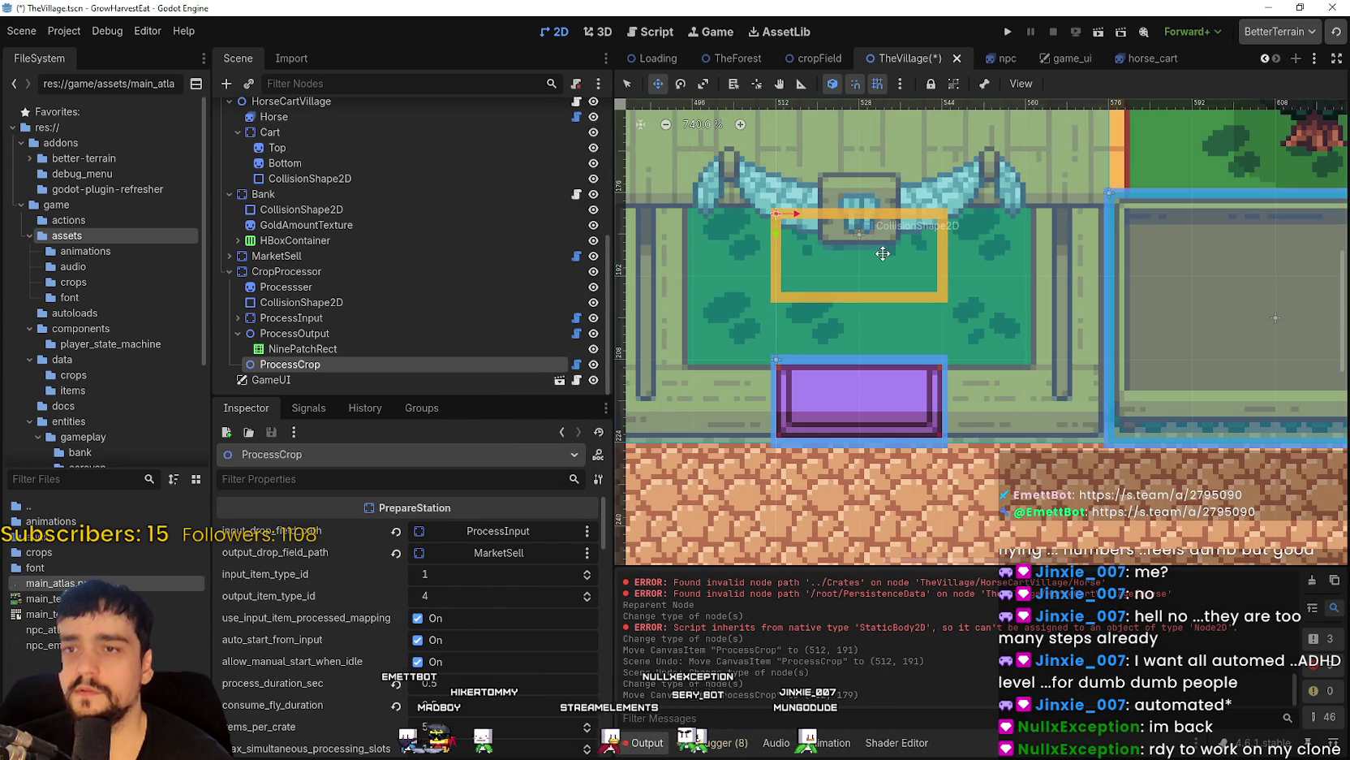
pyautogui.scroll(5, 877, 254)
pyautogui.moveTo(845, 331); pyautogui.dragTo(842, 286)
pyautogui.scroll(-6, 844, 283)
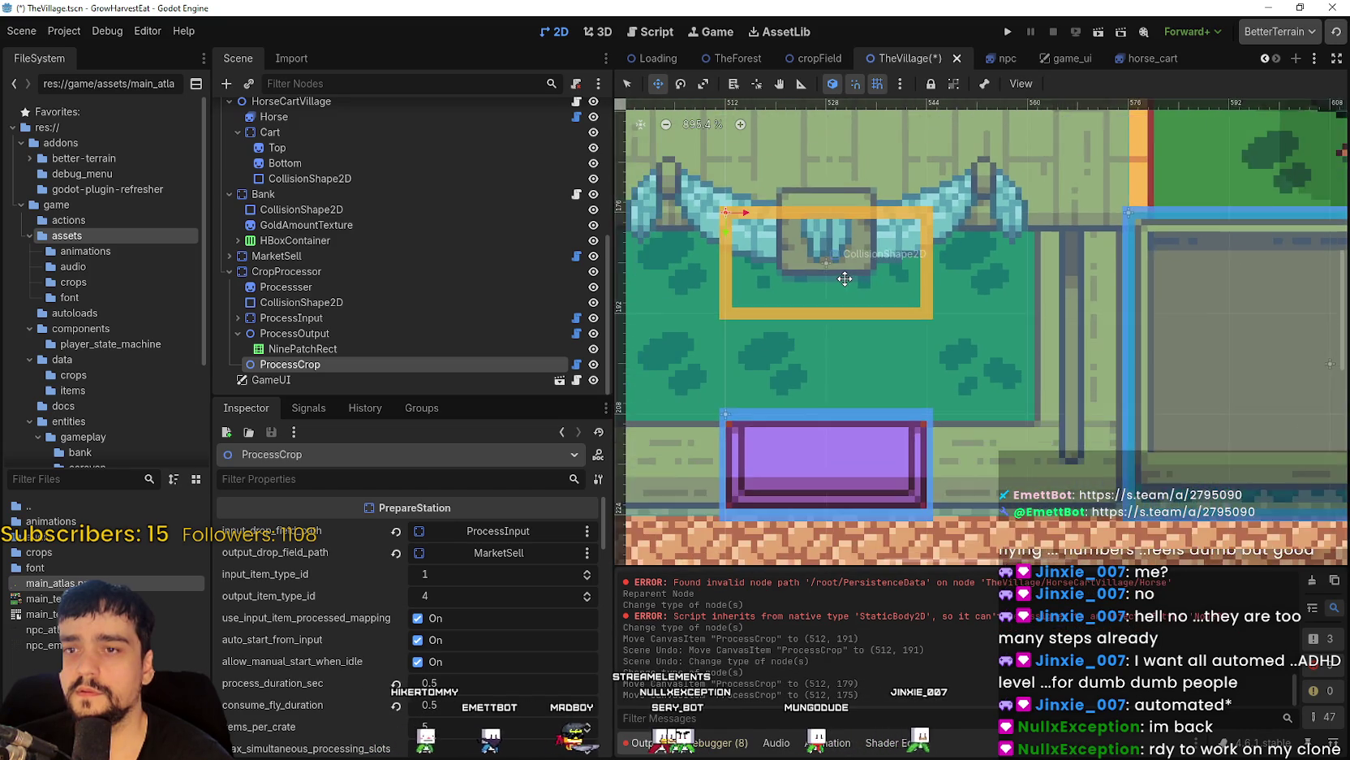
pyautogui.hotkey('ctrl', 's')
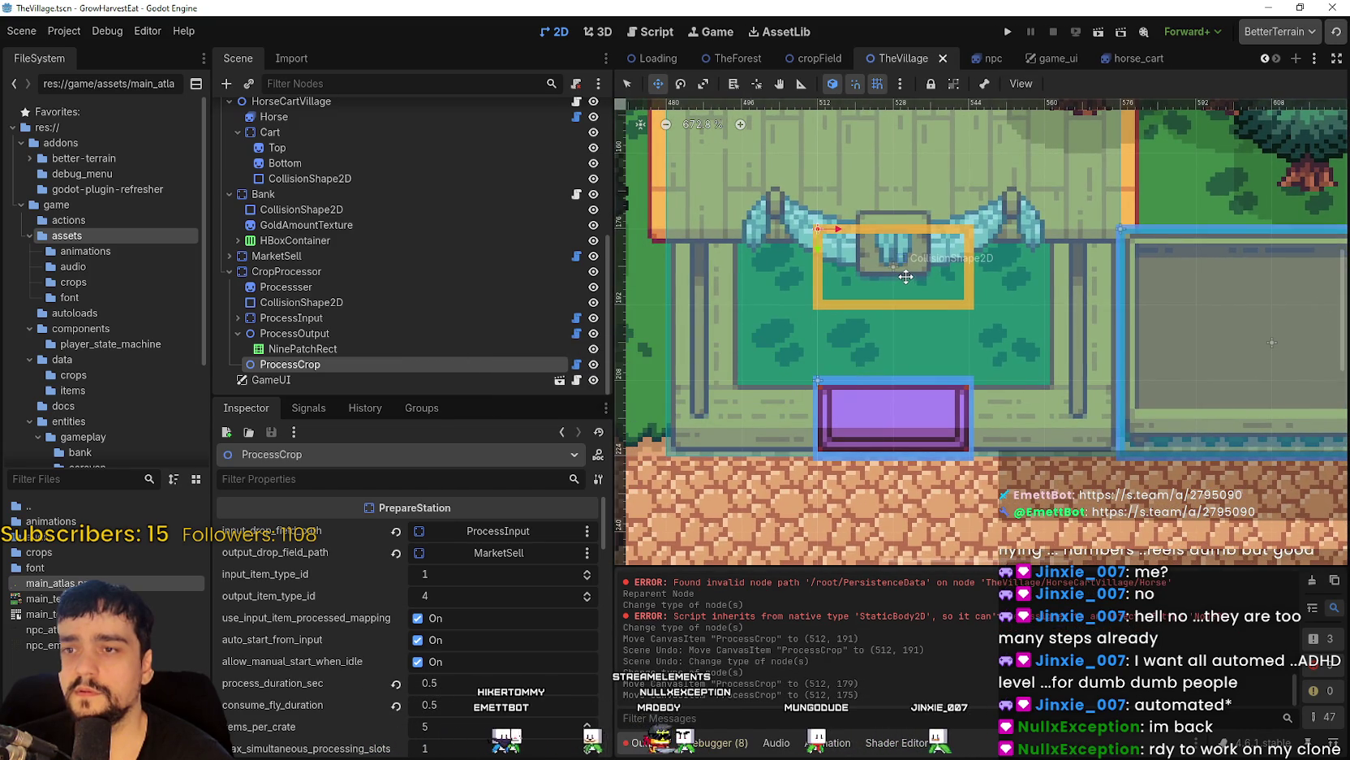
pyautogui.scroll(-4, 907, 277)
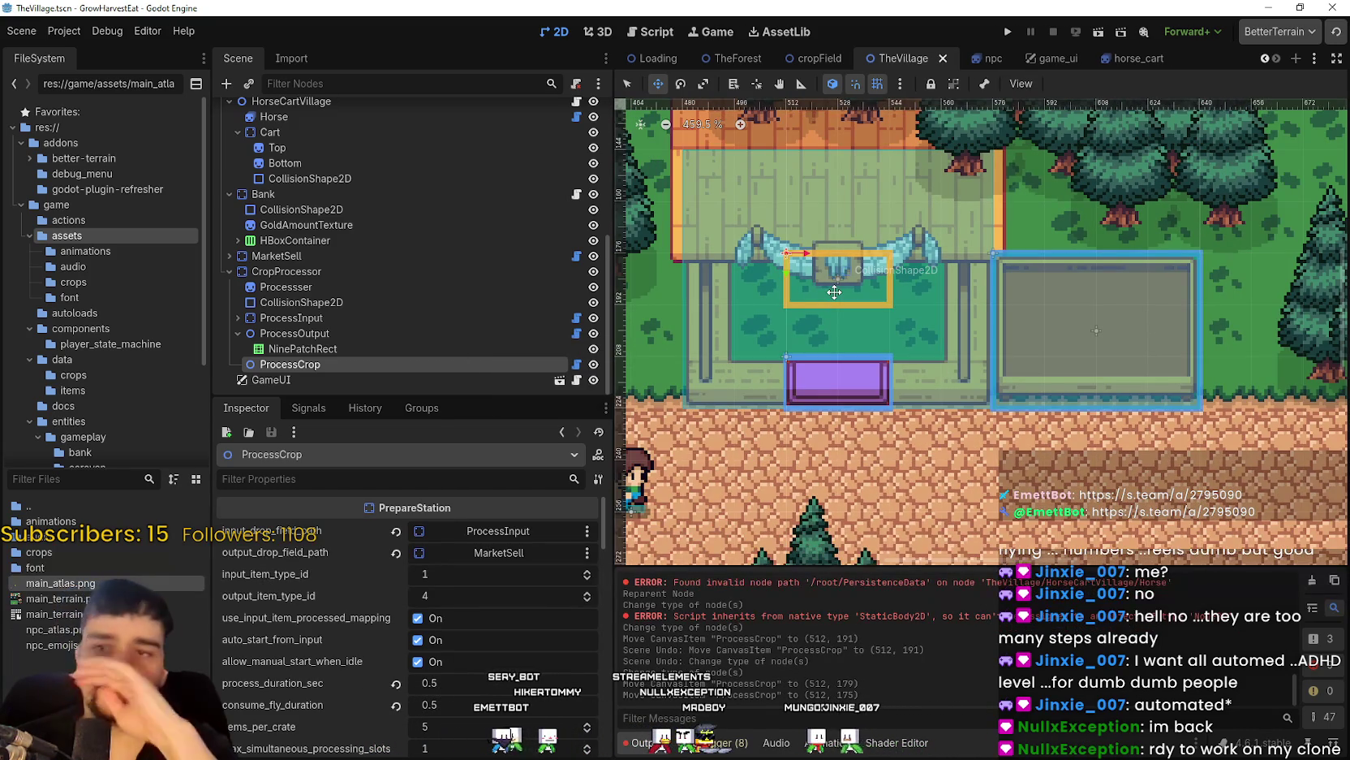
pyautogui.scroll(-4, 835, 291)
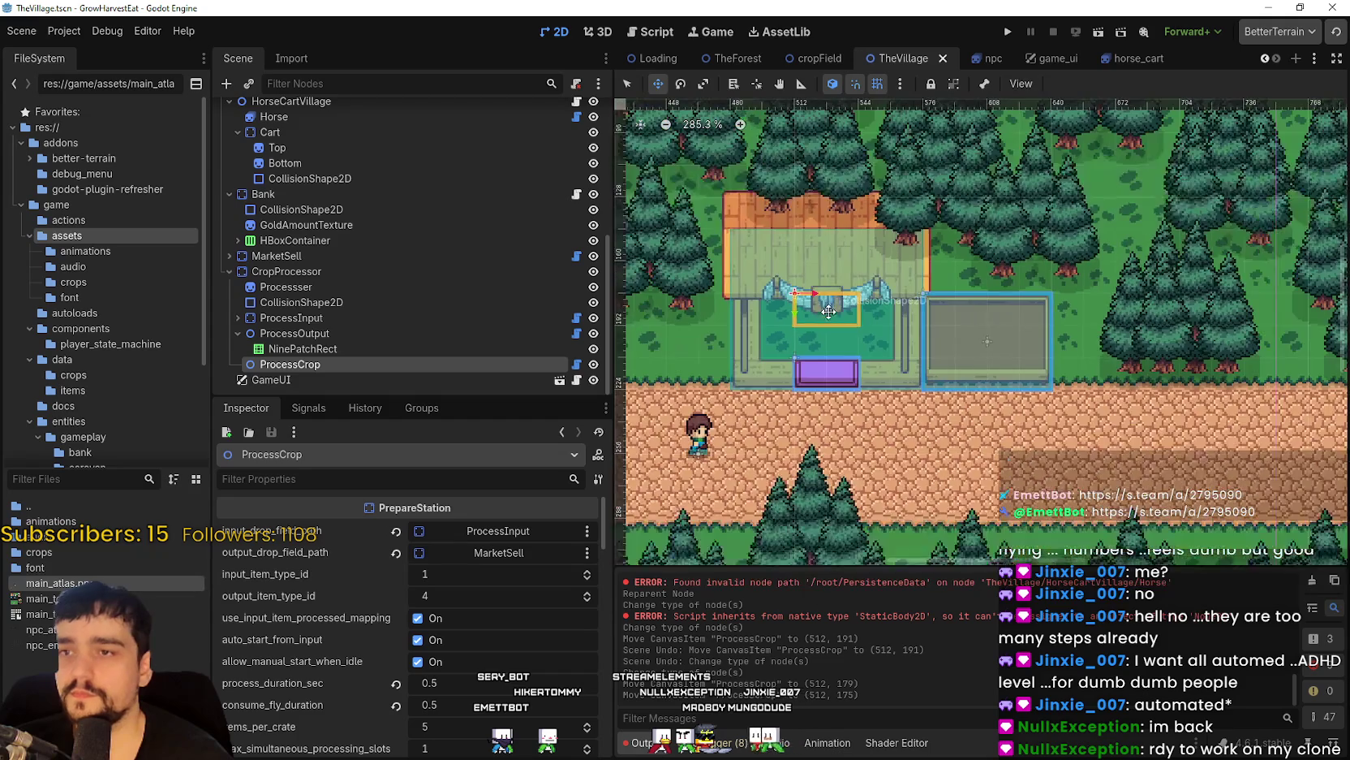
pyautogui.click(380, 271)
pyautogui.scroll(-4, 282, 684)
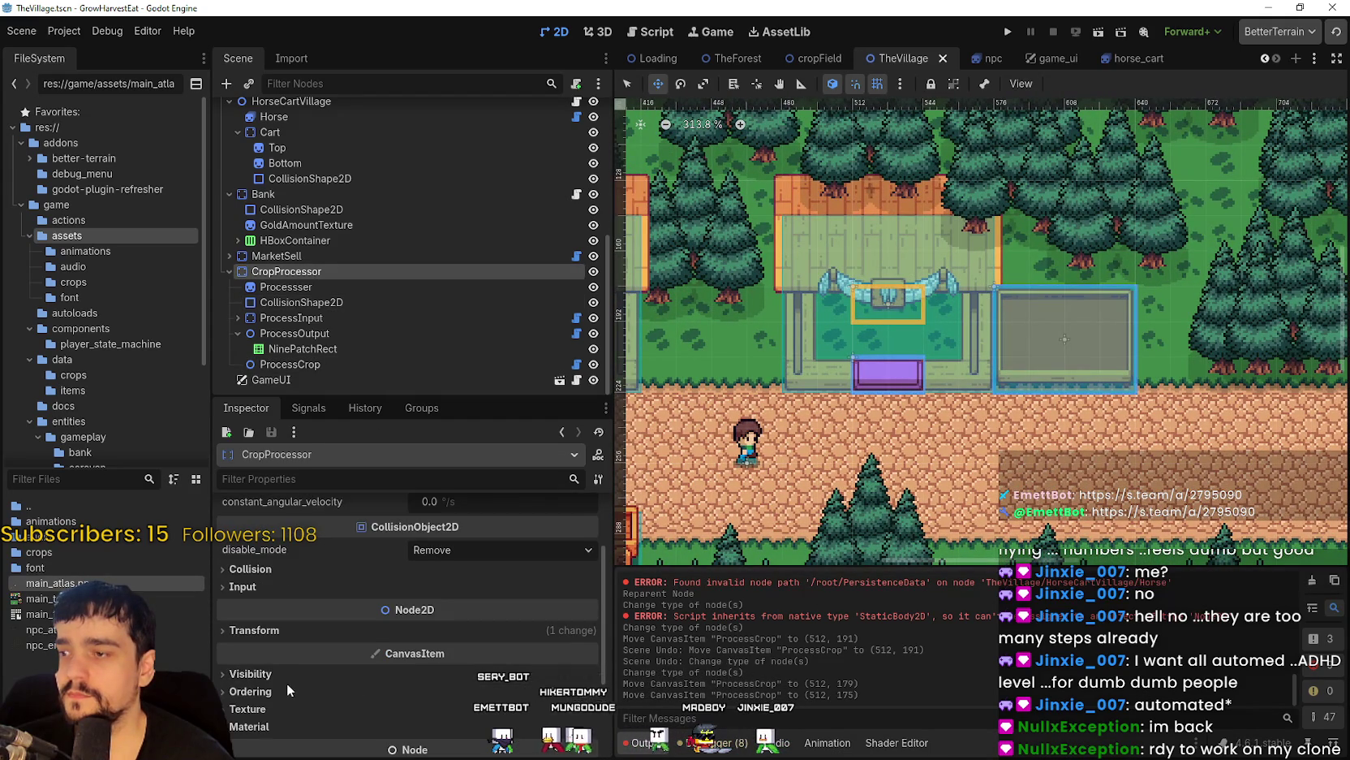
# Set CropProcessor's Ordering z_index to 1 and save TheVillage scene.
pyautogui.click(287, 689)
pyautogui.scroll(-3, 287, 685)
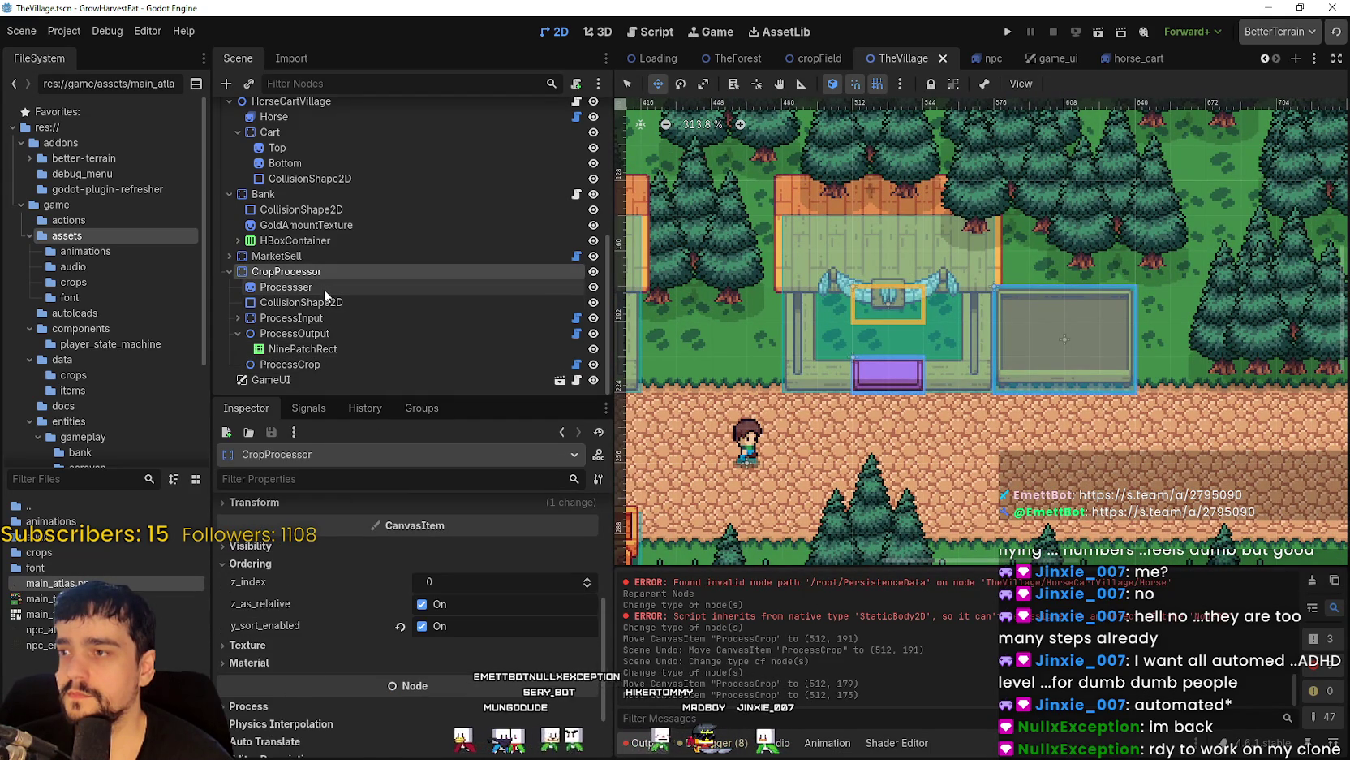
pyautogui.click(587, 579)
pyautogui.hscroll(-2, 984, 409)
pyautogui.hotkey('ctrl', 's')
pyautogui.hscroll(5, 985, 408)
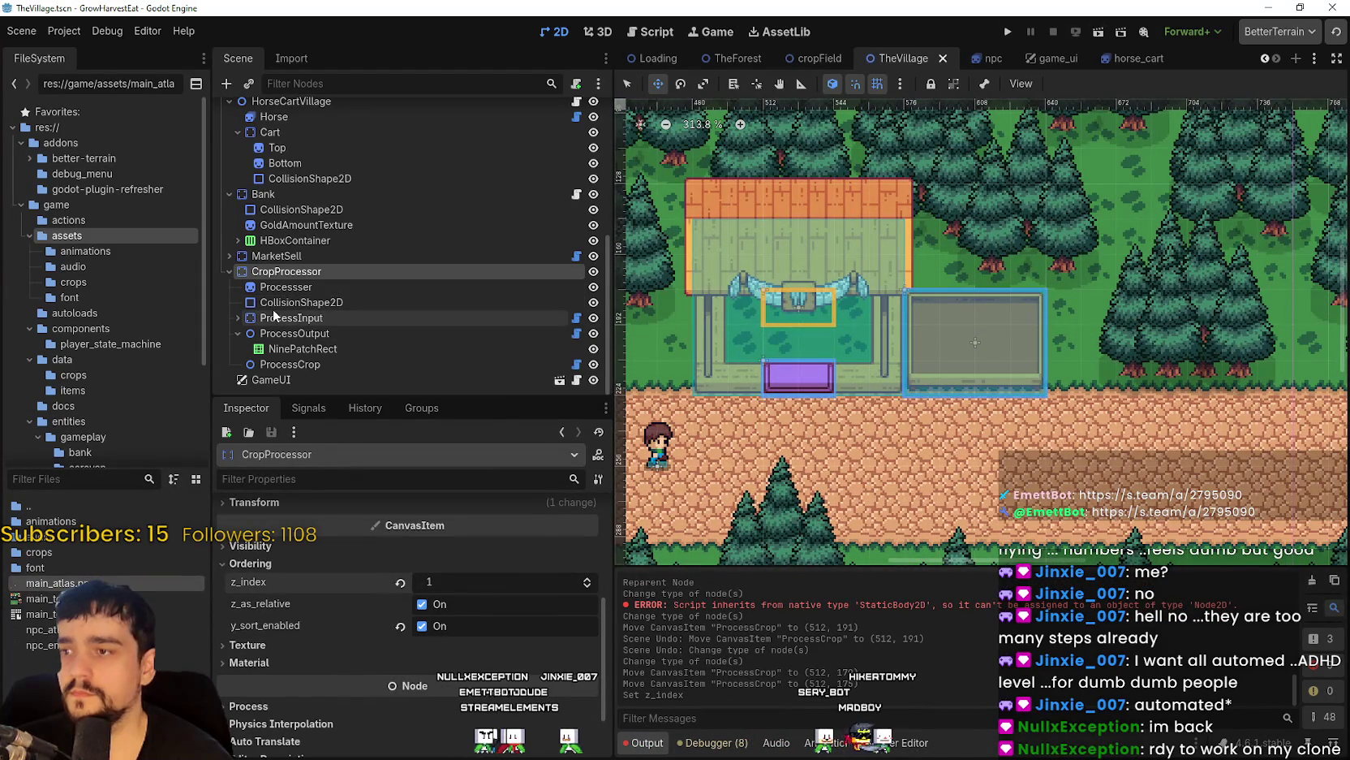
pyautogui.click(236, 333)
pyautogui.click(292, 348)
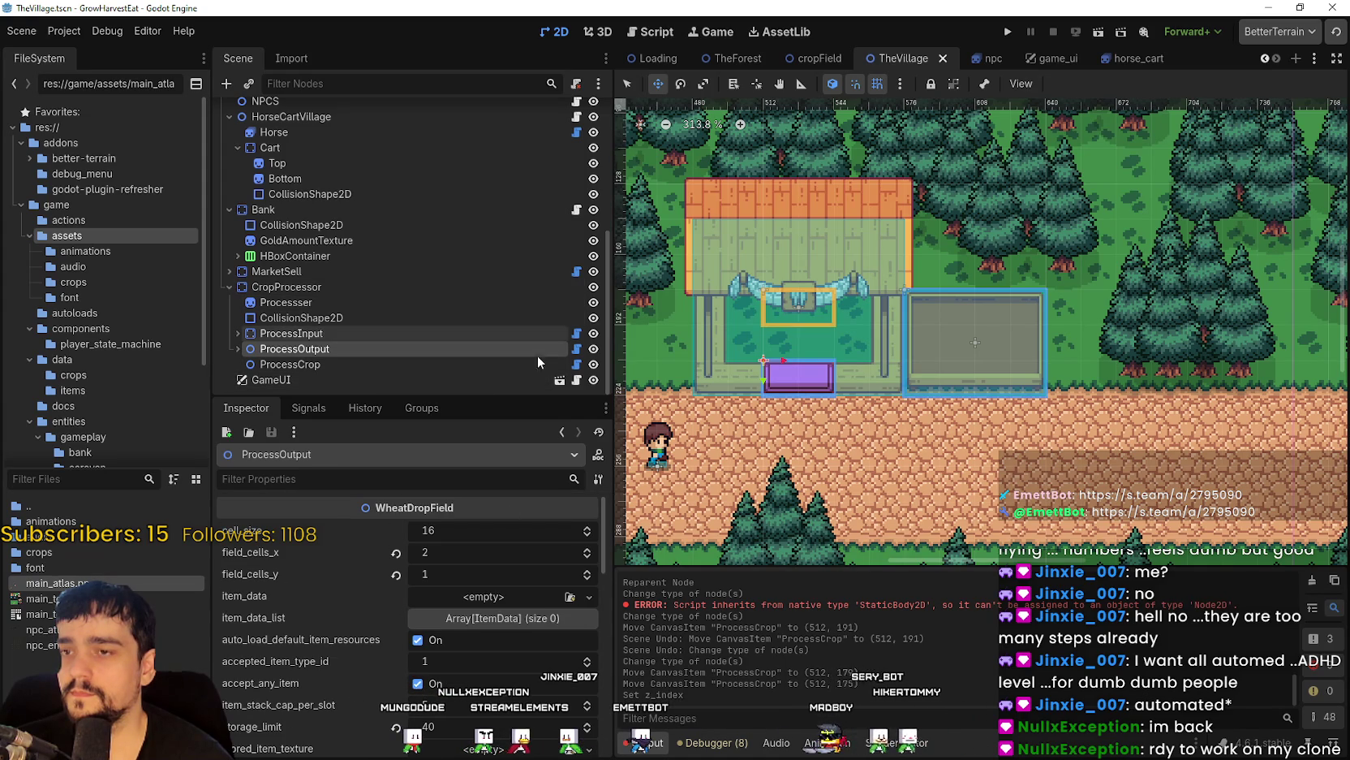
# Select ProcessCrop and open the node picker for its output_drop_field_path, currently MarketSell.
pyautogui.scroll(3, 833, 393)
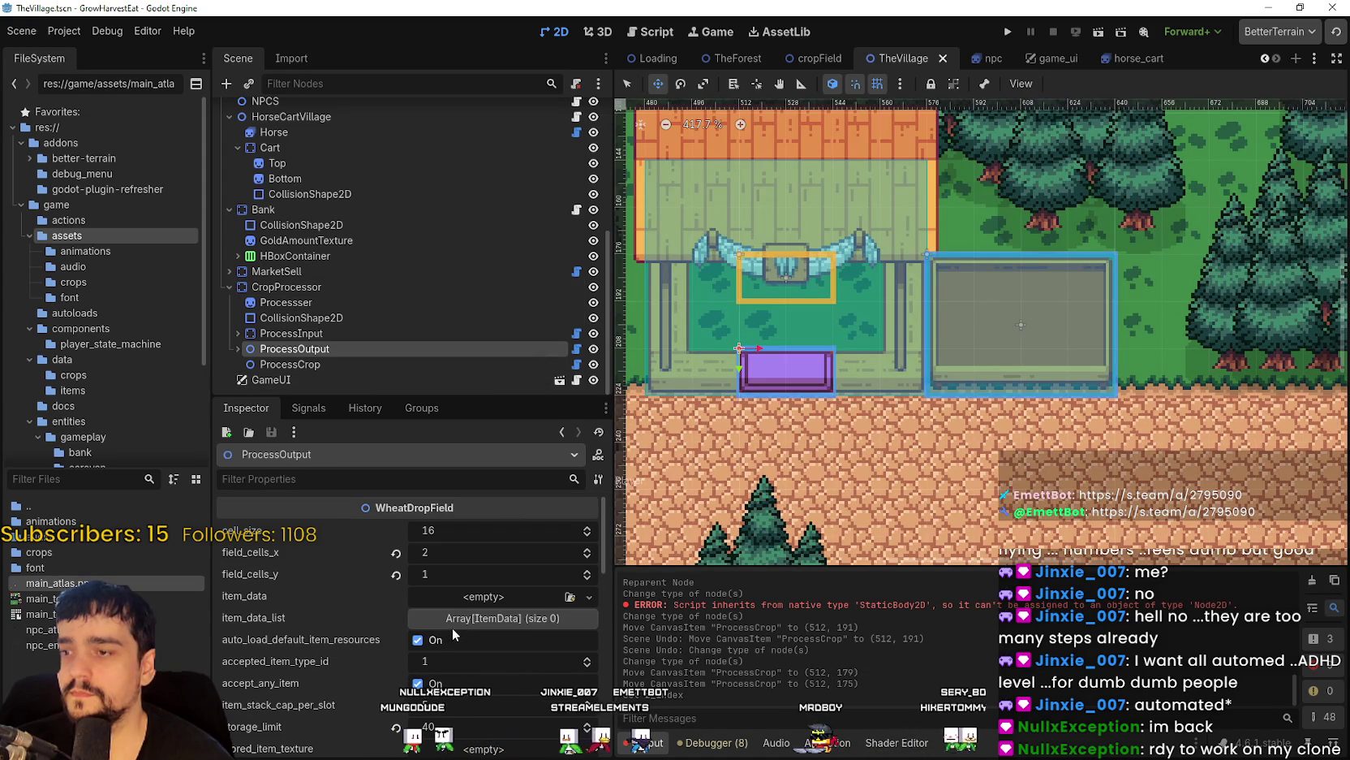
pyautogui.scroll(-5, 319, 709)
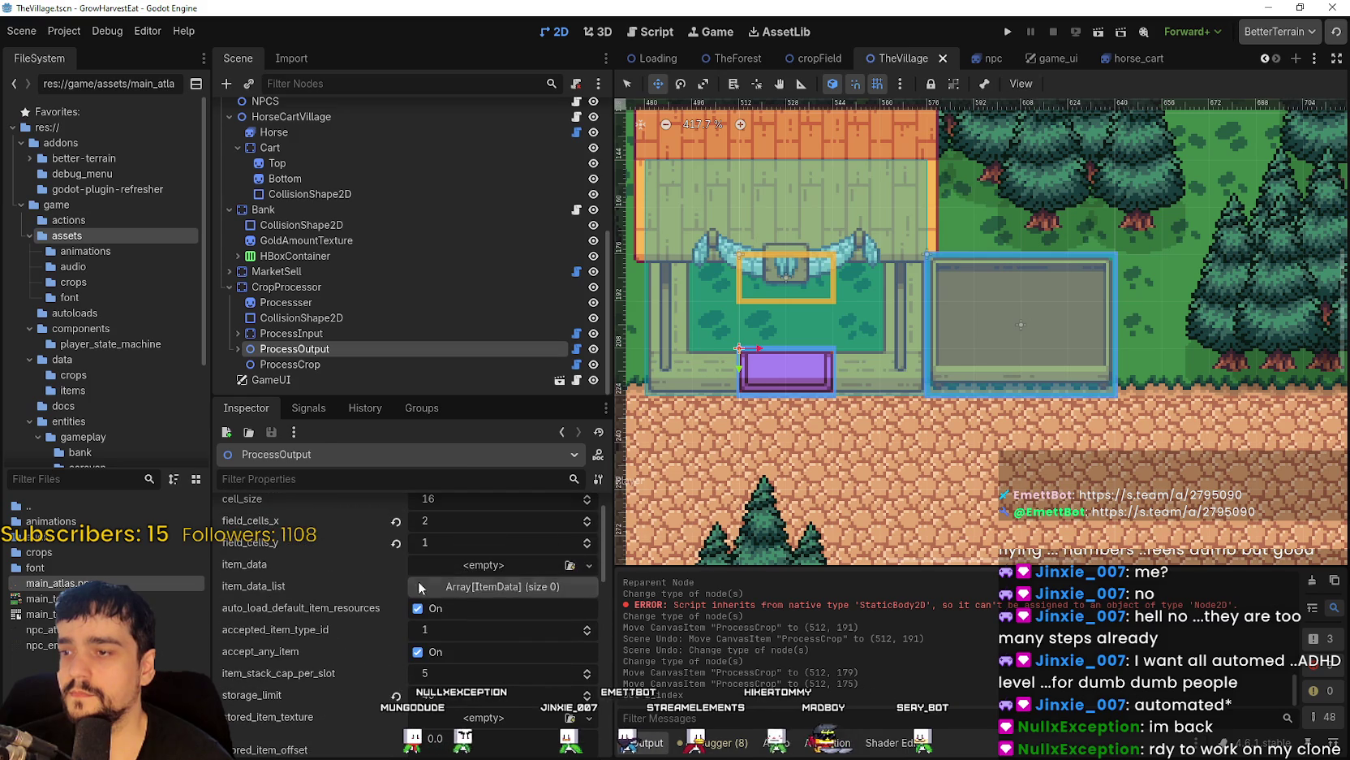
pyautogui.scroll(5, 332, 567)
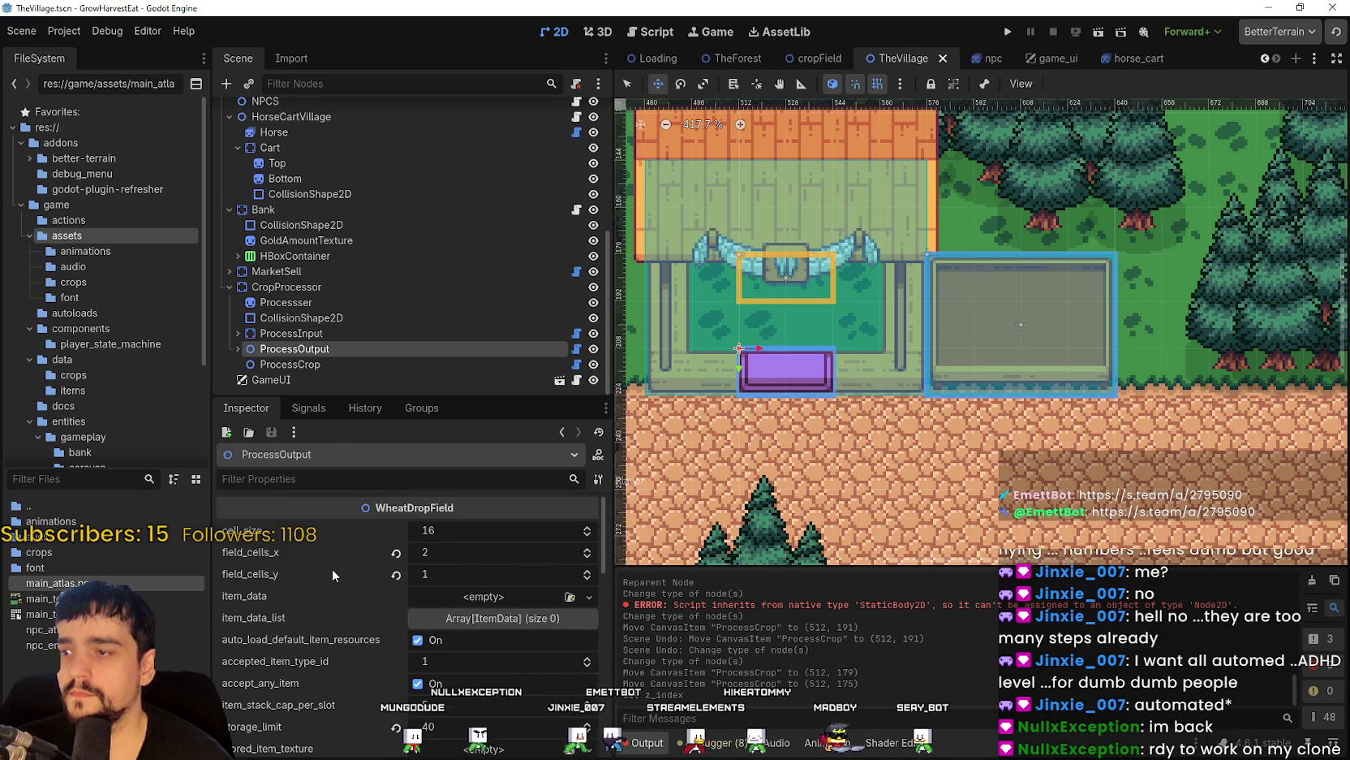
pyautogui.click(288, 333)
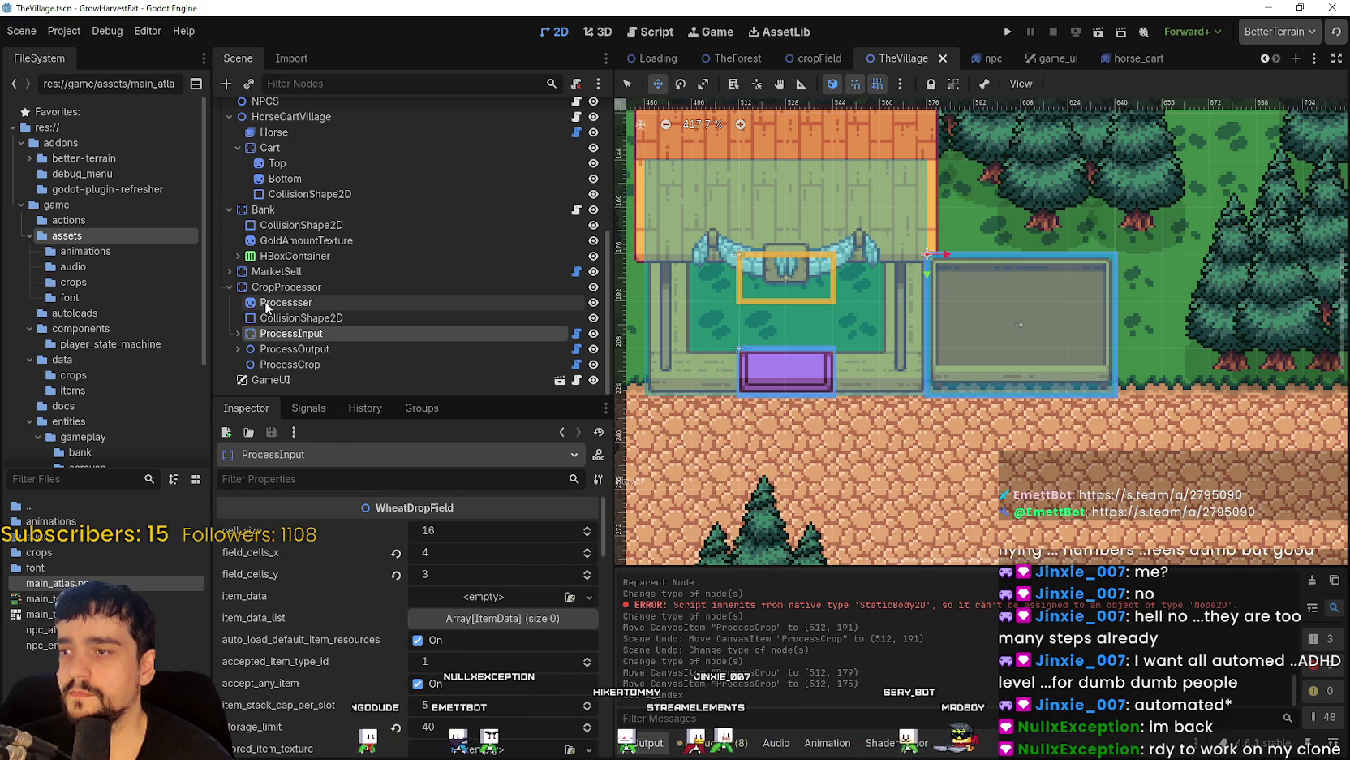
pyautogui.click(272, 365)
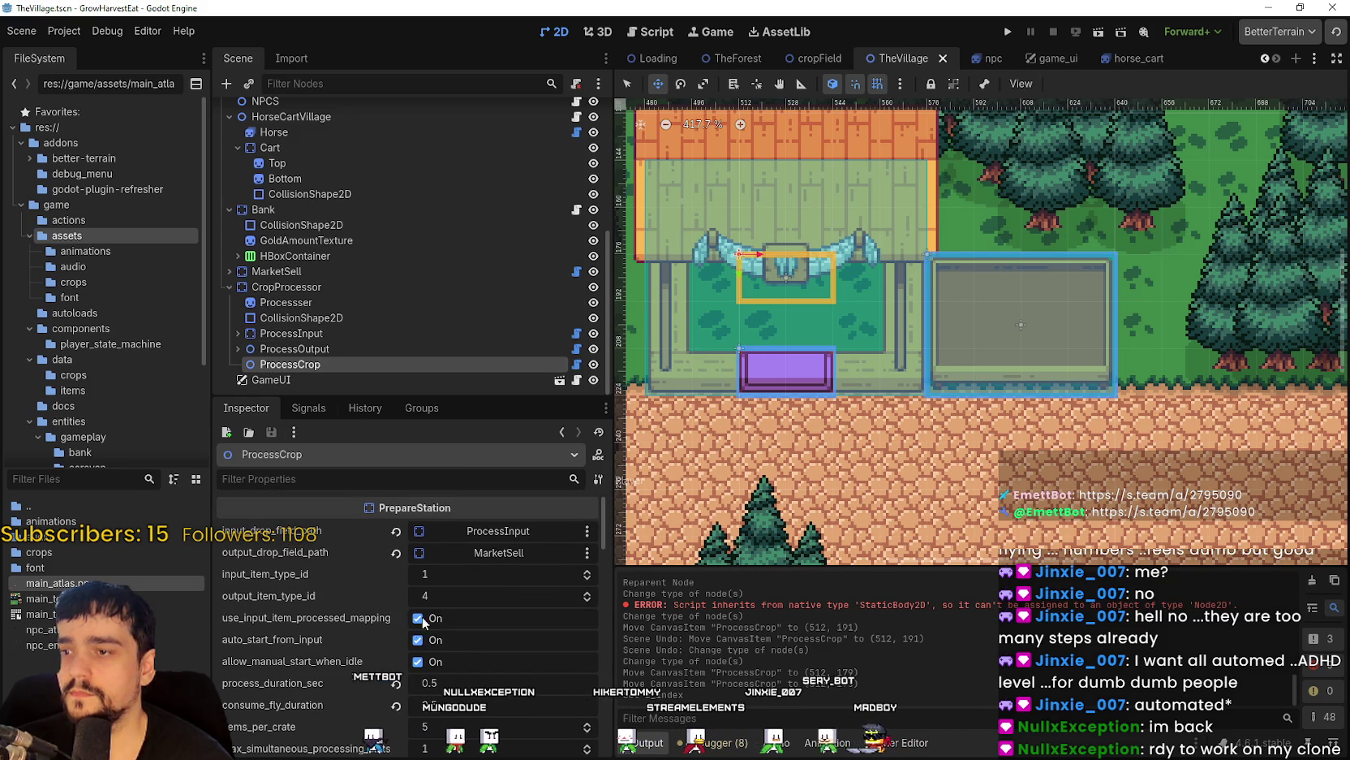
pyautogui.click(468, 554)
pyautogui.scroll(-6, 718, 418)
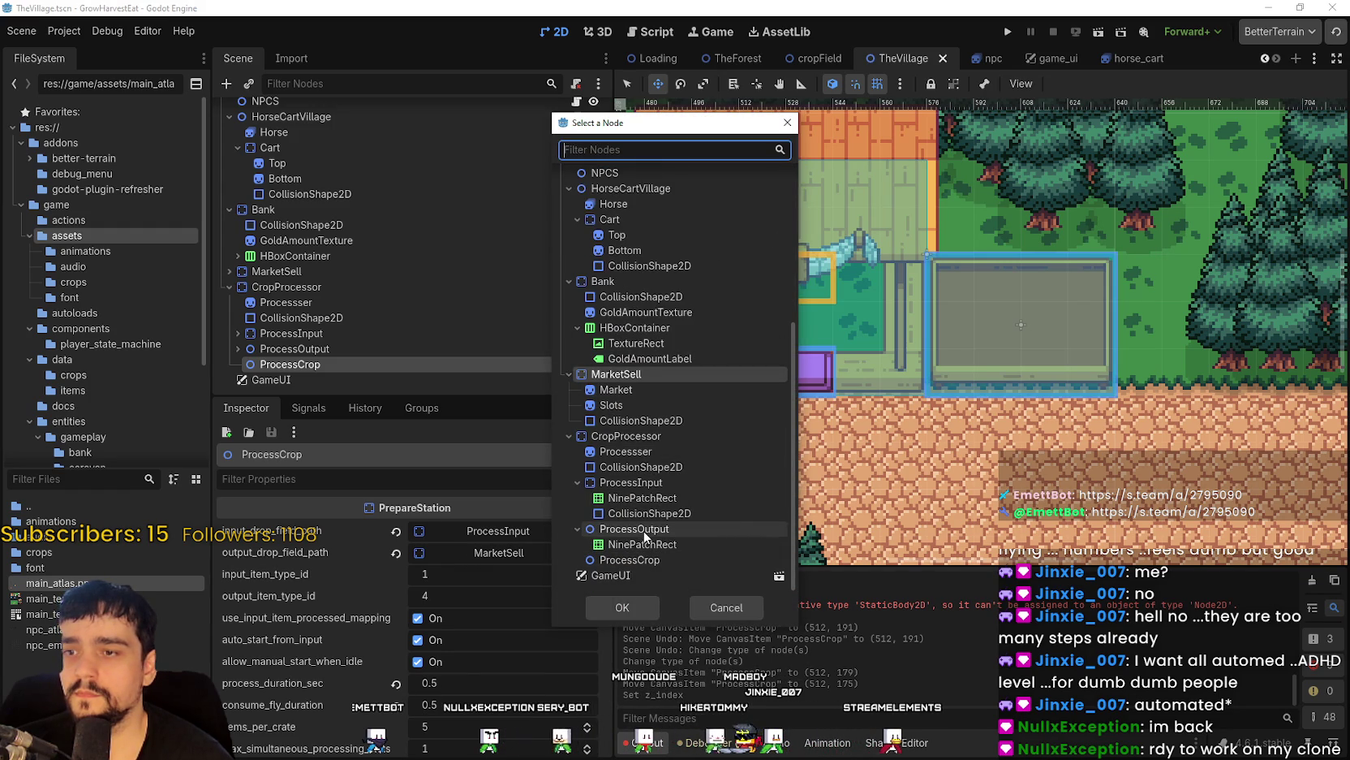
# Point ProcessCrop's output drop field at ProcessOutput and save TheVillage scene.
pyautogui.click(644, 534)
pyautogui.click(612, 603)
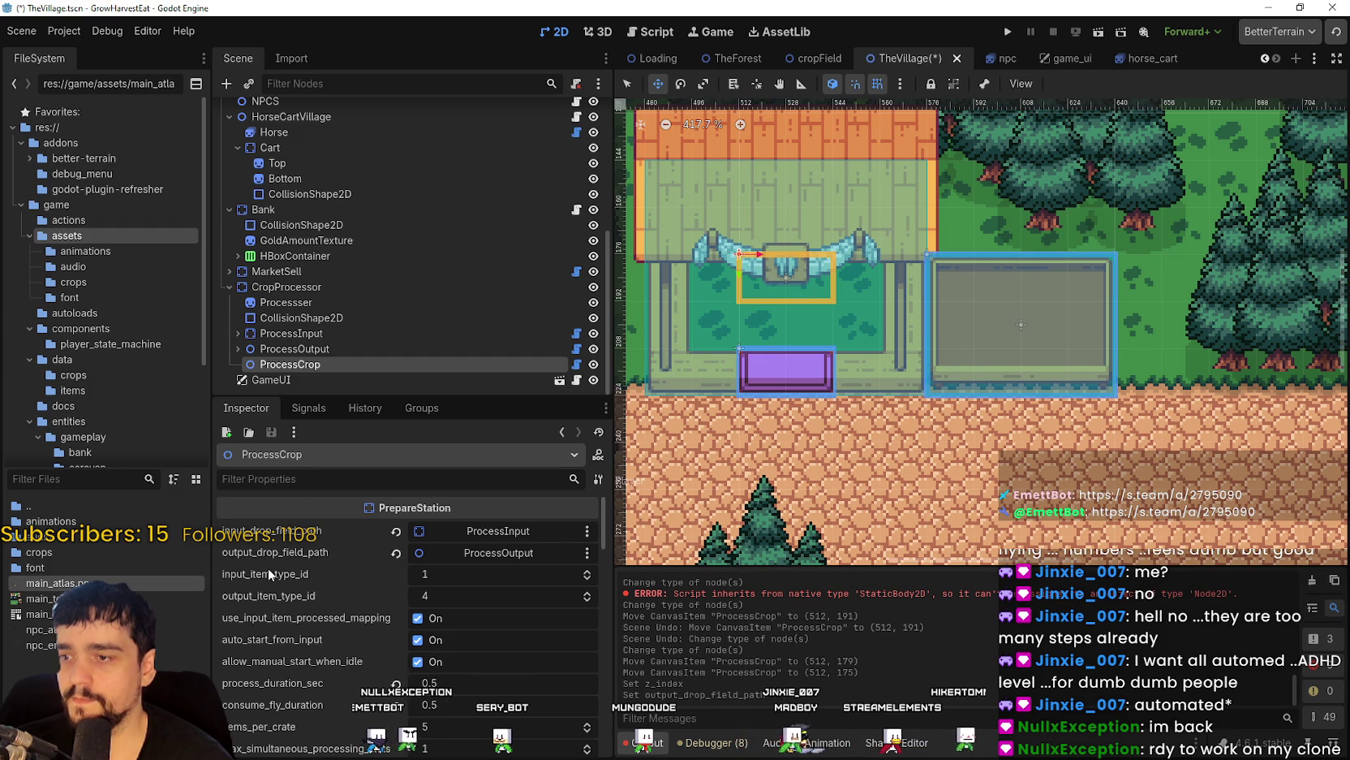
pyautogui.scroll(-5, 268, 567)
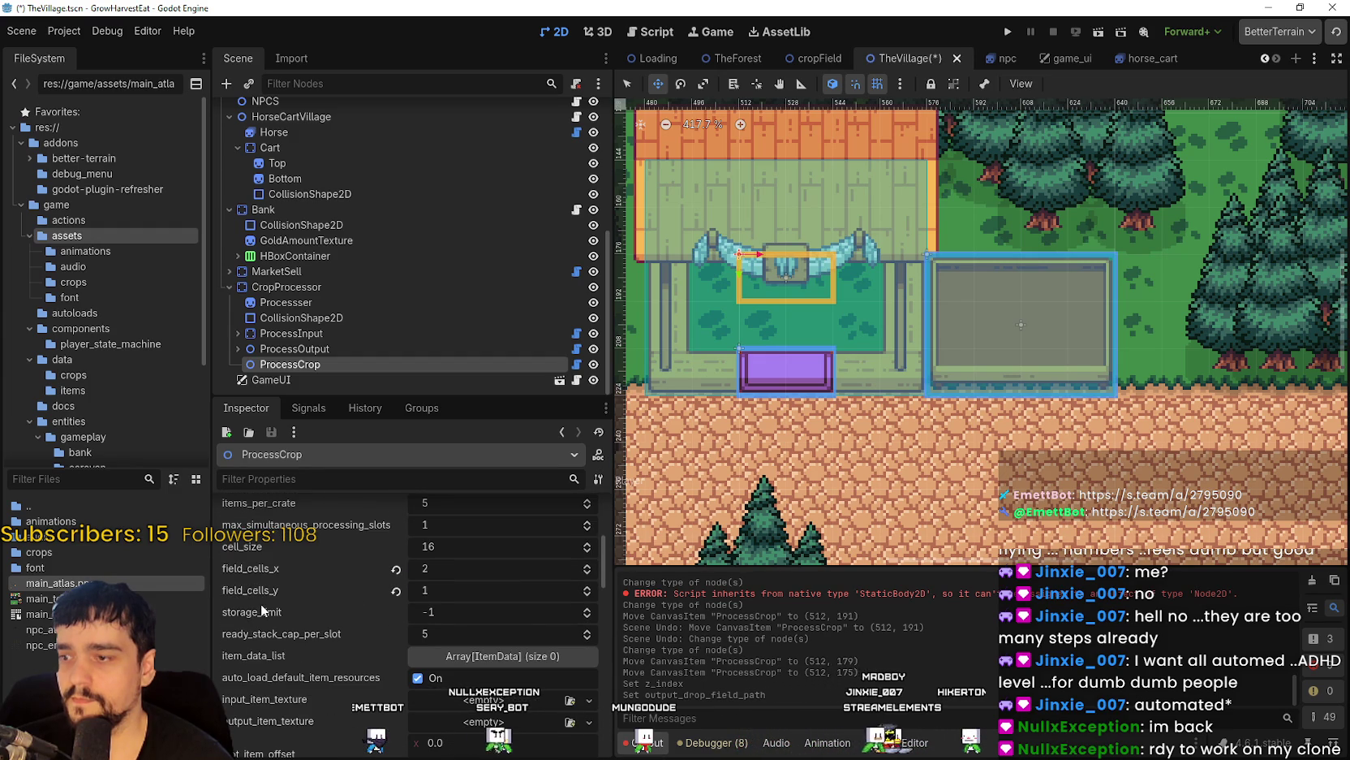
pyautogui.scroll(-2, 264, 611)
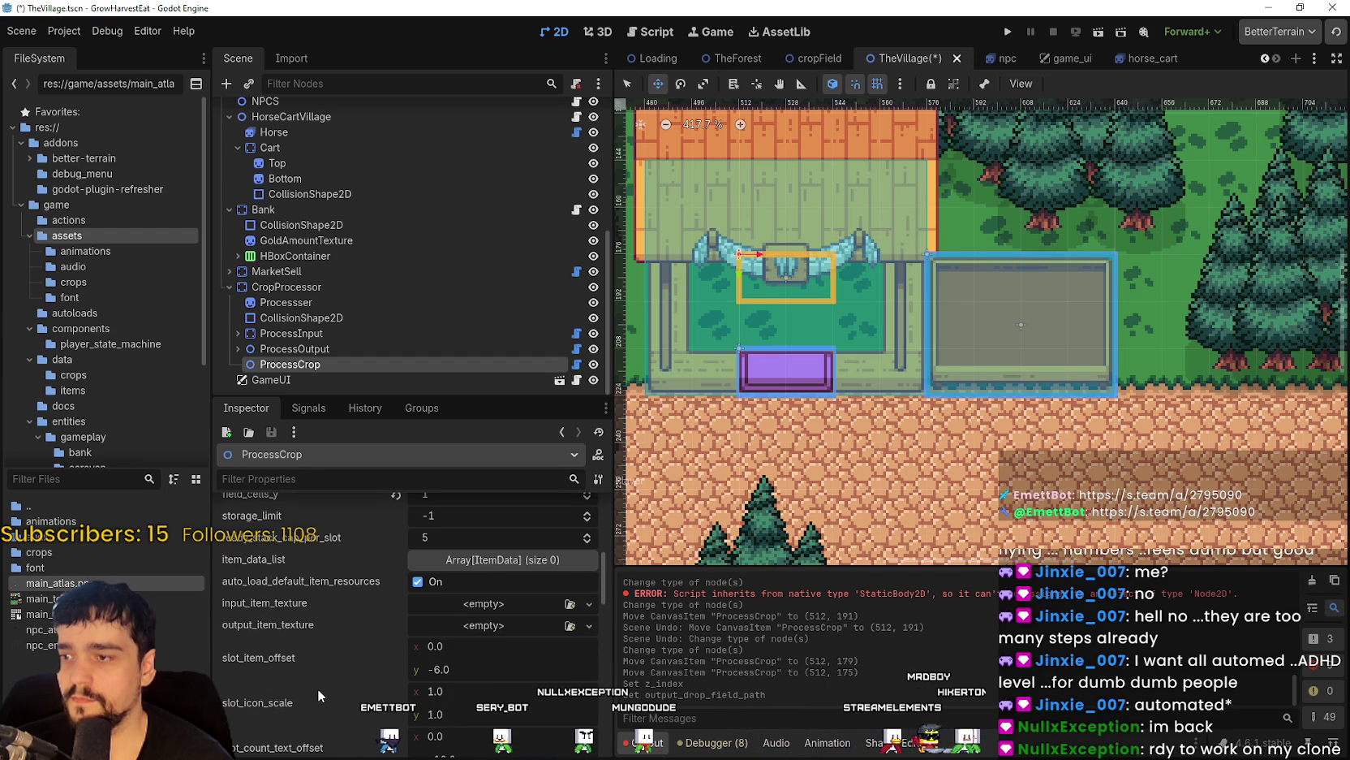
pyautogui.scroll(-1, 293, 598)
pyautogui.scroll(-5, 294, 594)
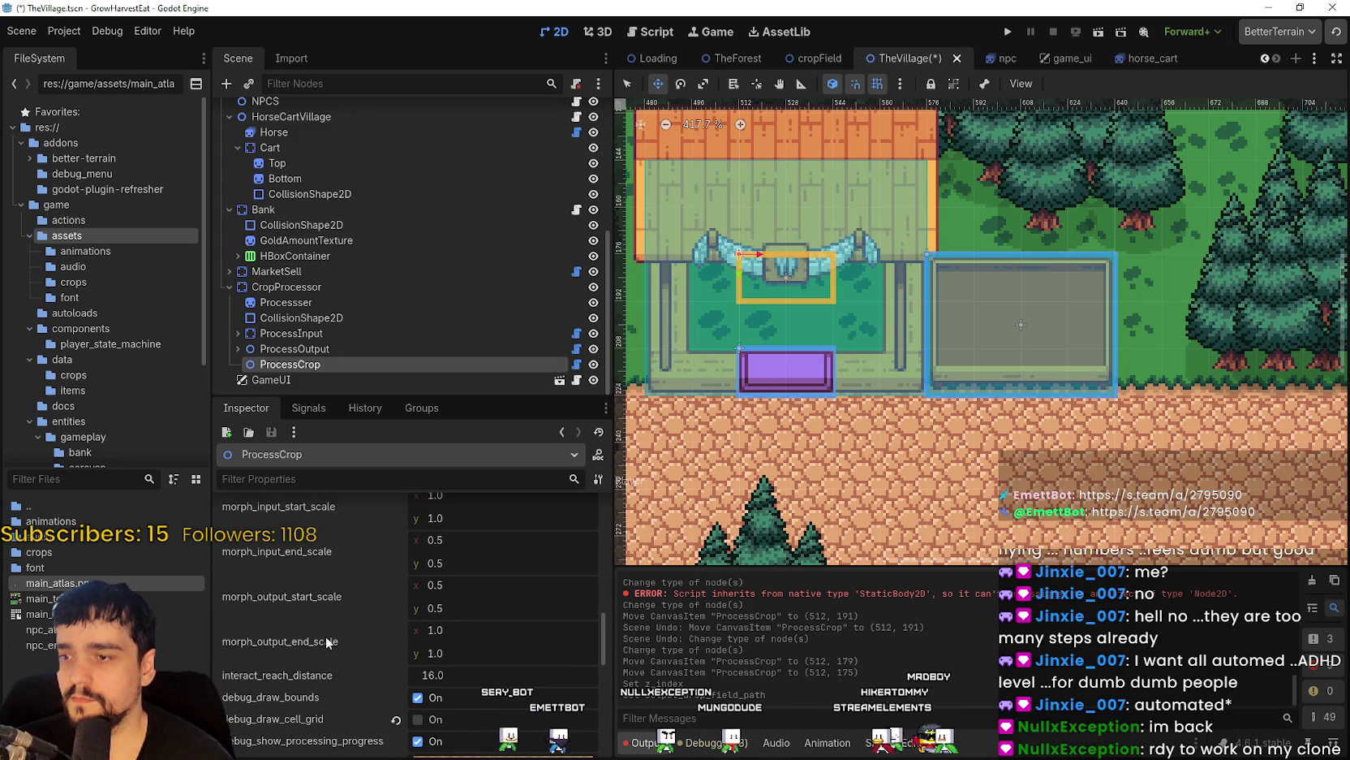
pyautogui.scroll(-6, 325, 625)
pyautogui.hotkey('ctrl', 's')
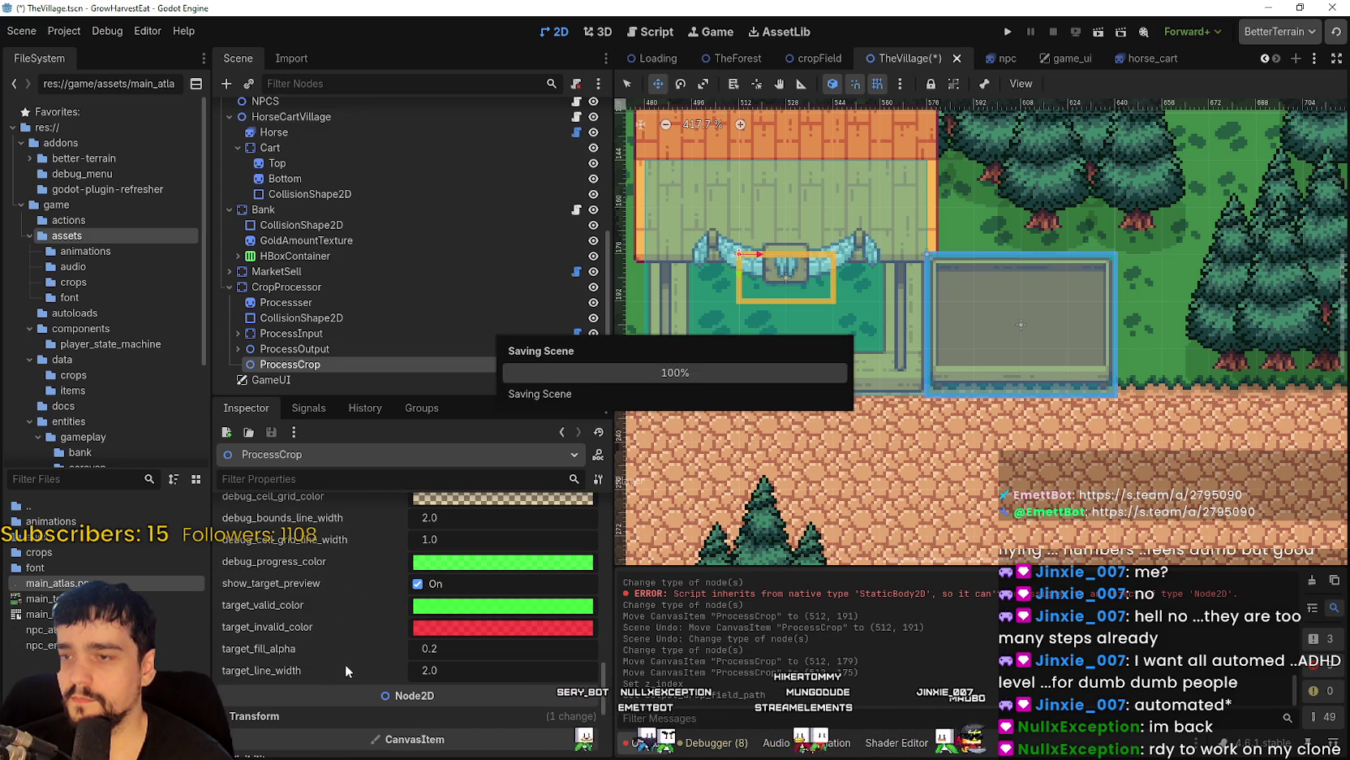
pyautogui.scroll(5, 411, 621)
pyautogui.scroll(8, 408, 617)
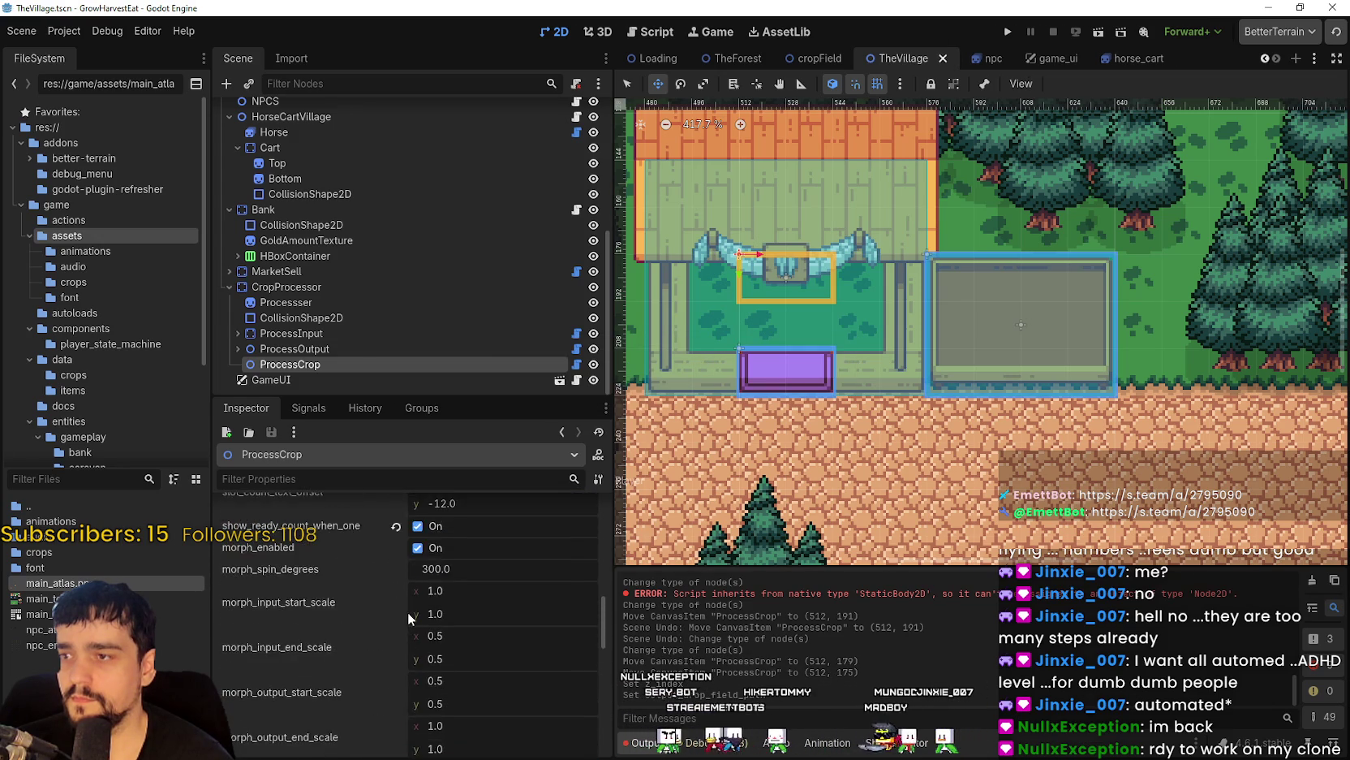
pyautogui.scroll(3, 406, 612)
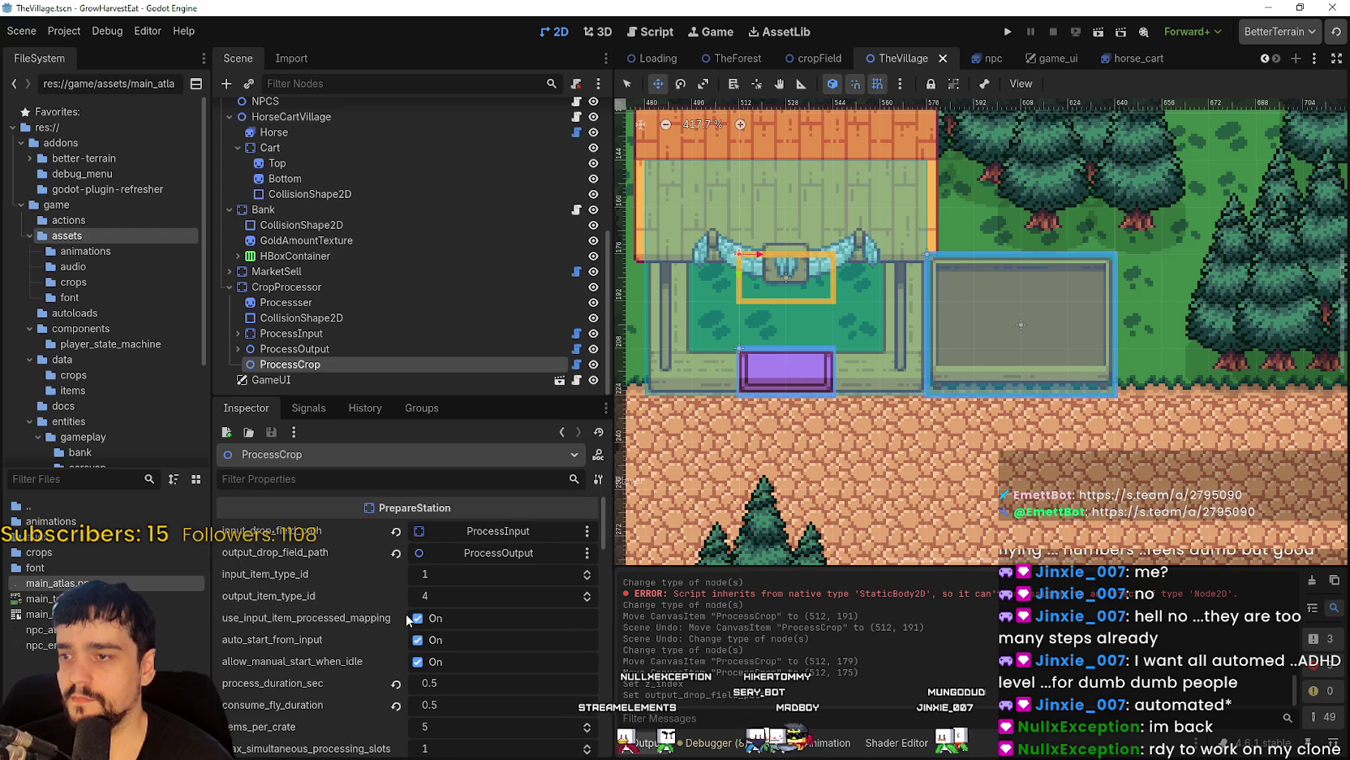
pyautogui.click(352, 344)
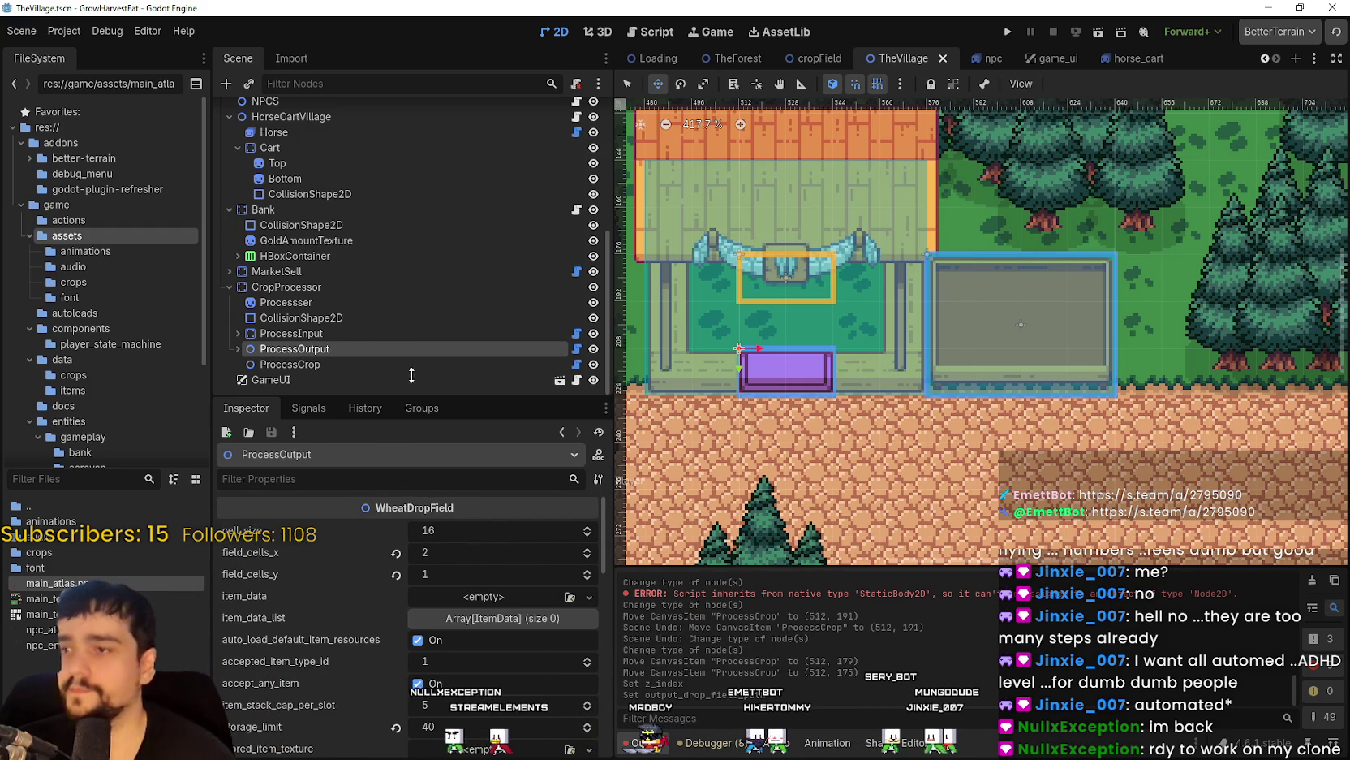
# Check the ProcessInput and ProcessOutput drop field settings, then return to ProcessCrop.
pyautogui.click(333, 332)
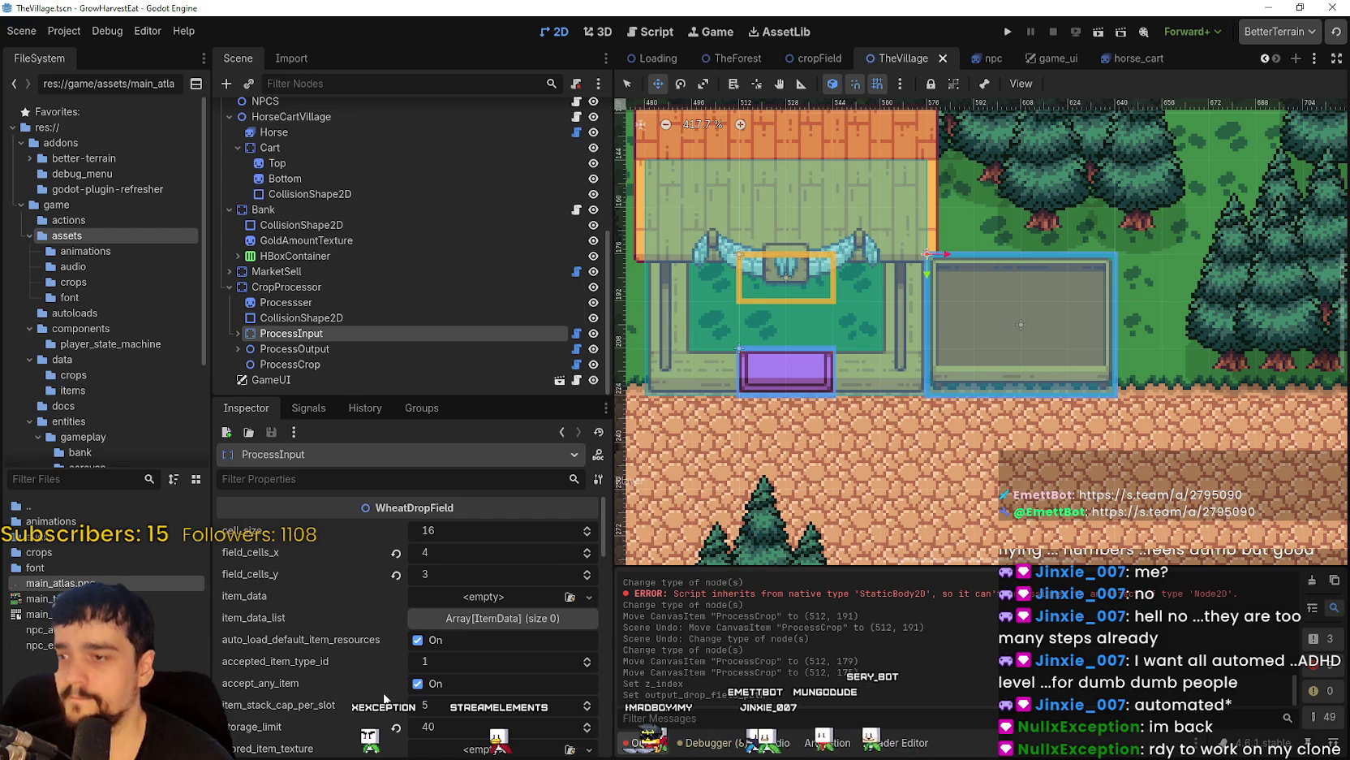
pyautogui.scroll(-3, 379, 683)
pyautogui.scroll(-6, 359, 664)
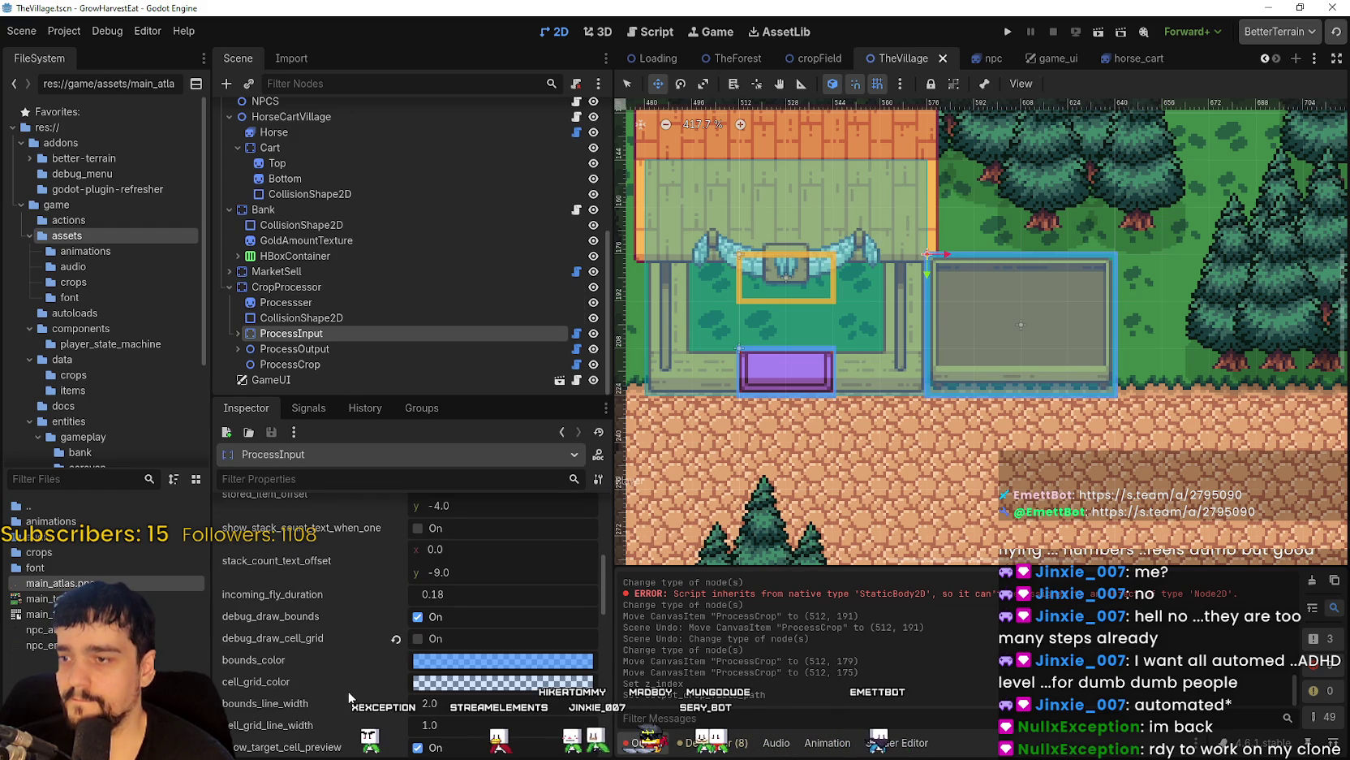
pyautogui.scroll(-4, 349, 697)
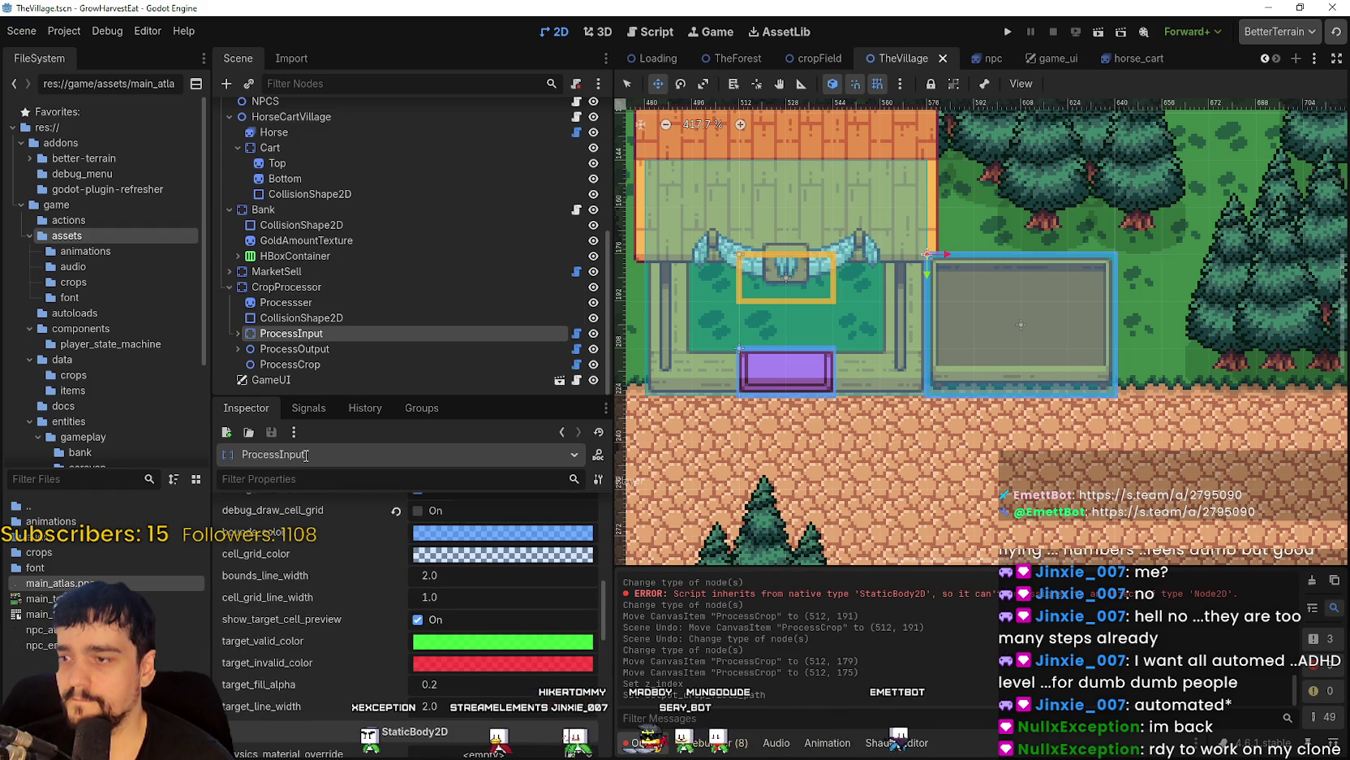
pyautogui.click(293, 350)
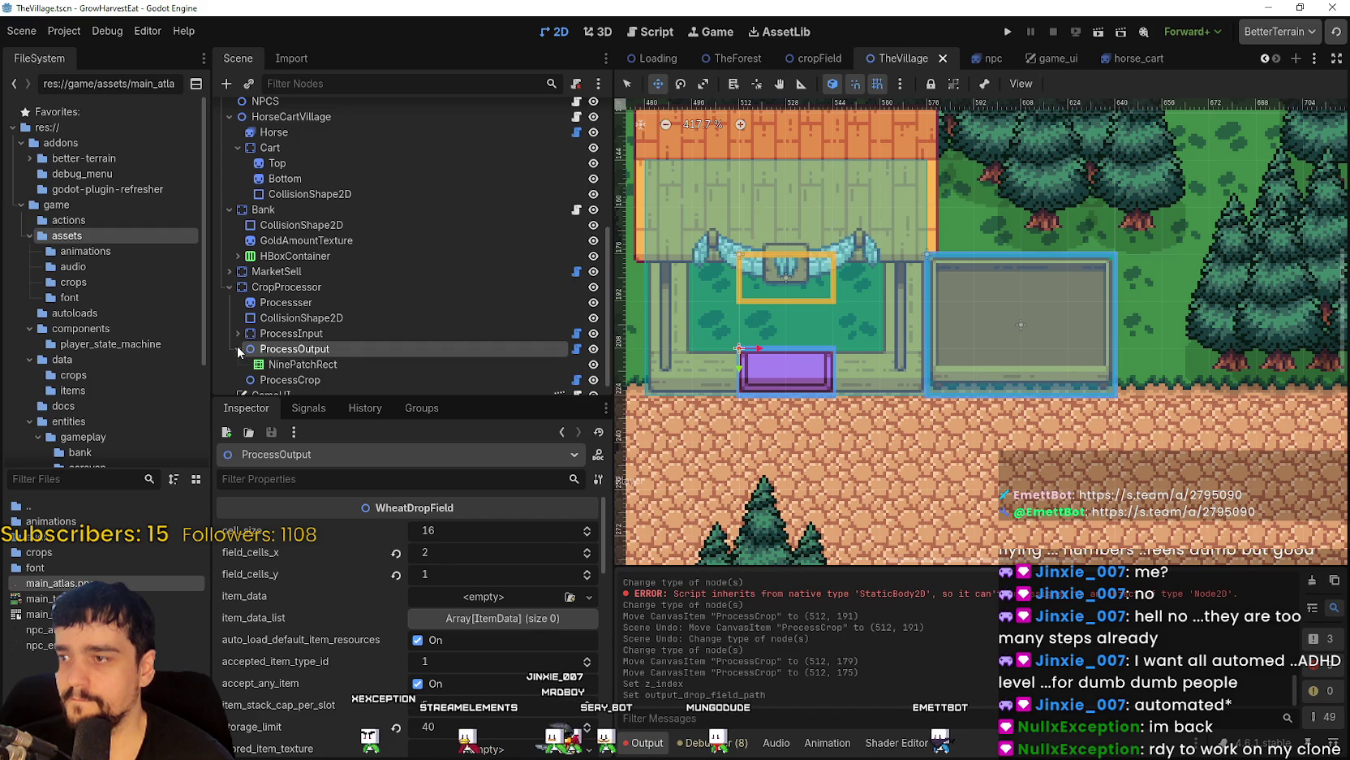
pyautogui.click(268, 364)
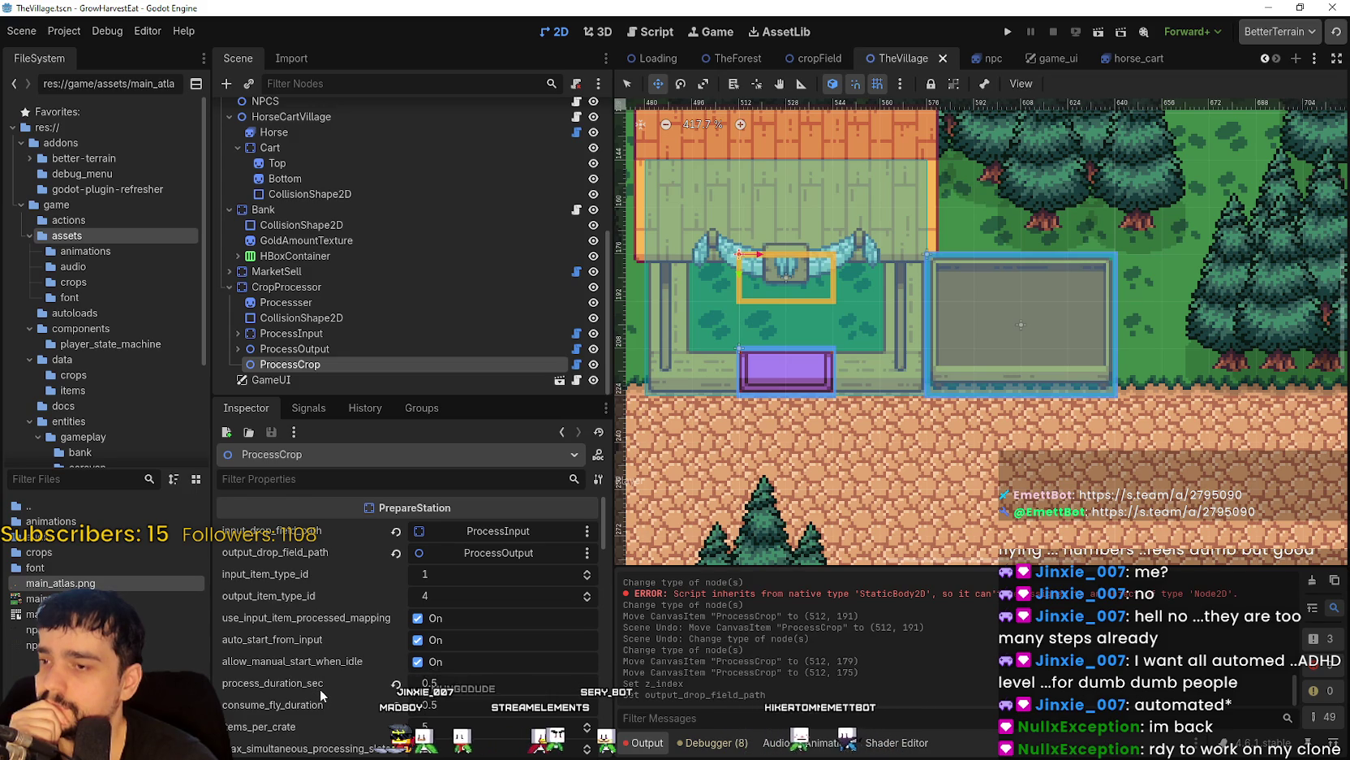
# Look through ProcessCrop's properties, confirming its item data list is empty.
pyautogui.scroll(-1, 320, 688)
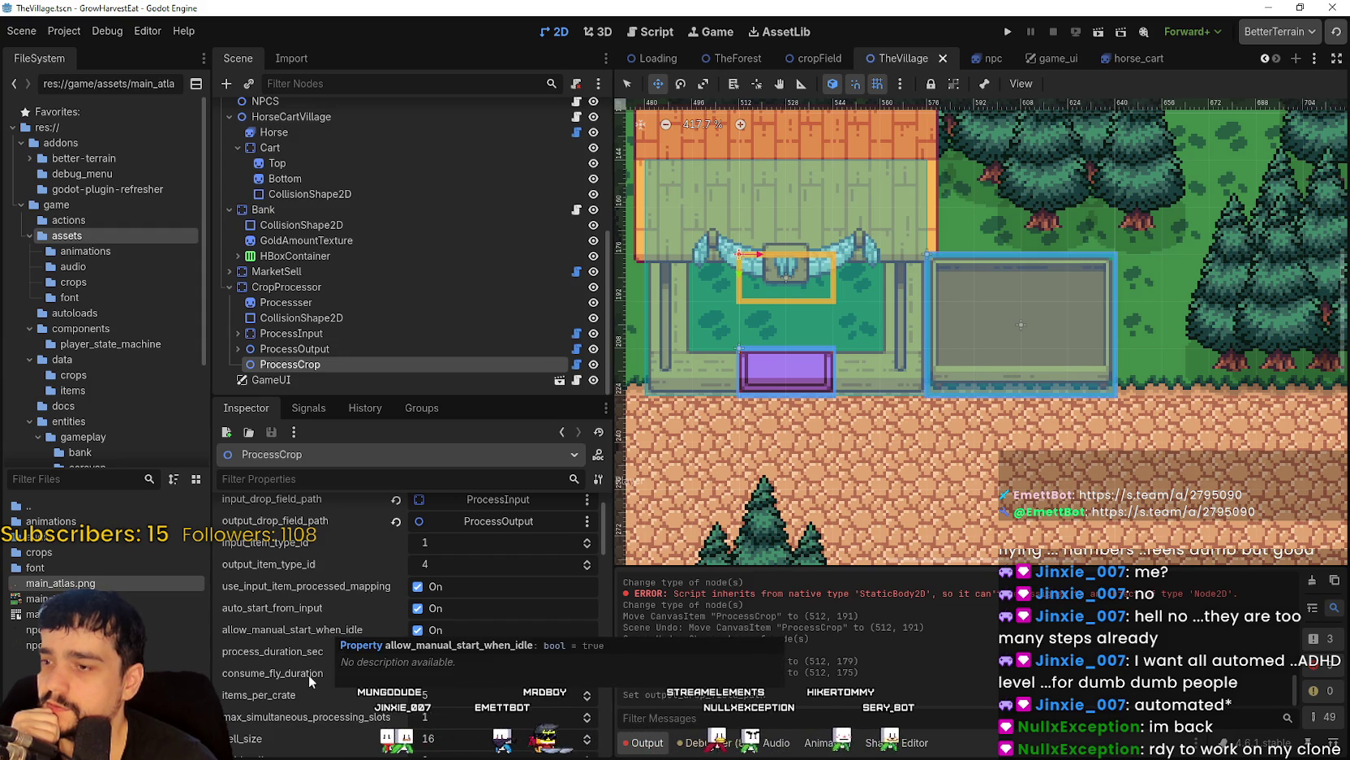
pyautogui.scroll(-2, 251, 678)
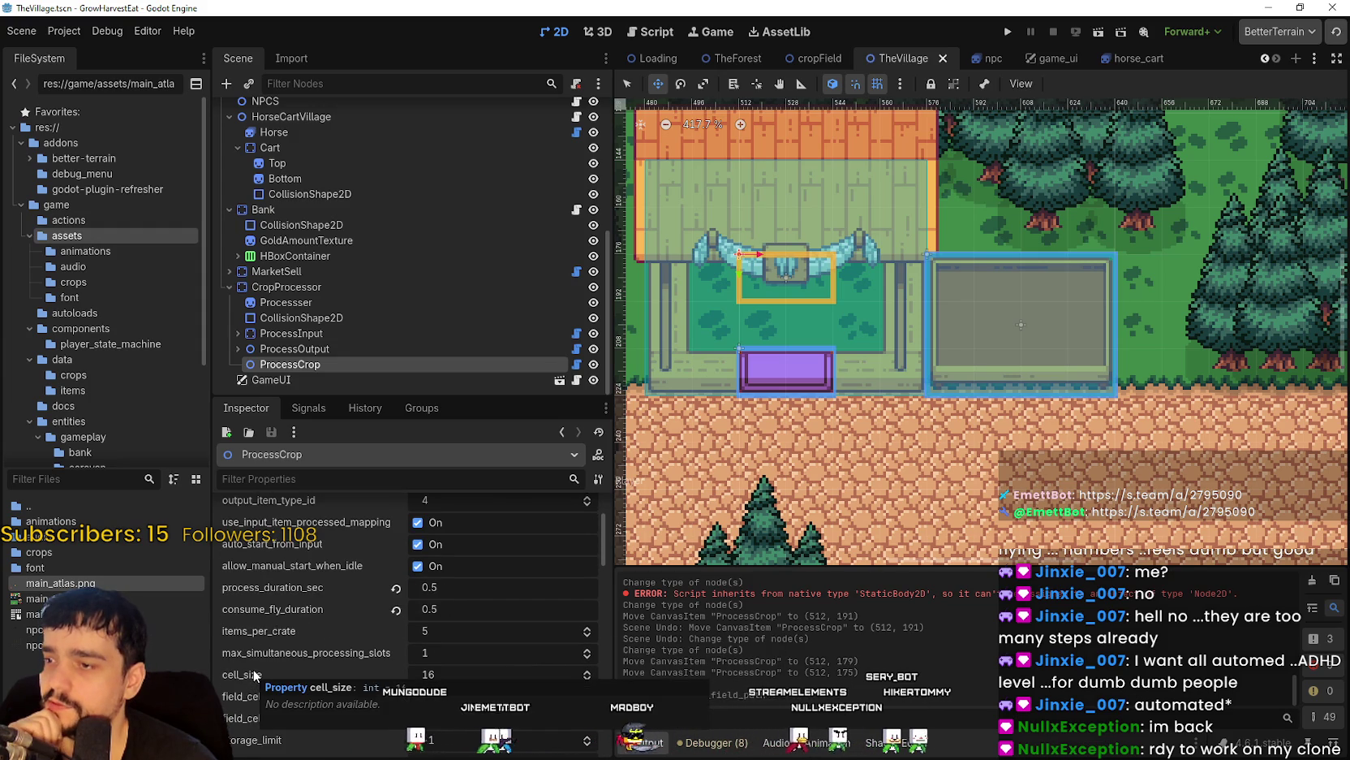
pyautogui.scroll(-2, 324, 696)
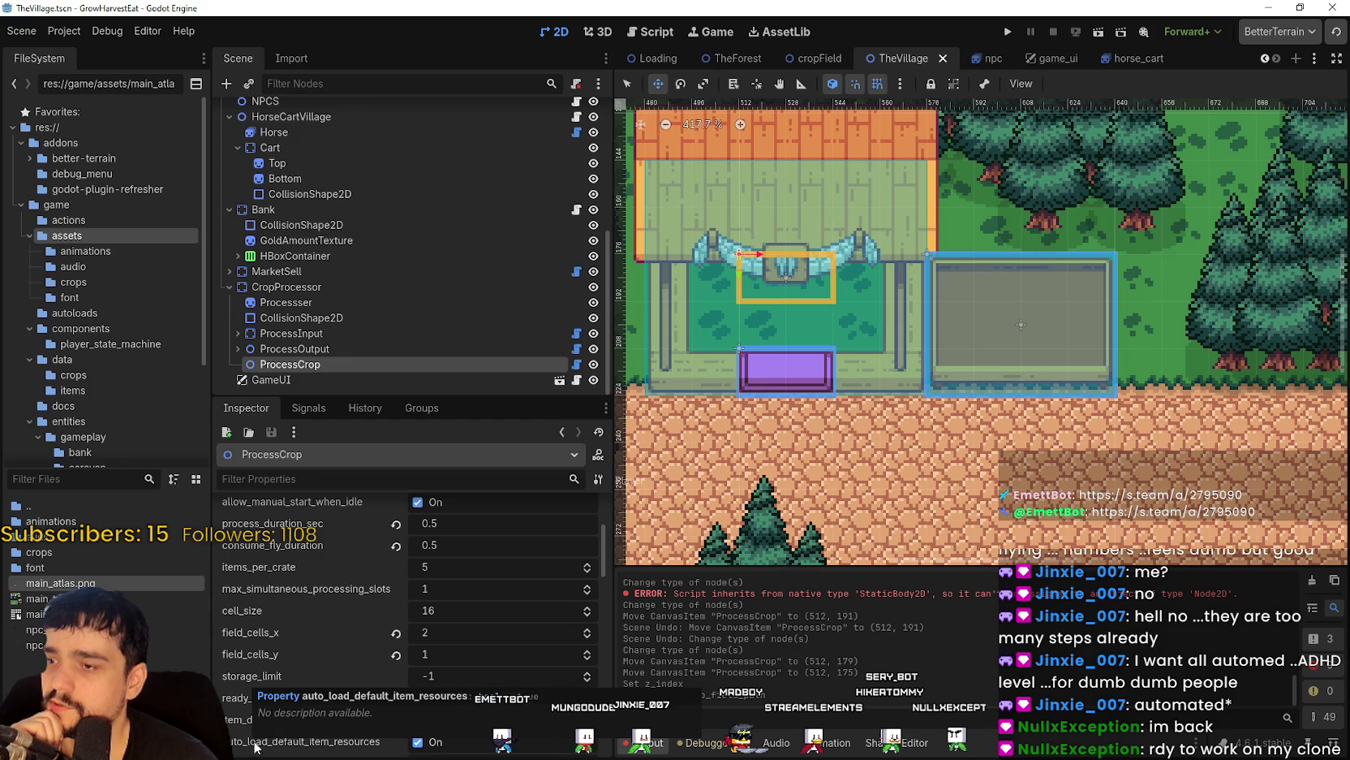
pyautogui.scroll(-3, 556, 607)
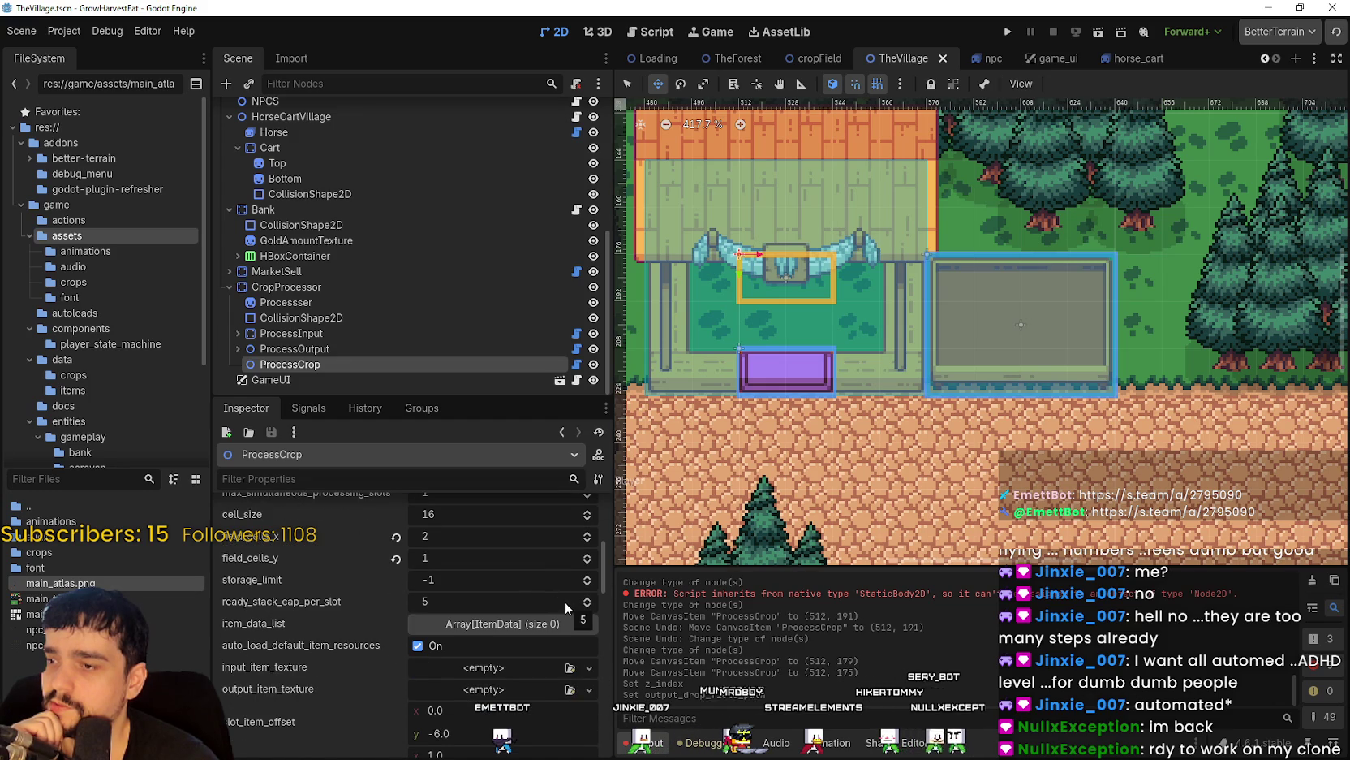
pyautogui.click(513, 628)
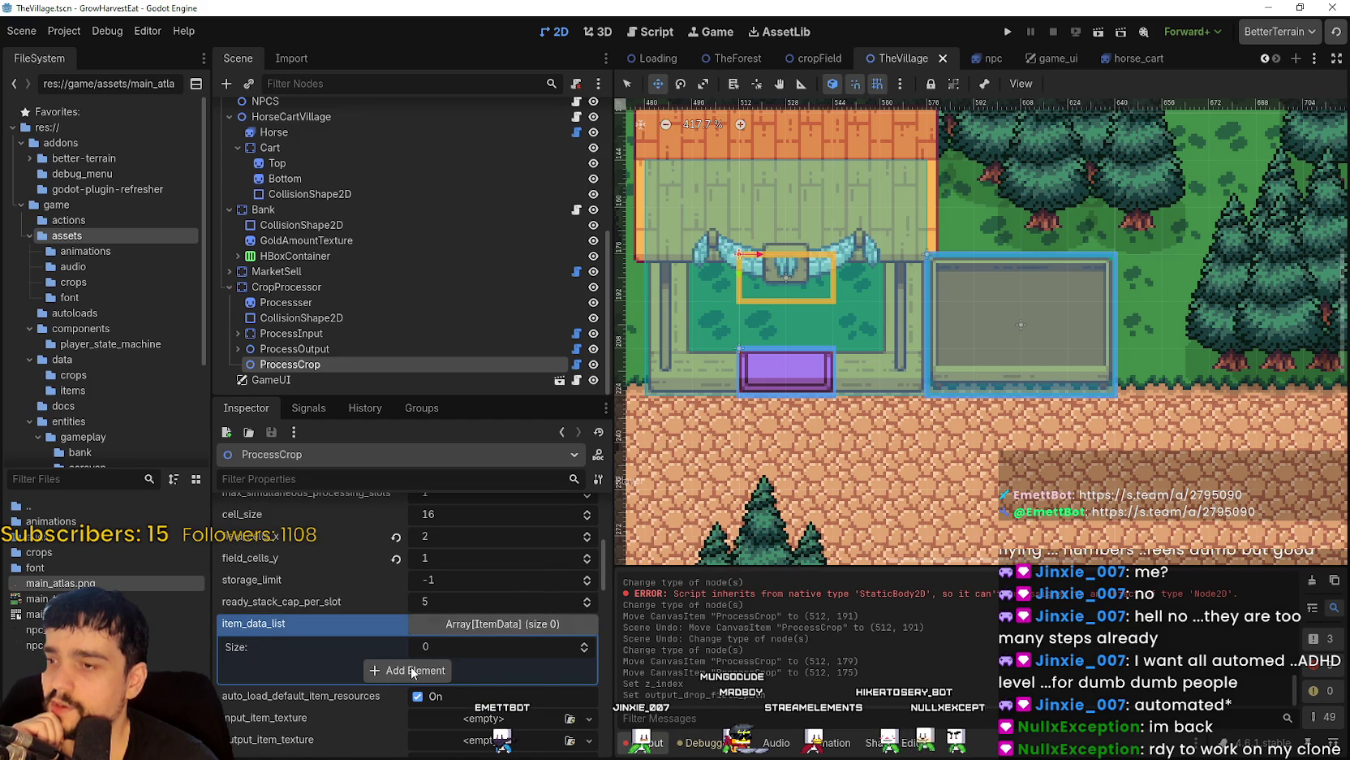
pyautogui.click(472, 628)
pyautogui.scroll(-5, 322, 709)
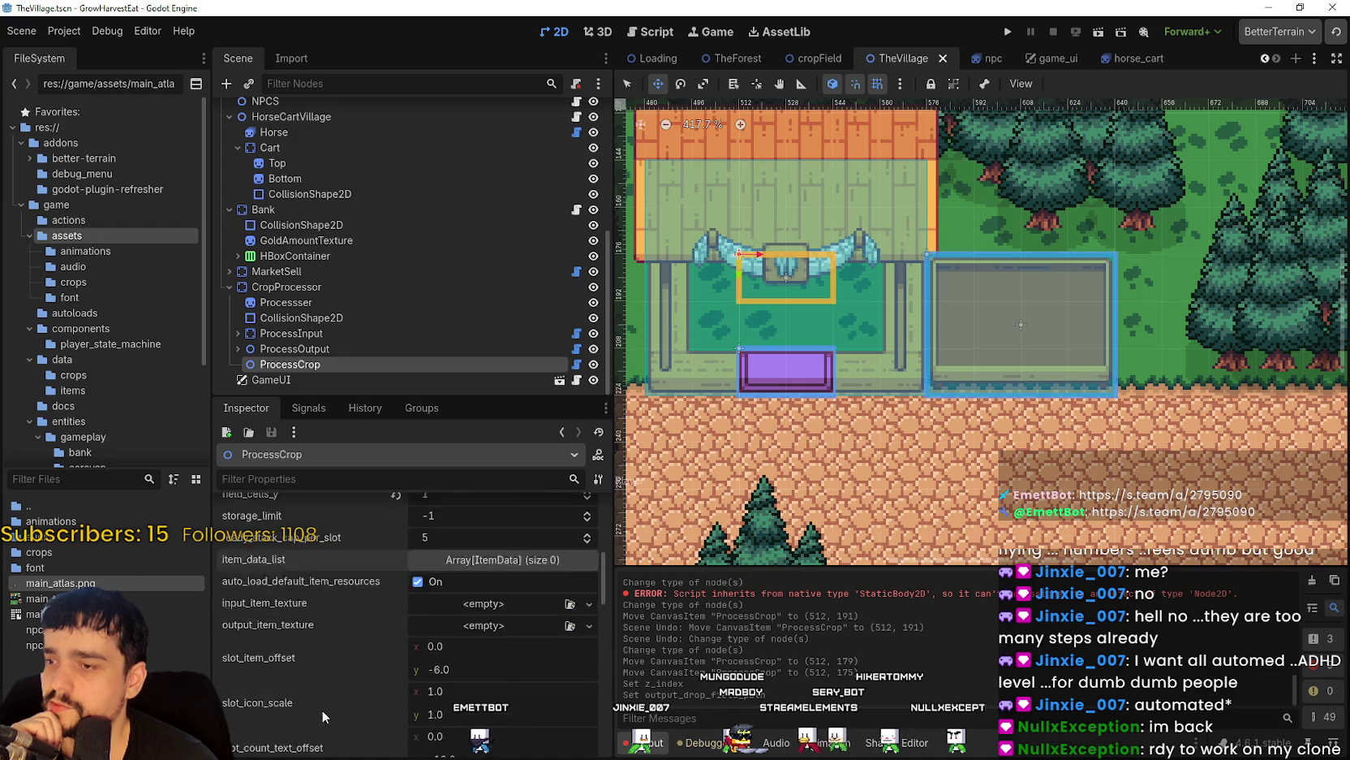
pyautogui.scroll(-2, 321, 705)
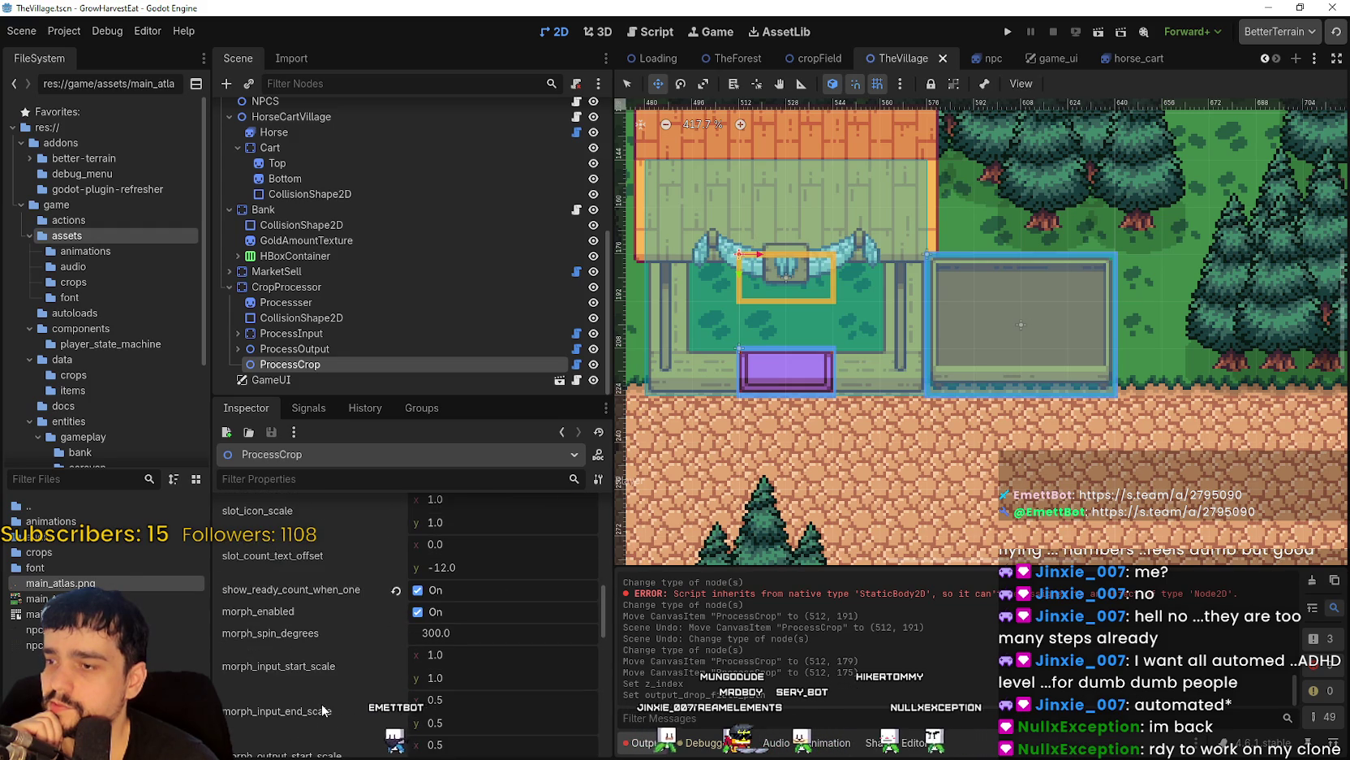
pyautogui.scroll(-3, 777, 357)
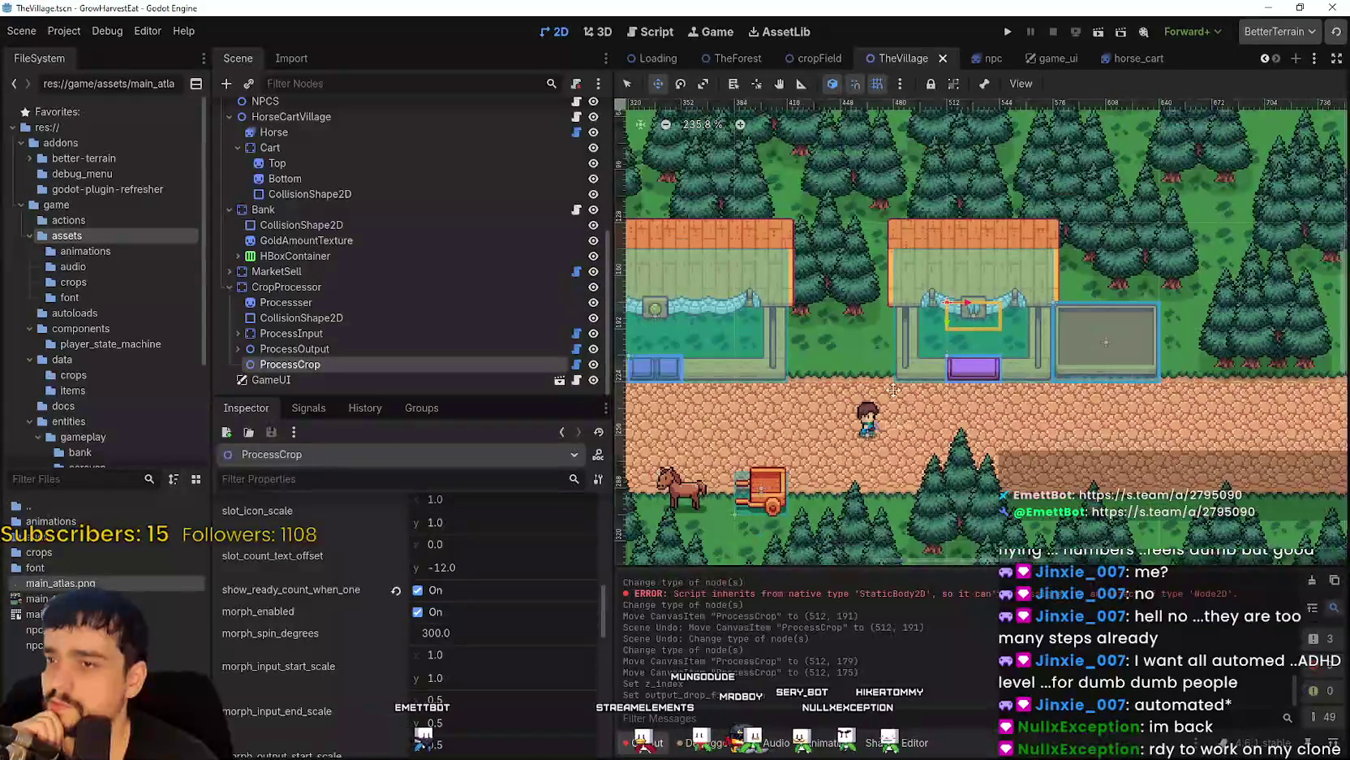
pyautogui.scroll(2, 391, 317)
pyautogui.scroll(1, 304, 243)
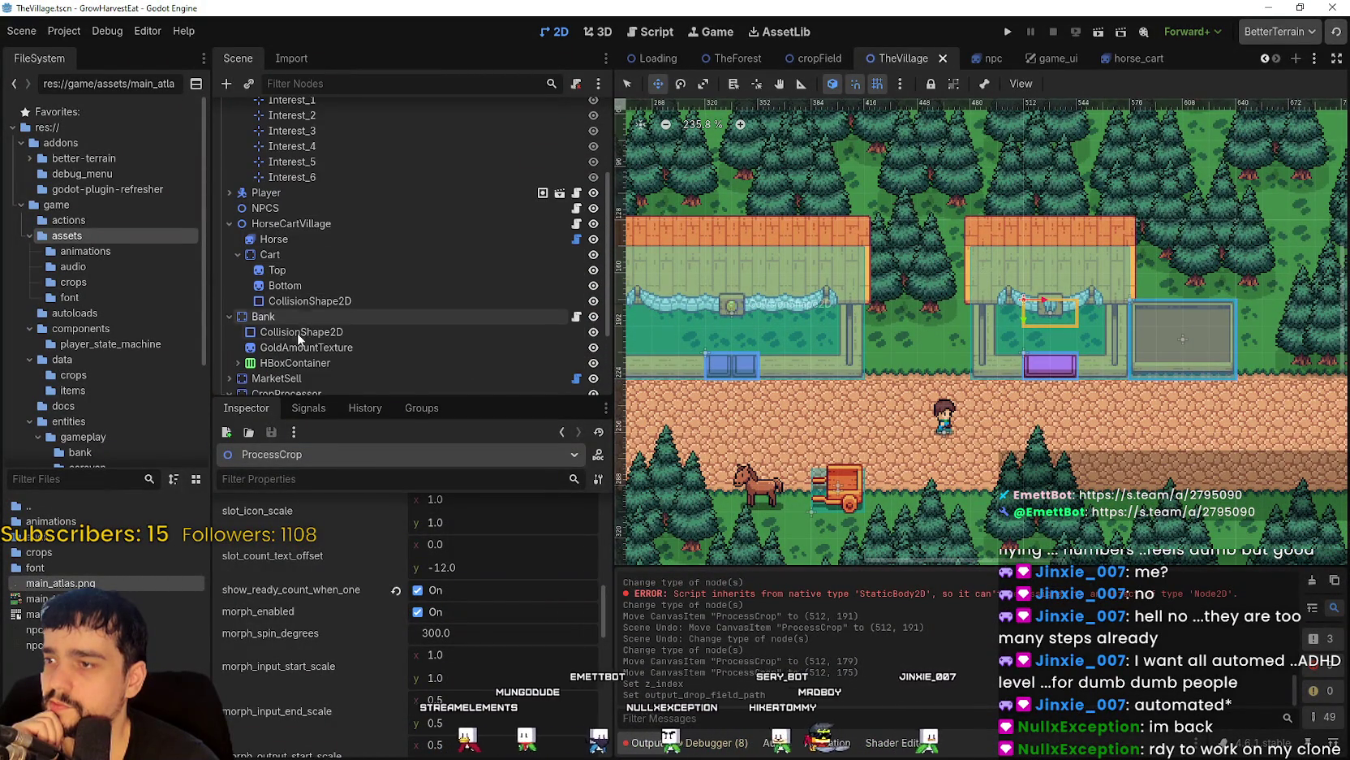
pyautogui.scroll(-3, 298, 331)
# Check the MarketSell and ProcessOutput settings, then run the game to playtest the processor.
pyautogui.click(299, 270)
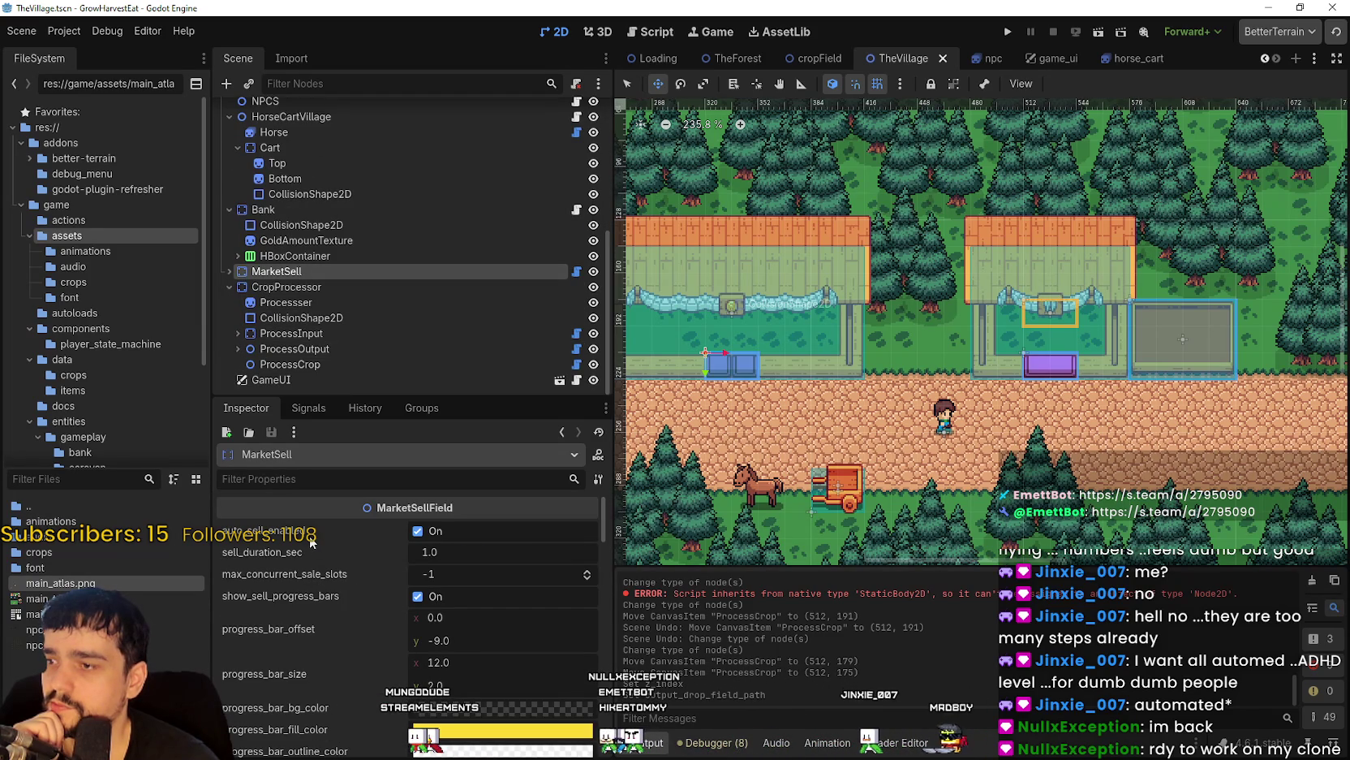
pyautogui.scroll(-5, 333, 649)
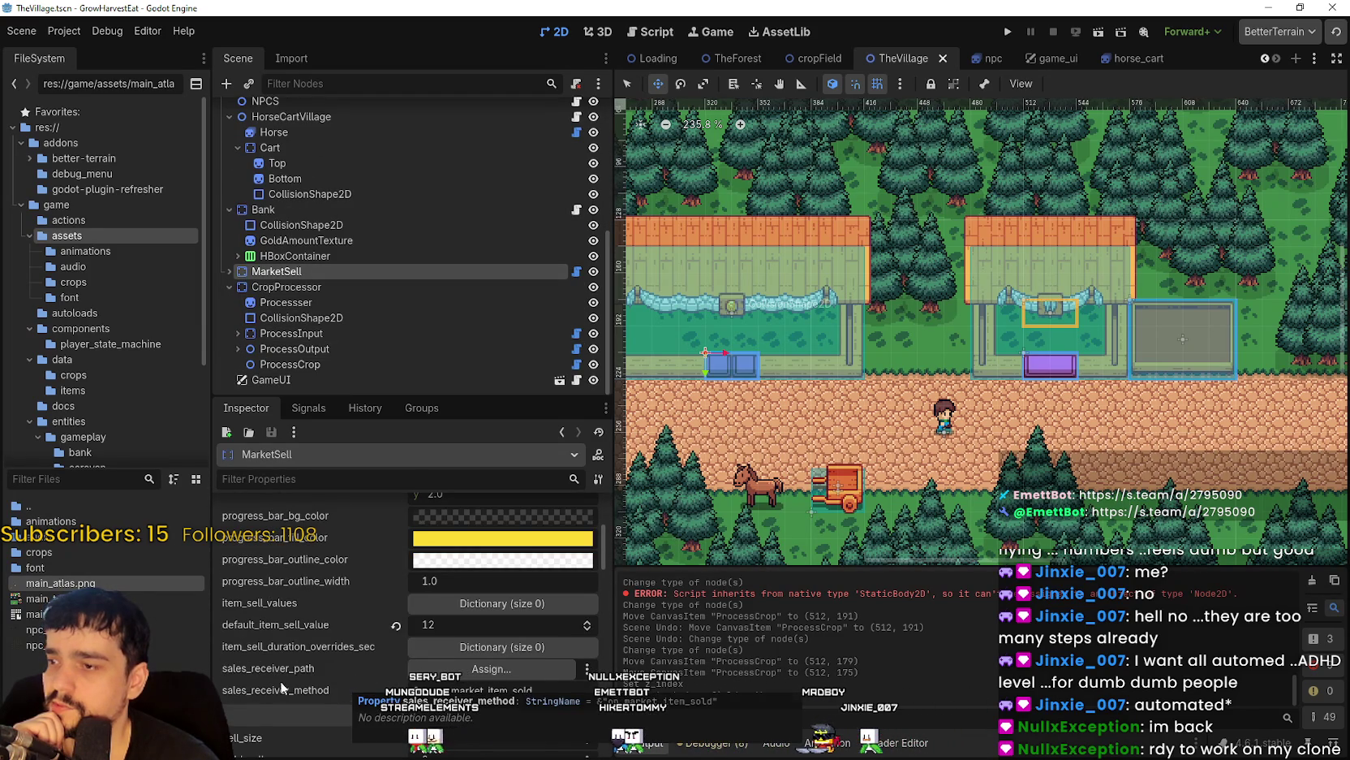
pyautogui.scroll(-2, 276, 627)
pyautogui.scroll(-6, 274, 630)
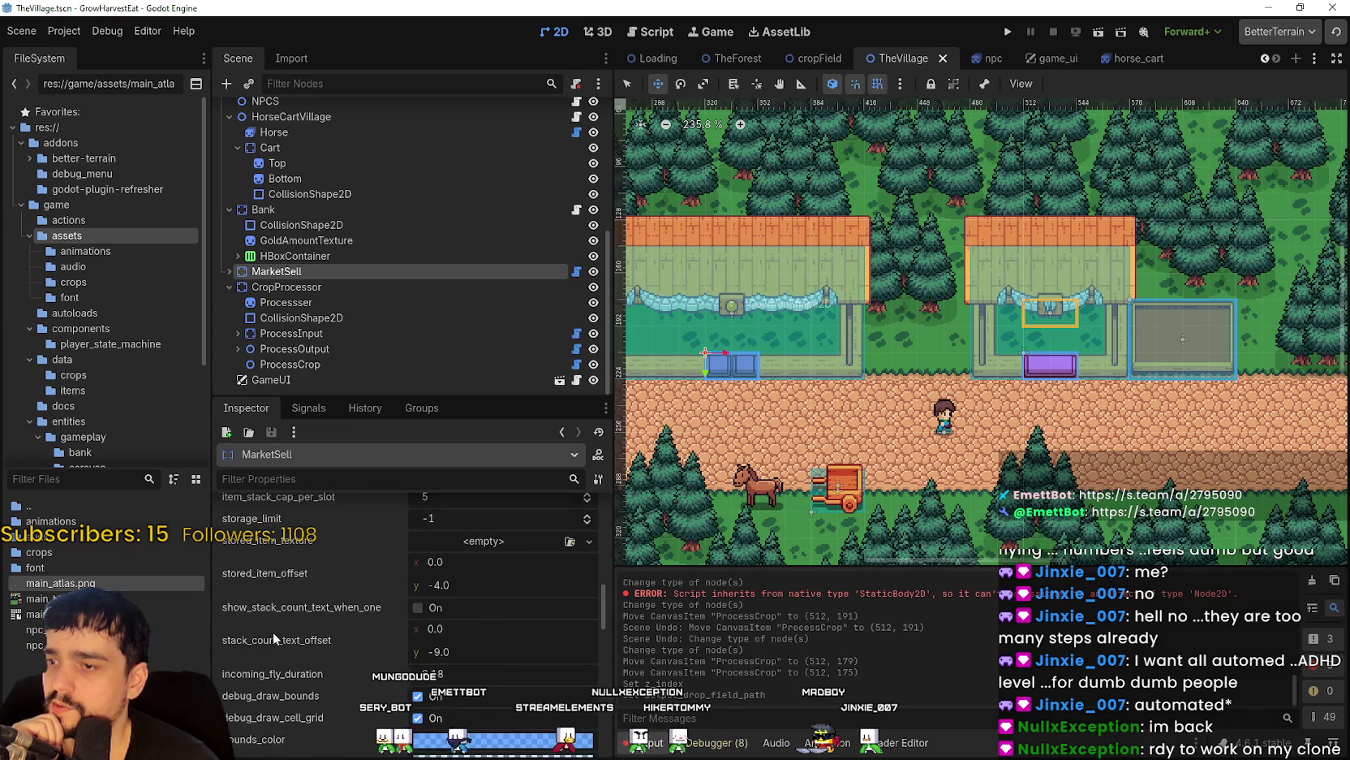
pyautogui.click(360, 352)
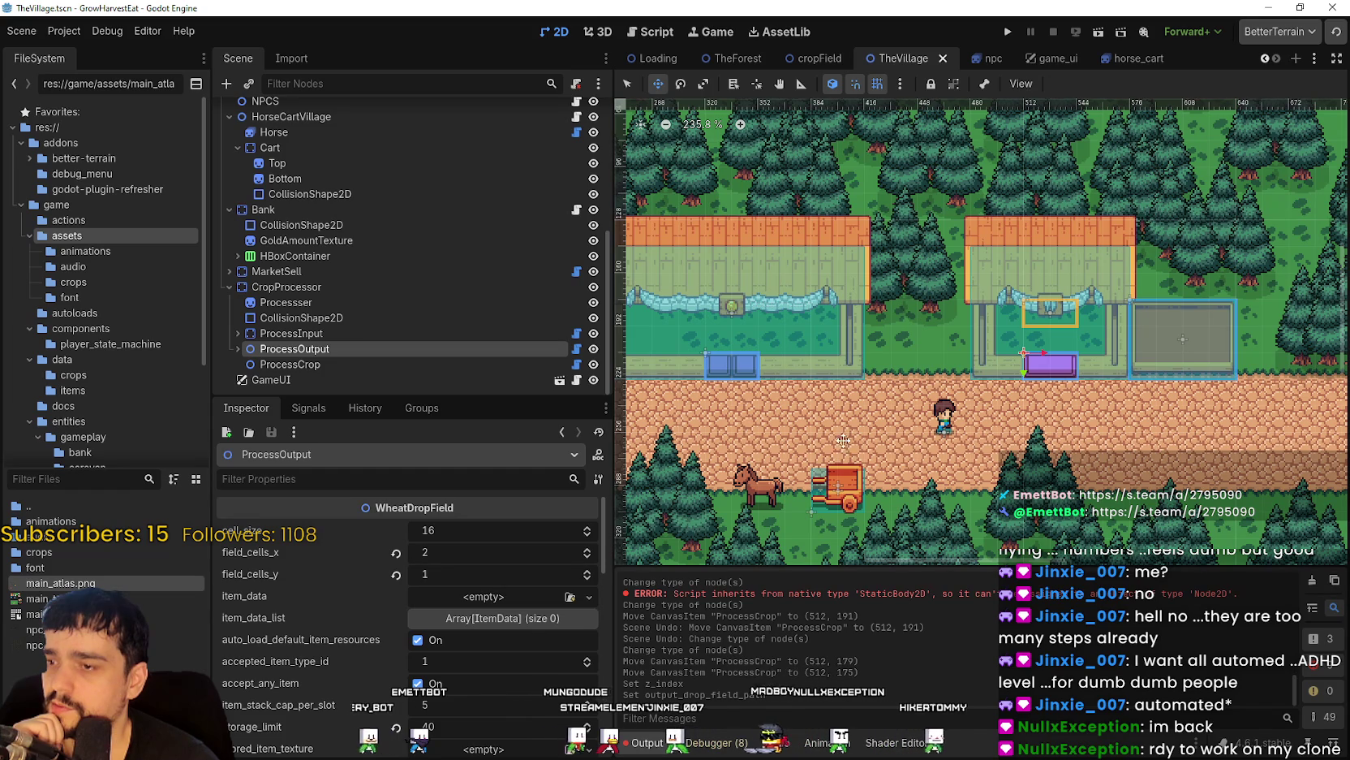
pyautogui.moveTo(846, 440); pyautogui.dragTo(702, 434)
pyautogui.scroll(2, 702, 434)
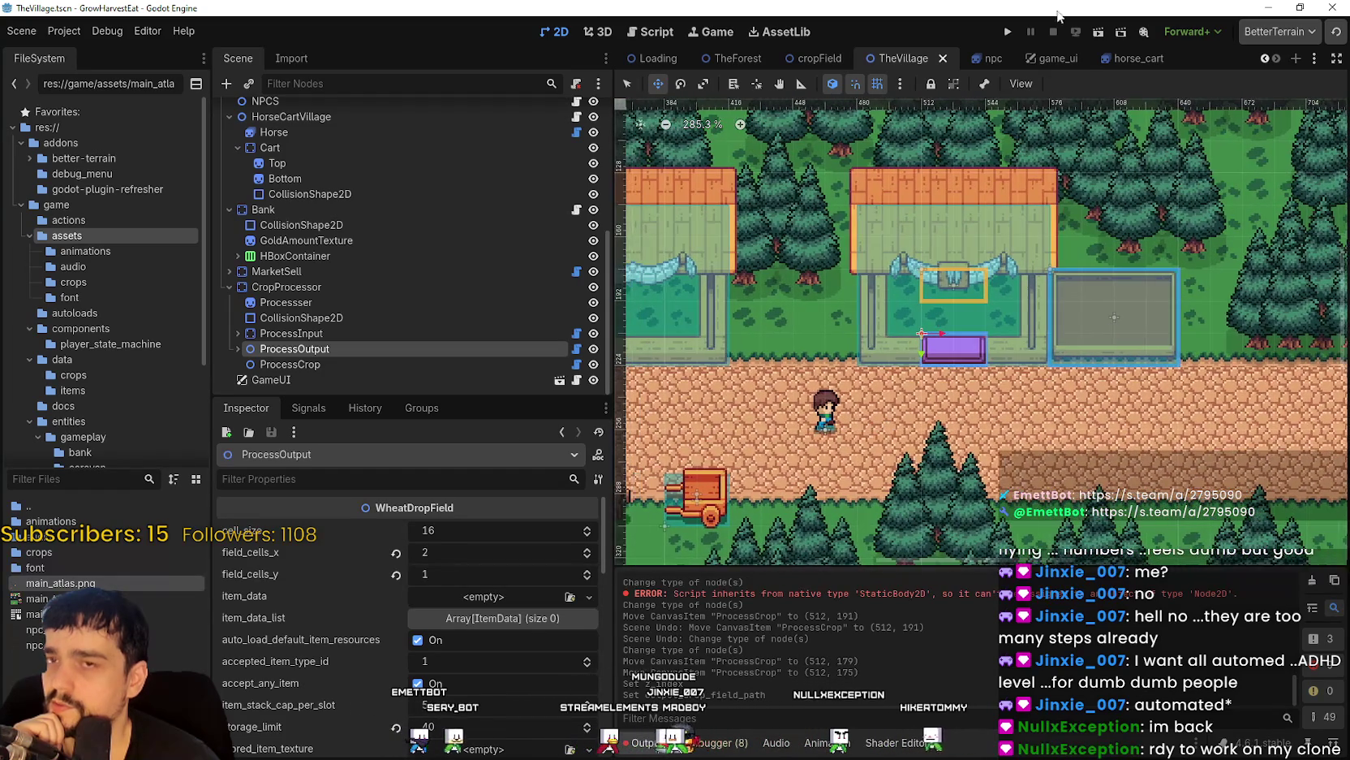
pyautogui.click(1009, 32)
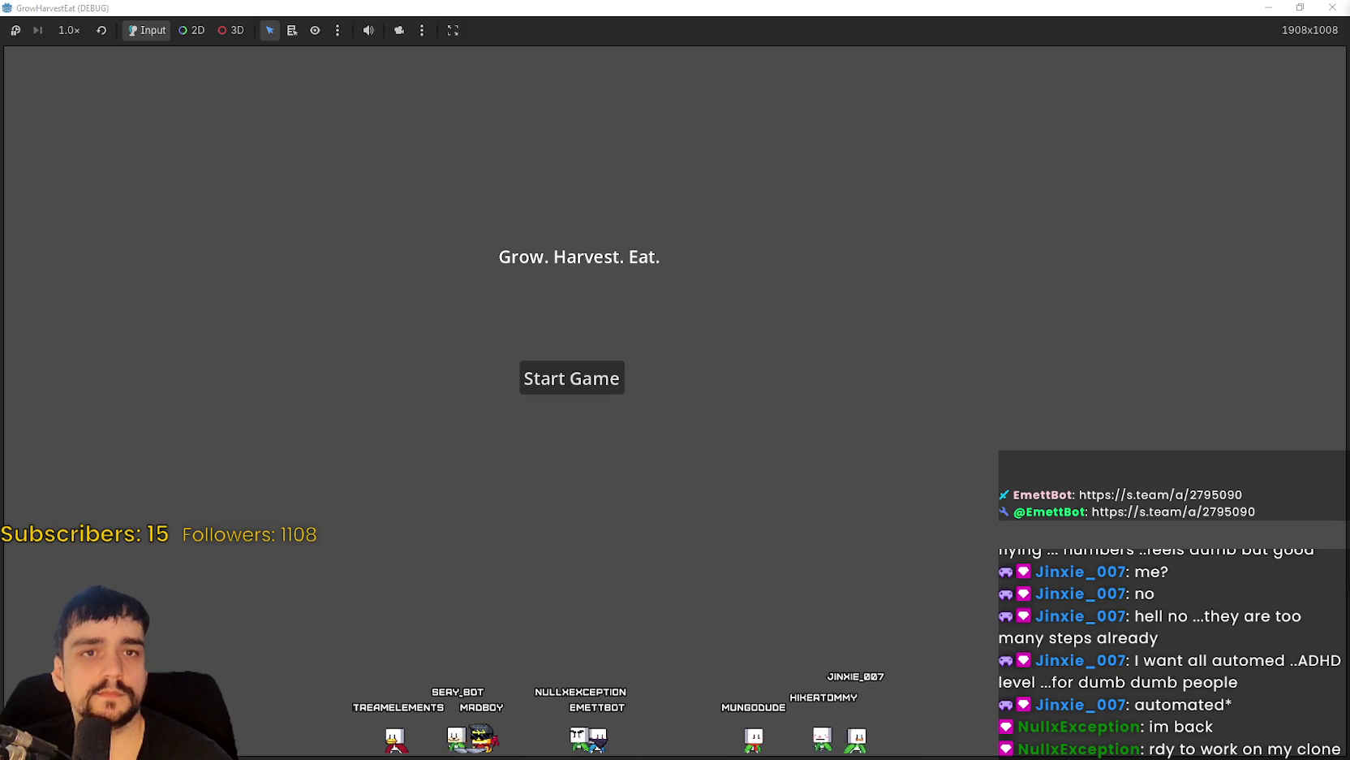
# Start a new game, grow crops at 16× speed, return to 1.0×, harvest, and stop the game.
pyautogui.click(588, 380)
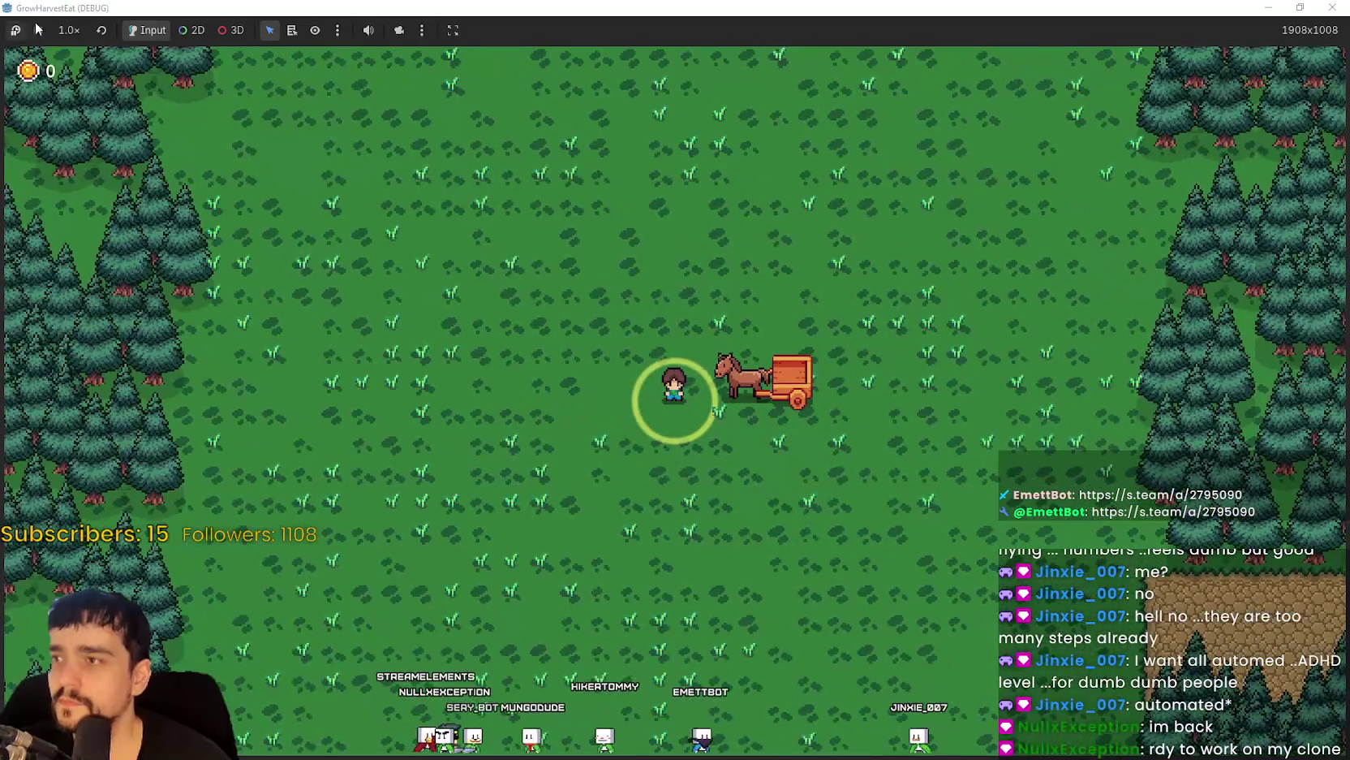
pyautogui.click(68, 30)
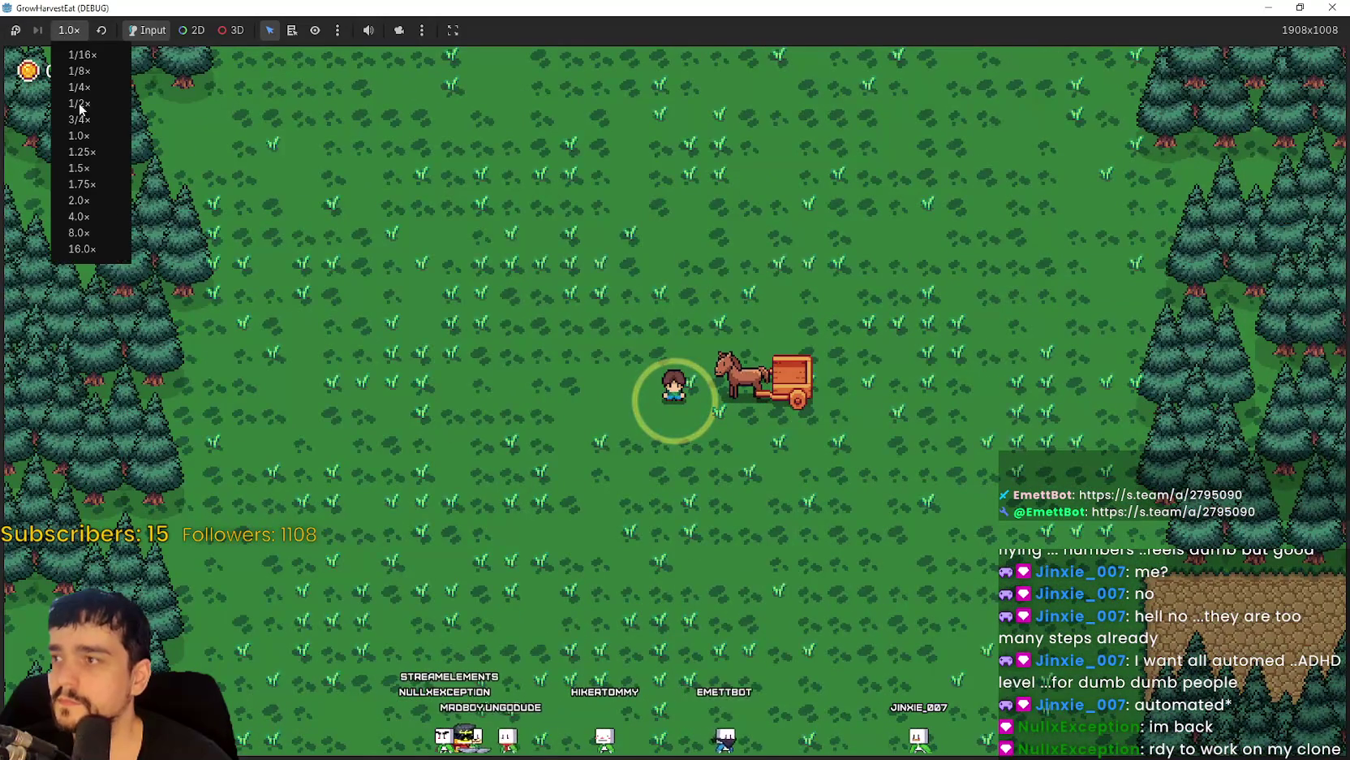
pyautogui.click(93, 250)
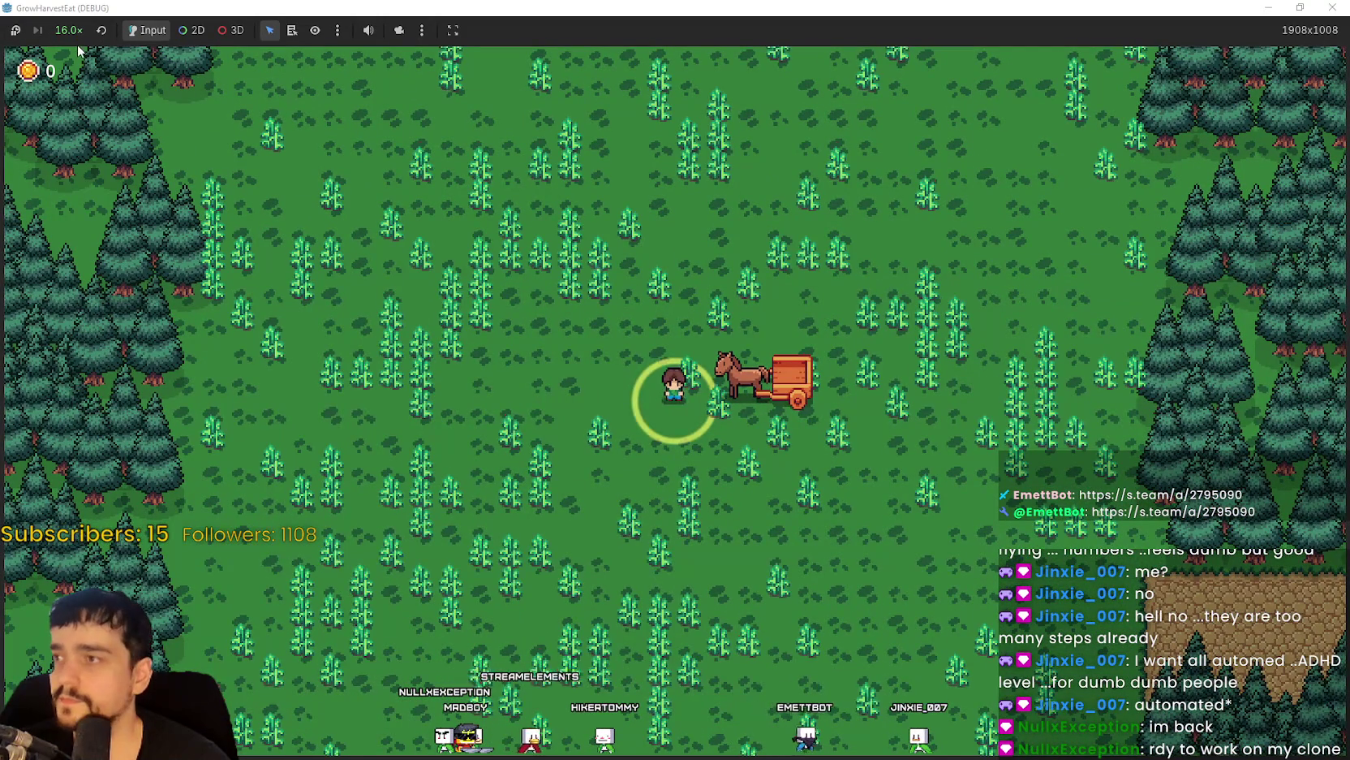
pyautogui.click(68, 30)
pyautogui.click(78, 135)
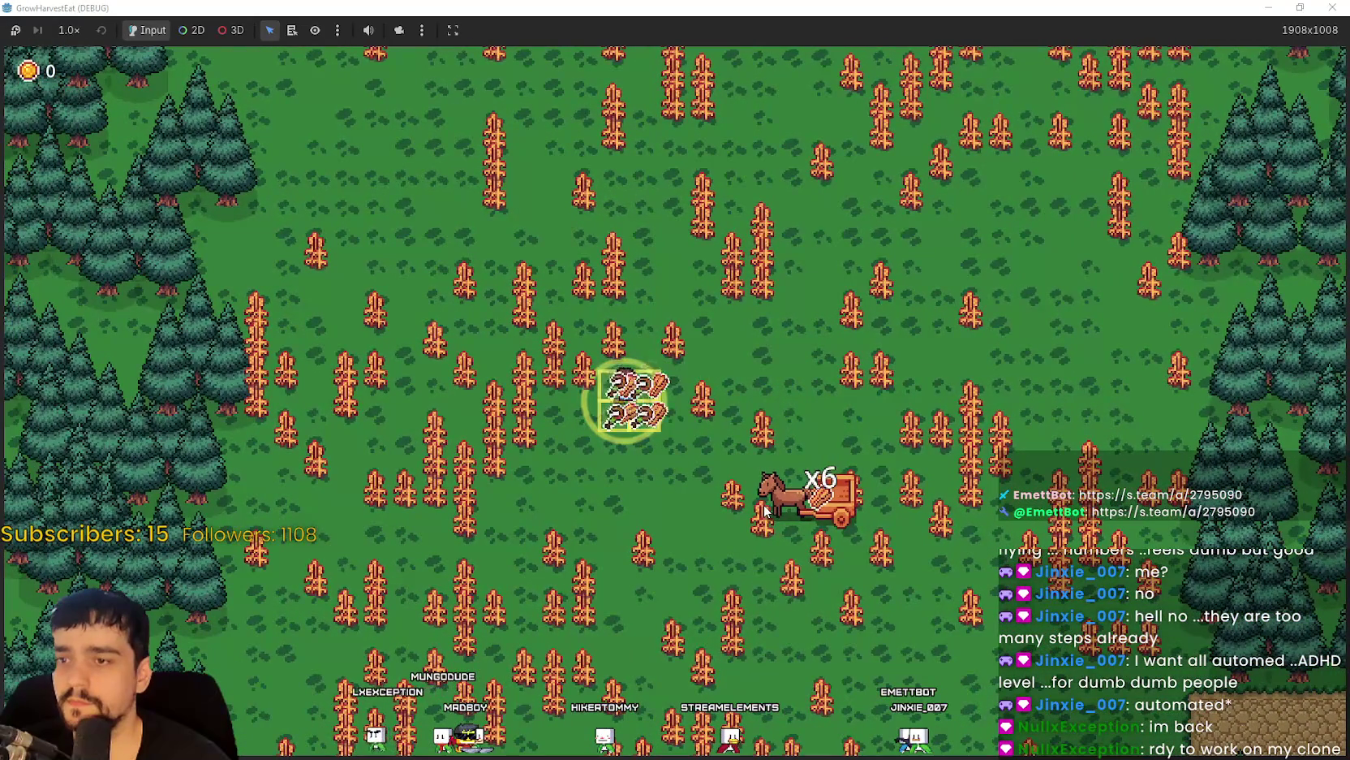
pyautogui.scroll(2, 755, 498)
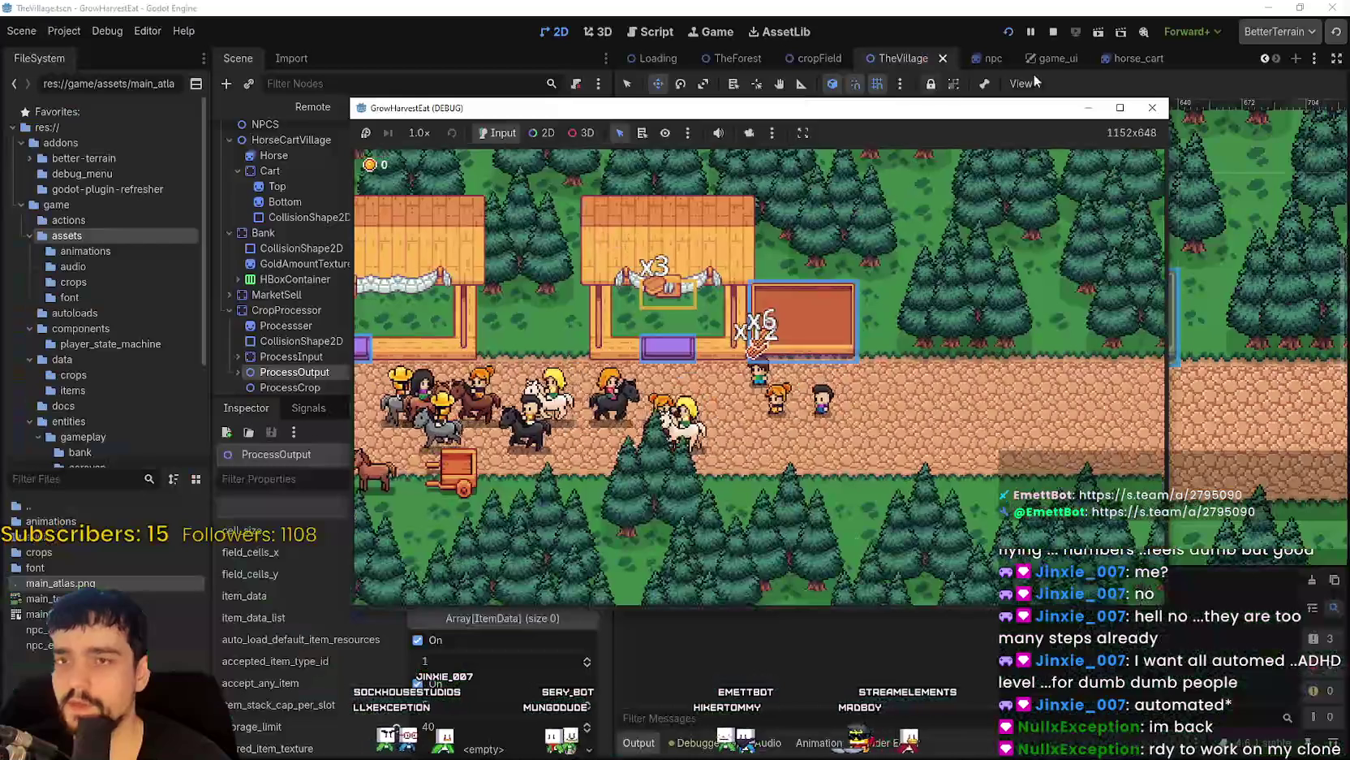
pyautogui.click(1052, 31)
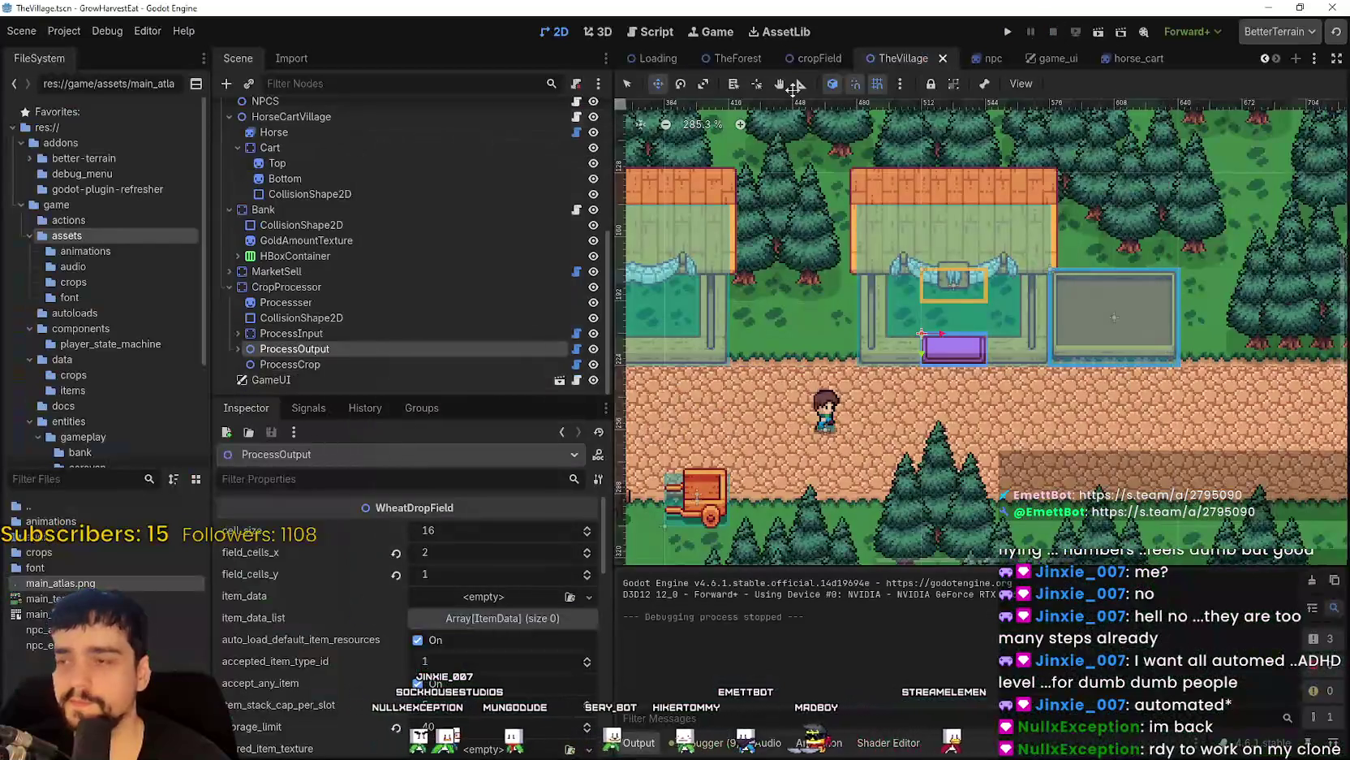
# Review the ProcessInput and ProcessCrop nodes' station settings in the Inspector.
pyautogui.click(296, 333)
pyautogui.click(290, 364)
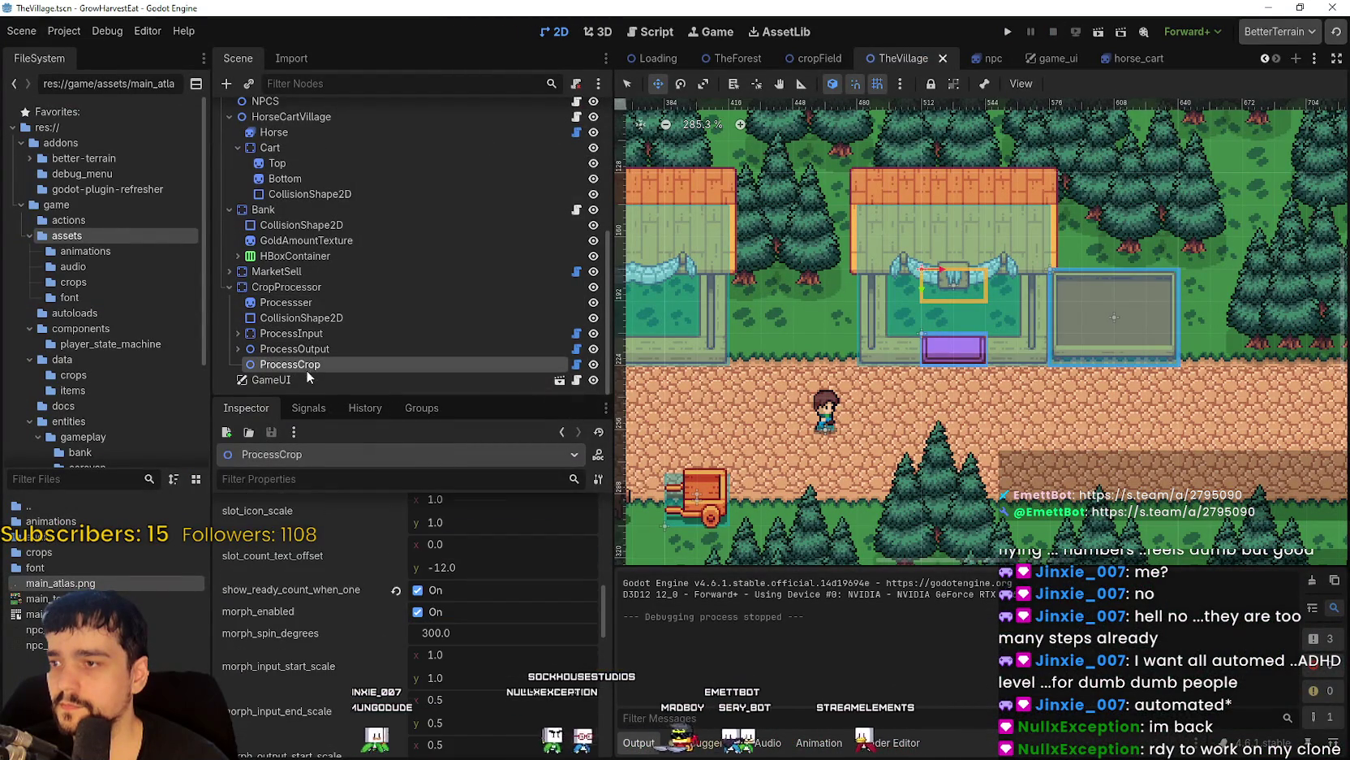
pyautogui.scroll(3, 335, 717)
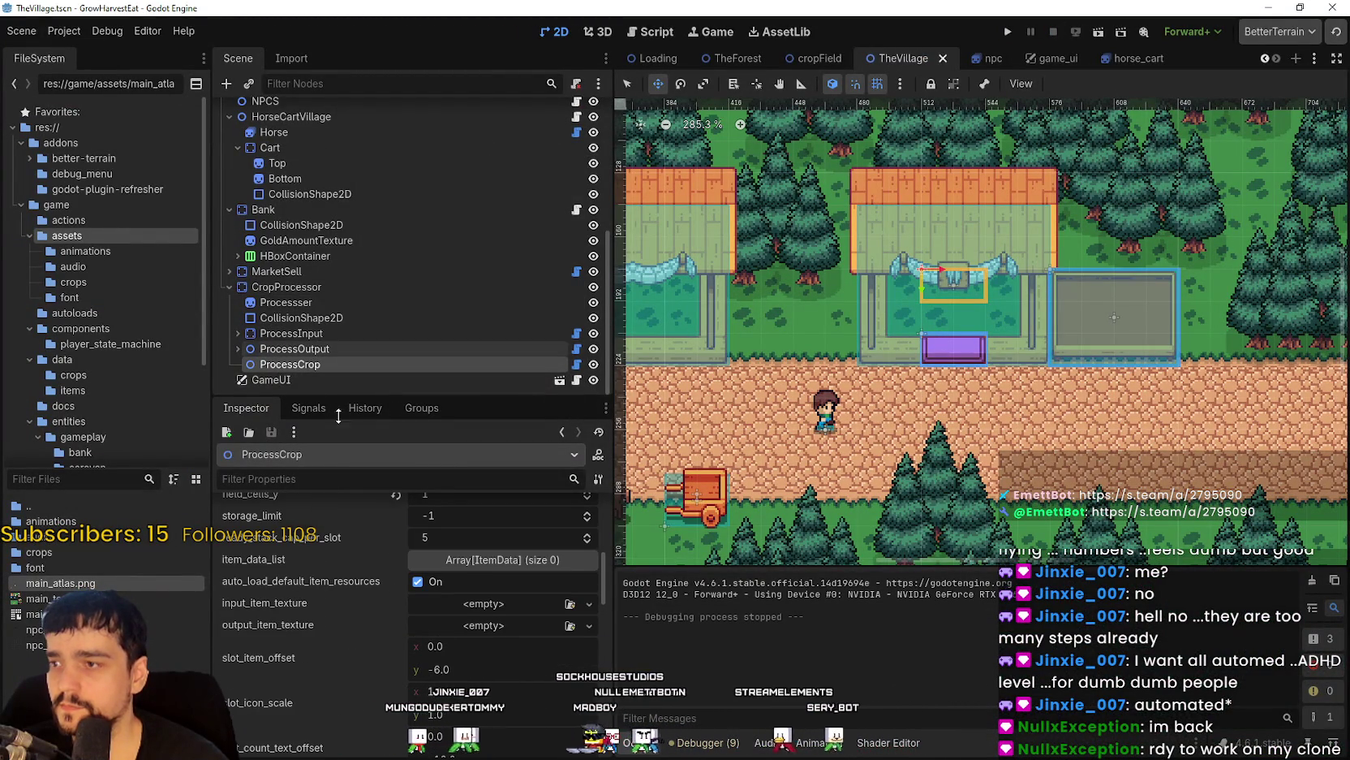
pyautogui.scroll(2, 335, 718)
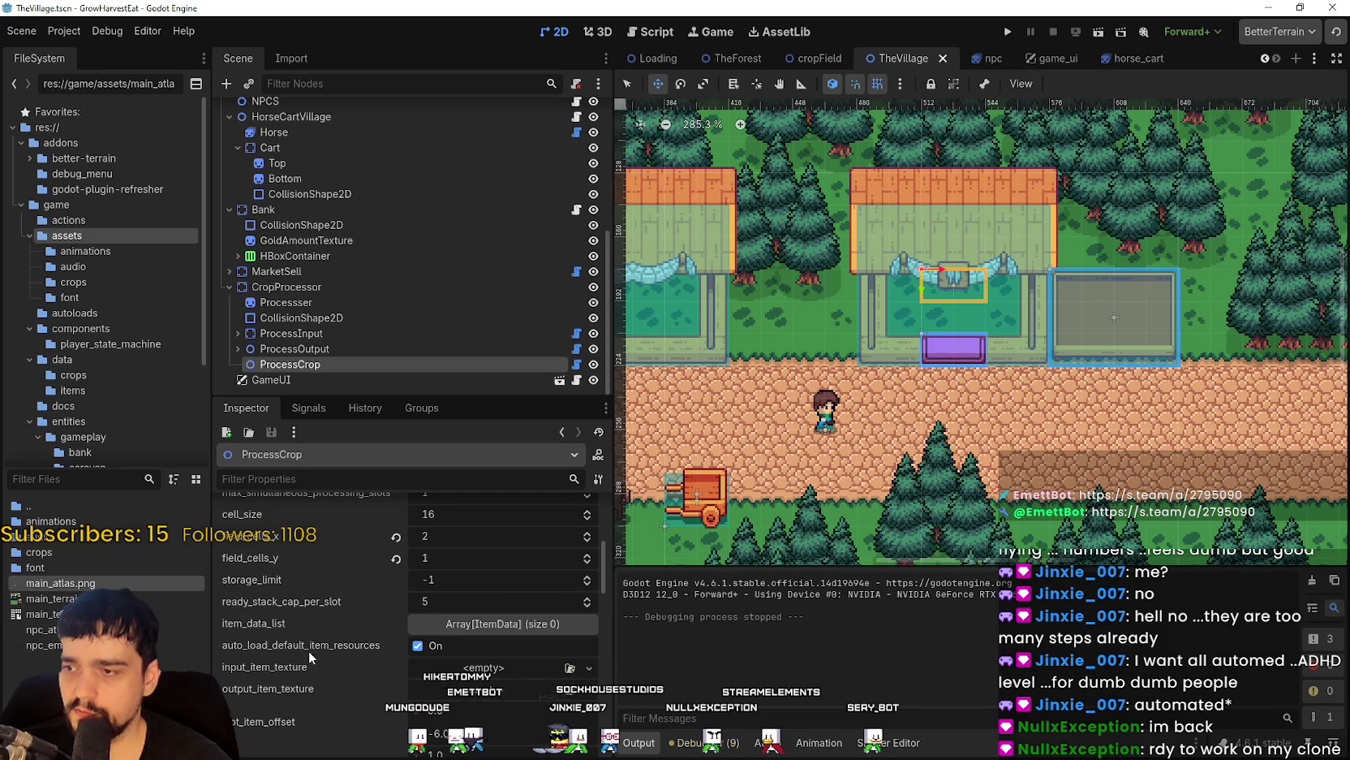
pyautogui.scroll(5, 308, 651)
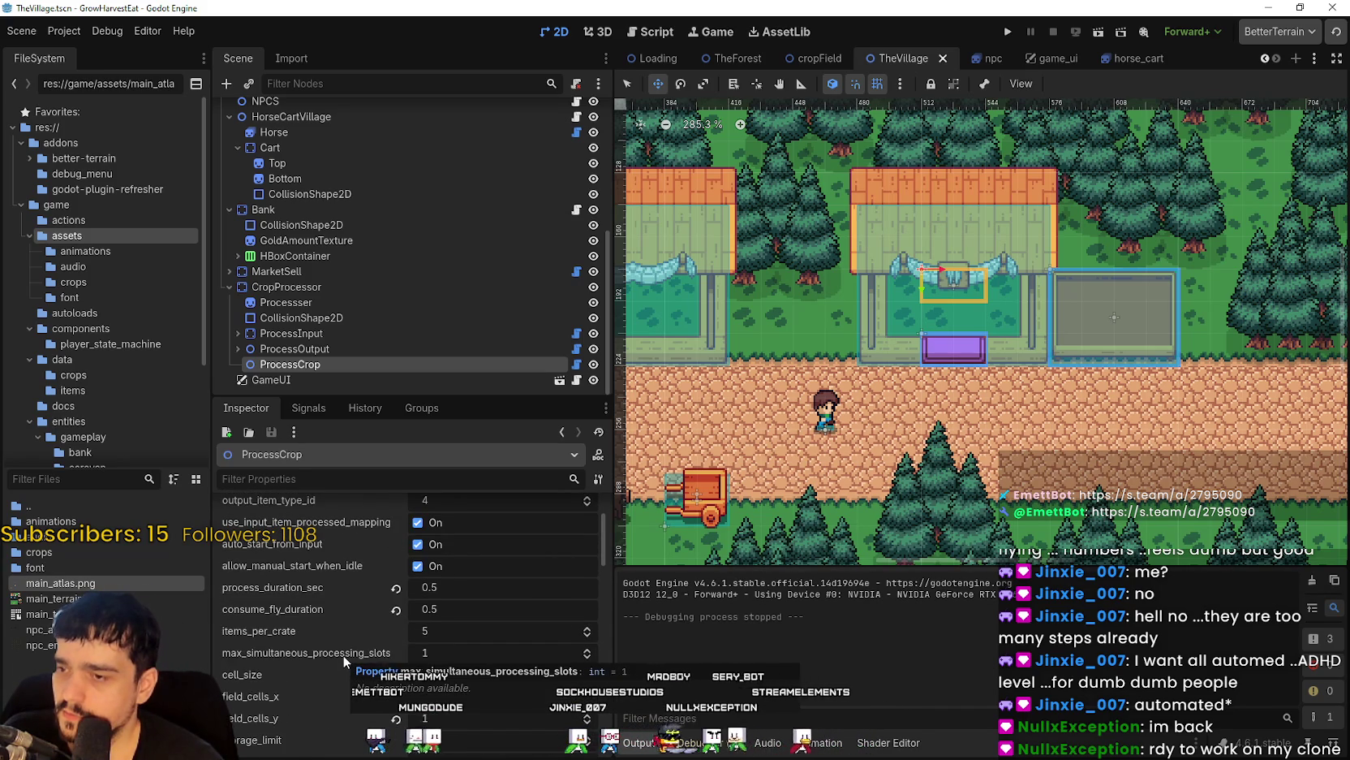
pyautogui.scroll(1, 340, 657)
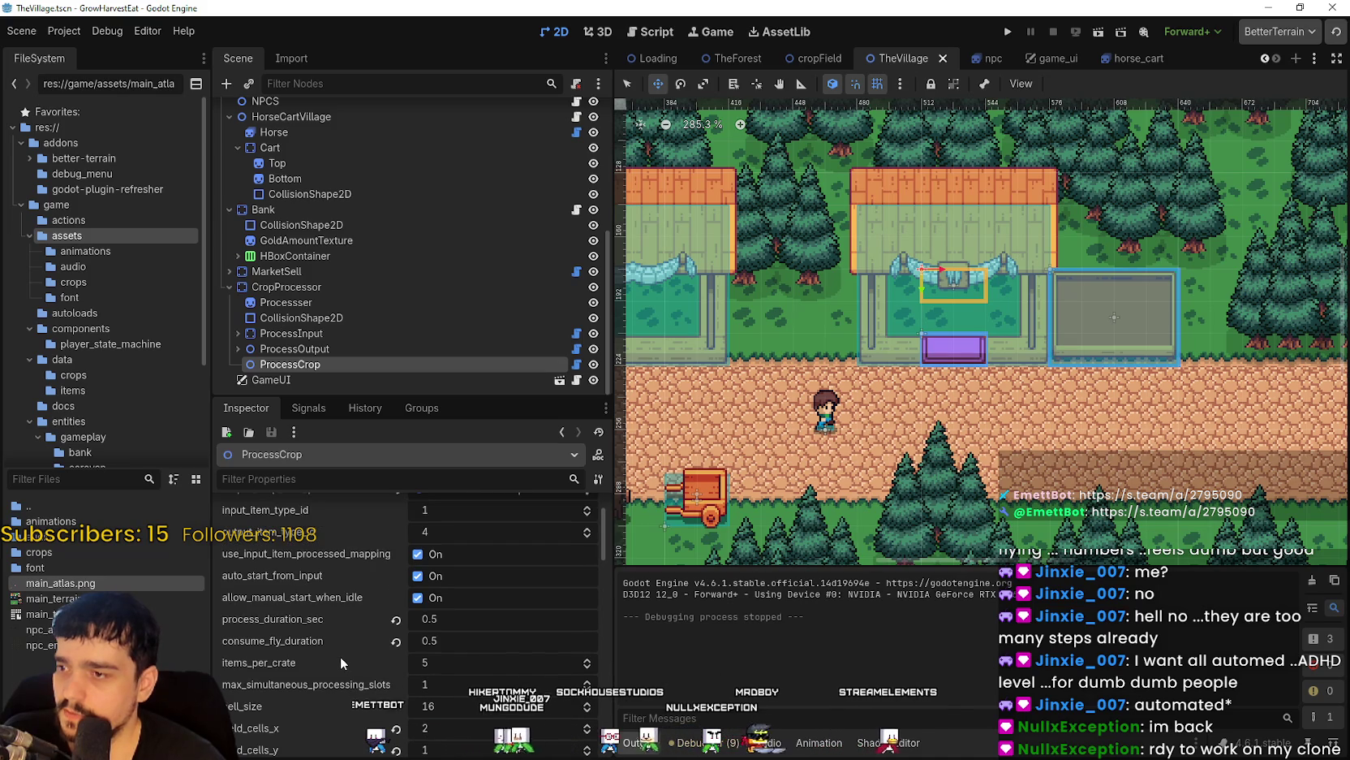
pyautogui.scroll(1, 340, 656)
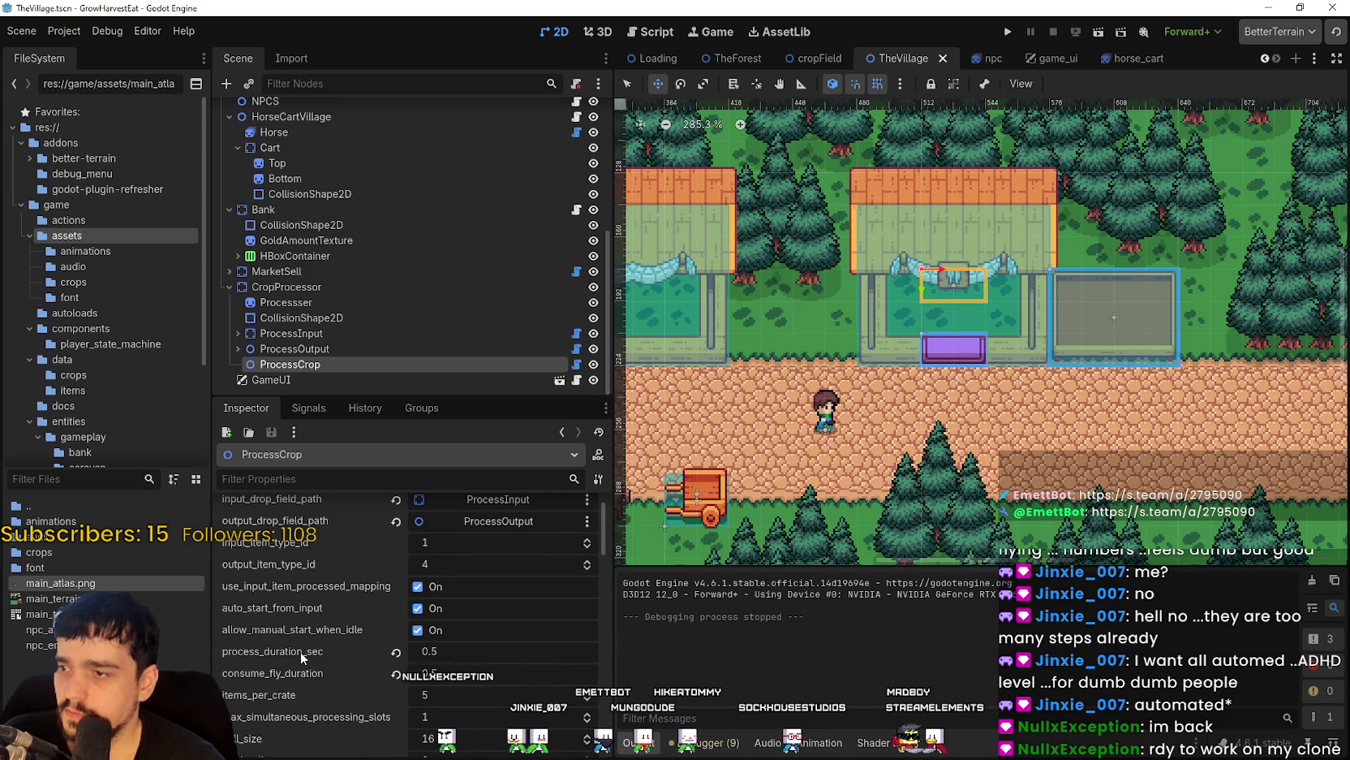
# Open ProcessCrop's prepare_station.gd script and start a text search in it.
pyautogui.click(576, 364)
pyautogui.click(1019, 232)
pyautogui.hotkey('ctrl', 'f')
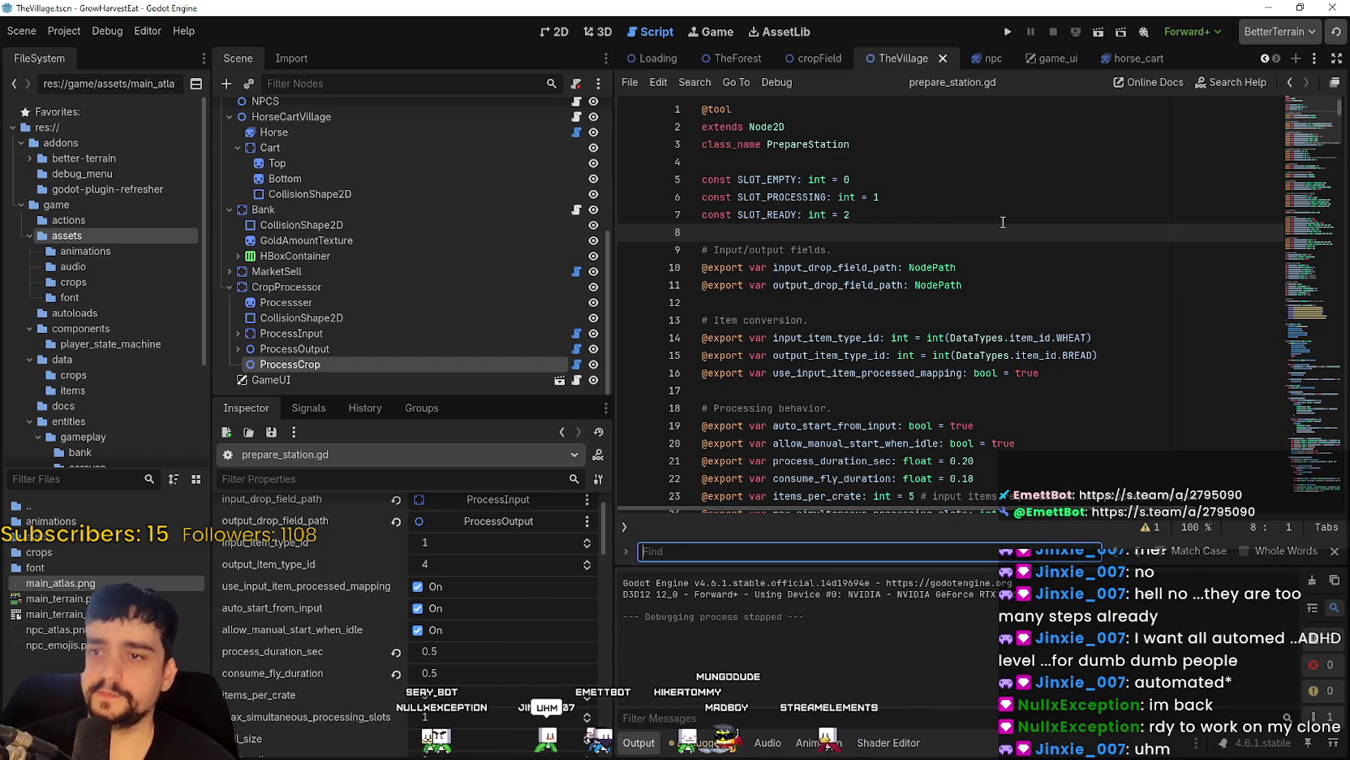
pyautogui.write('out')
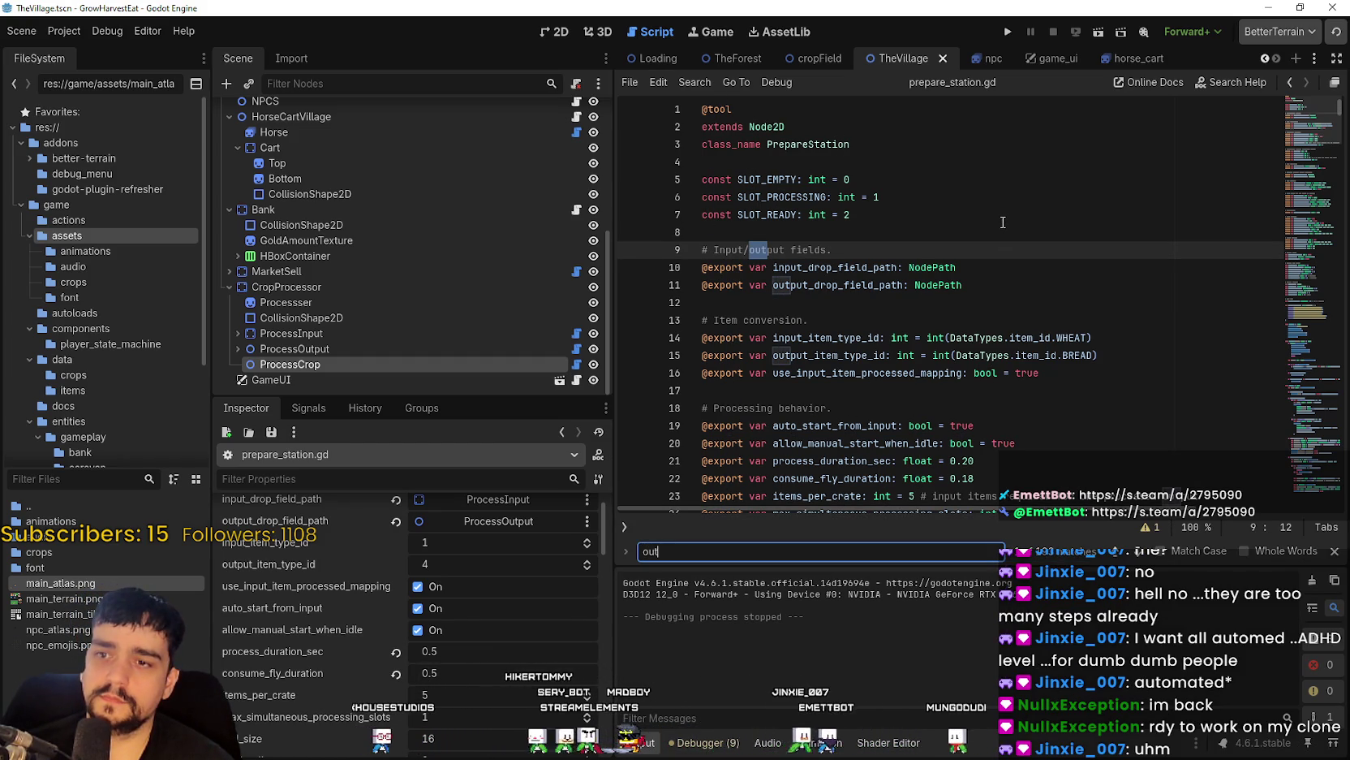
pyautogui.write('put_')
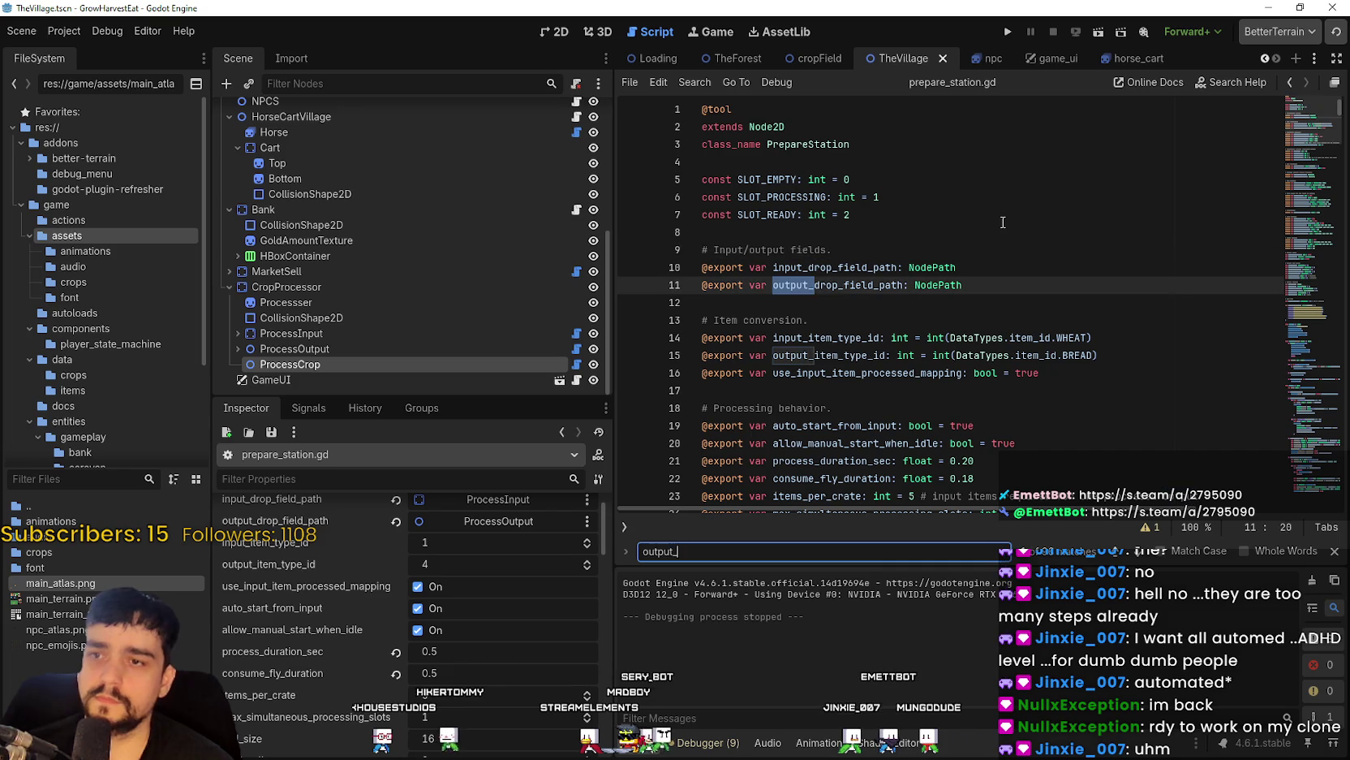
pyautogui.write('drop_field')
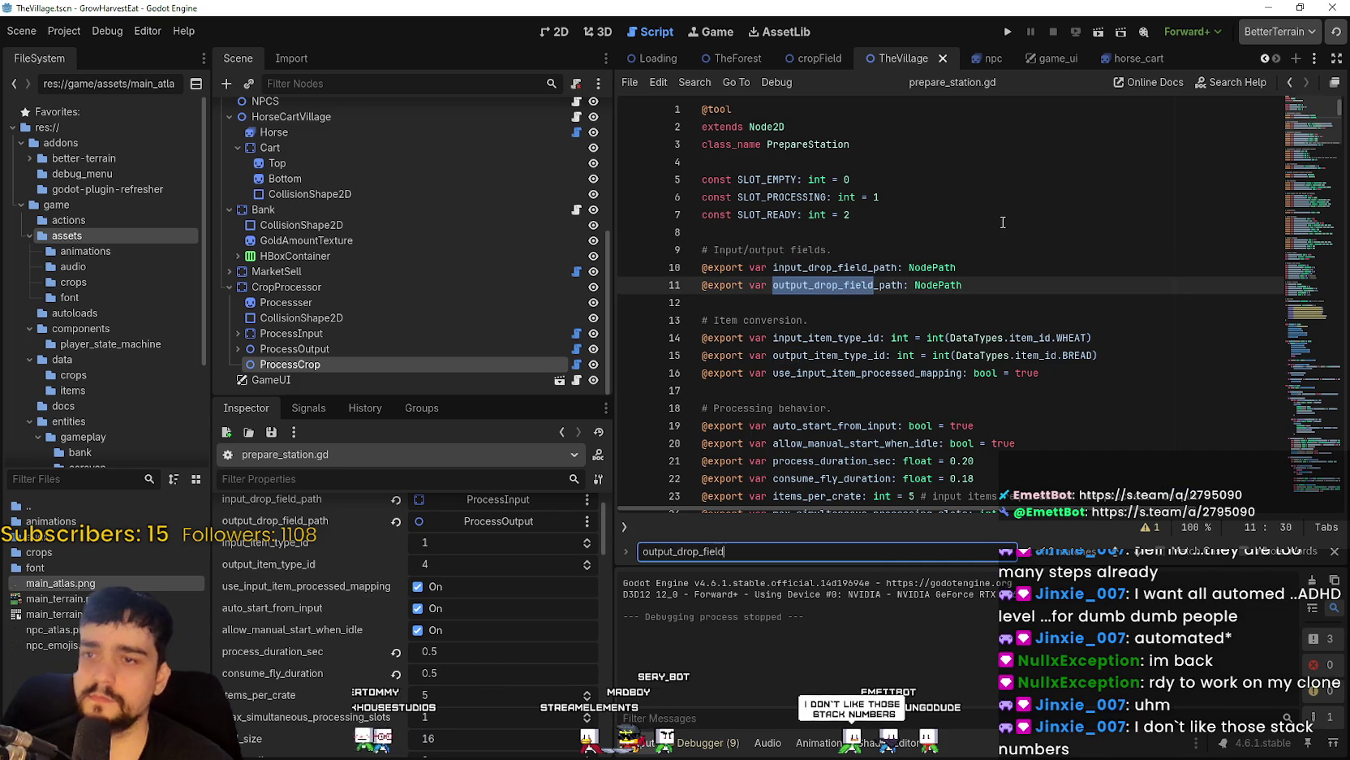
pyautogui.press('Return')
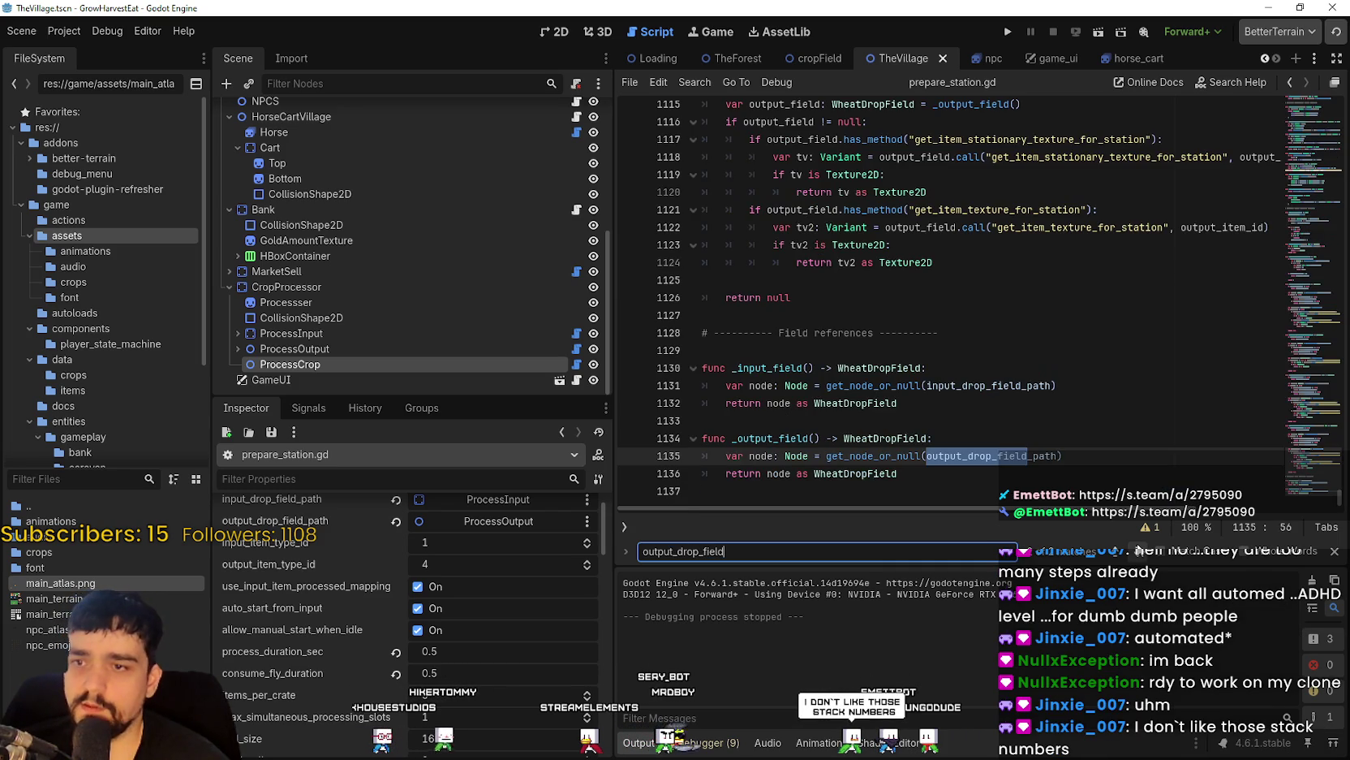
pyautogui.click(870, 477)
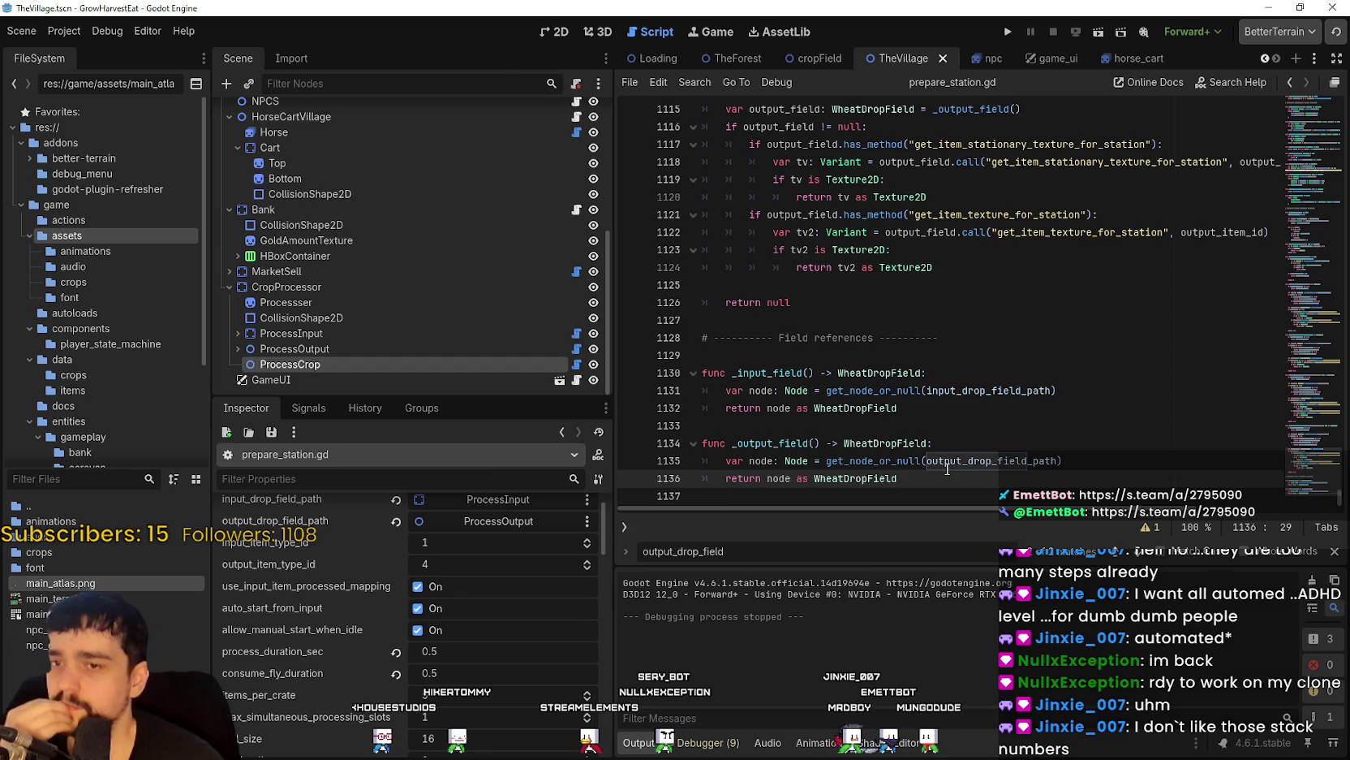
pyautogui.doubleClick(788, 441)
pyautogui.hotkey('ctrl', 'f')
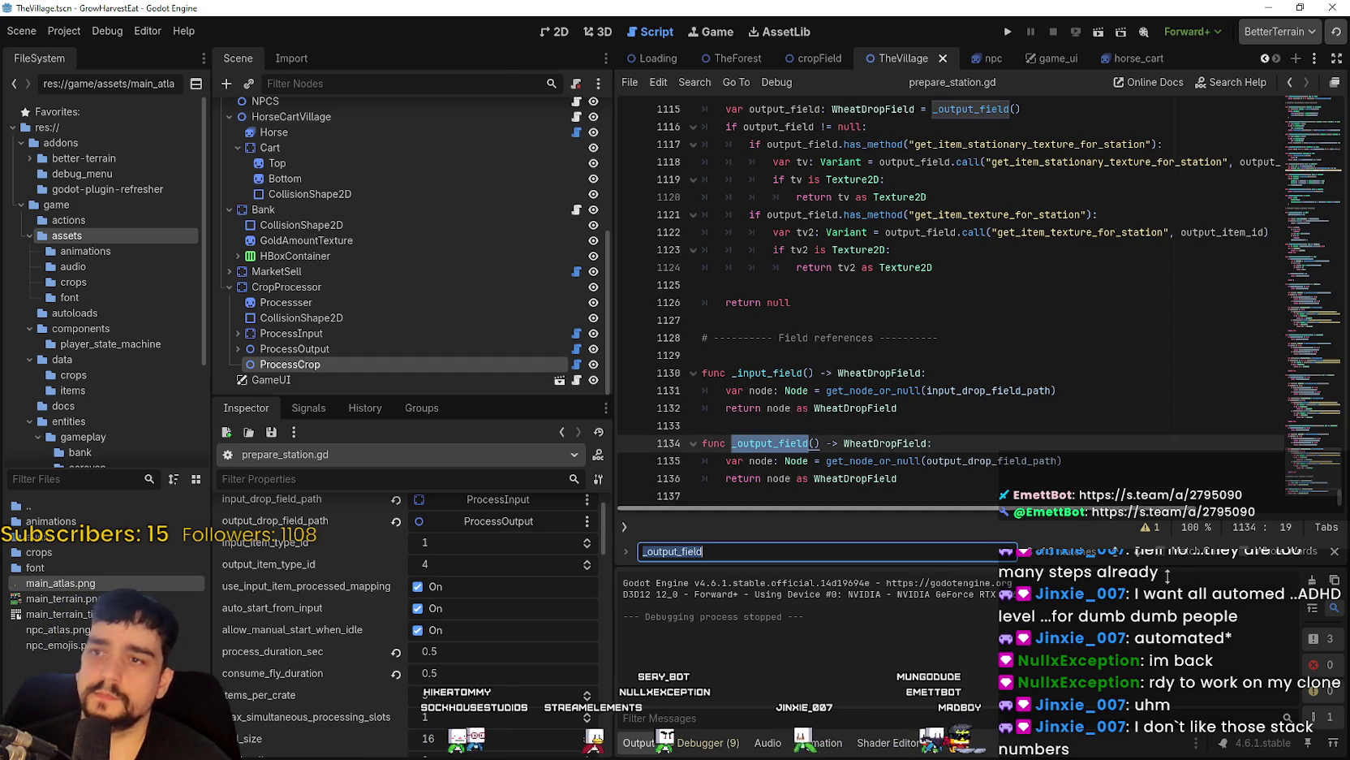
pyautogui.click(1117, 551)
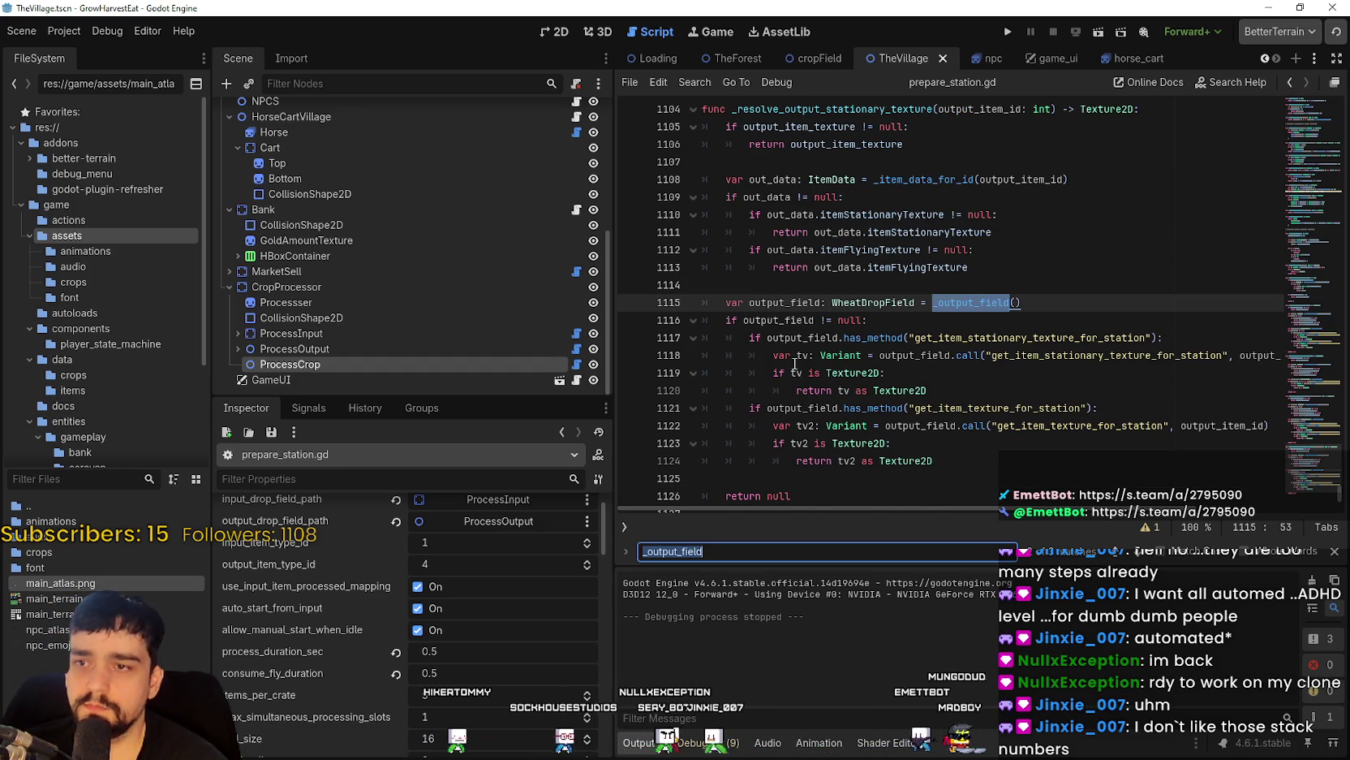
pyautogui.scroll(1, 883, 159)
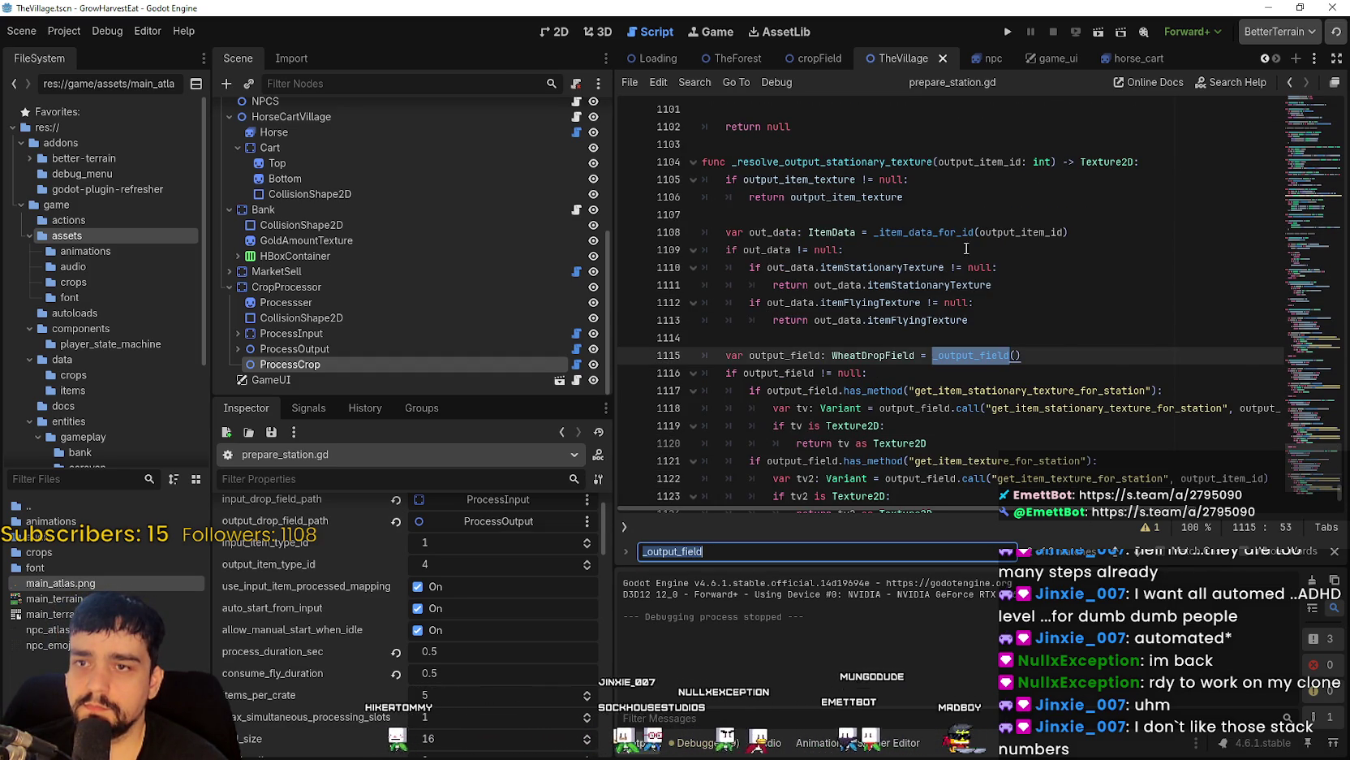
pyautogui.scroll(-1, 877, 319)
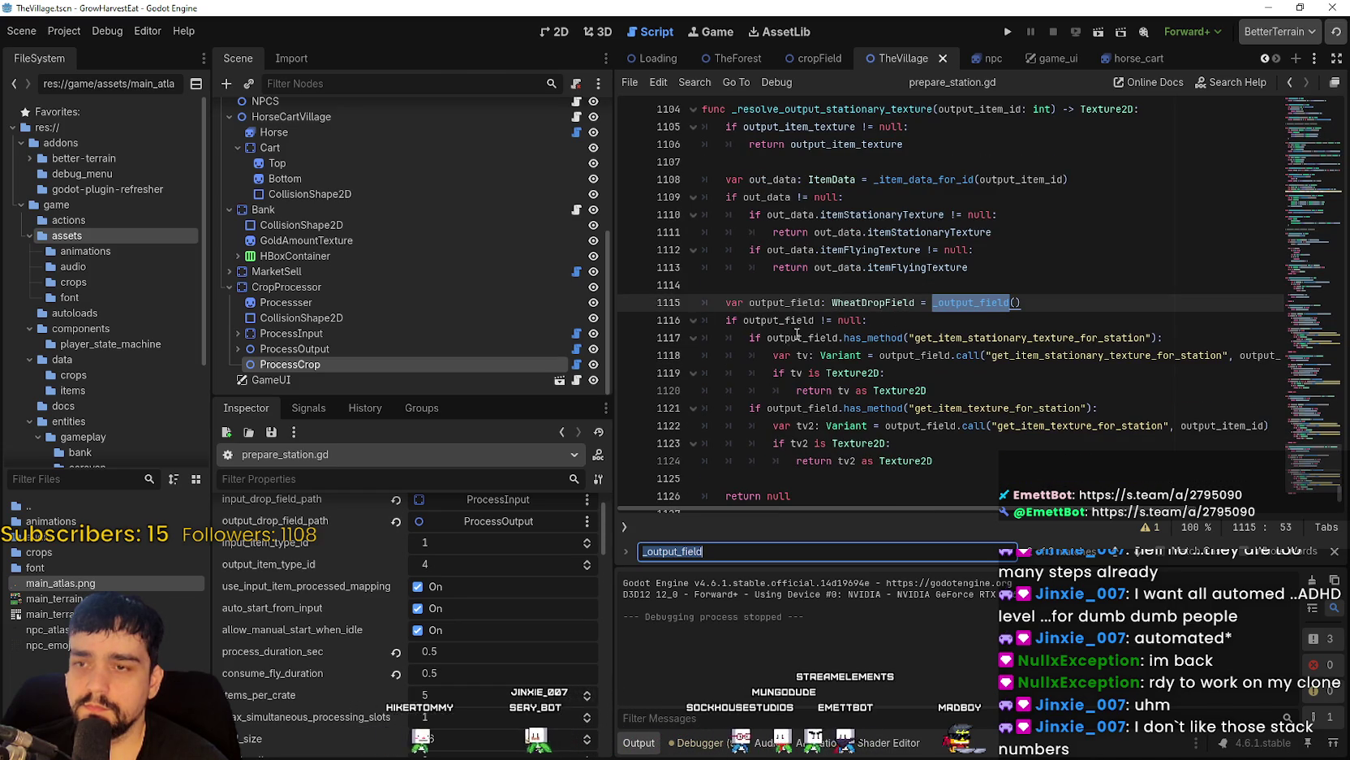
pyautogui.doubleClick(956, 336)
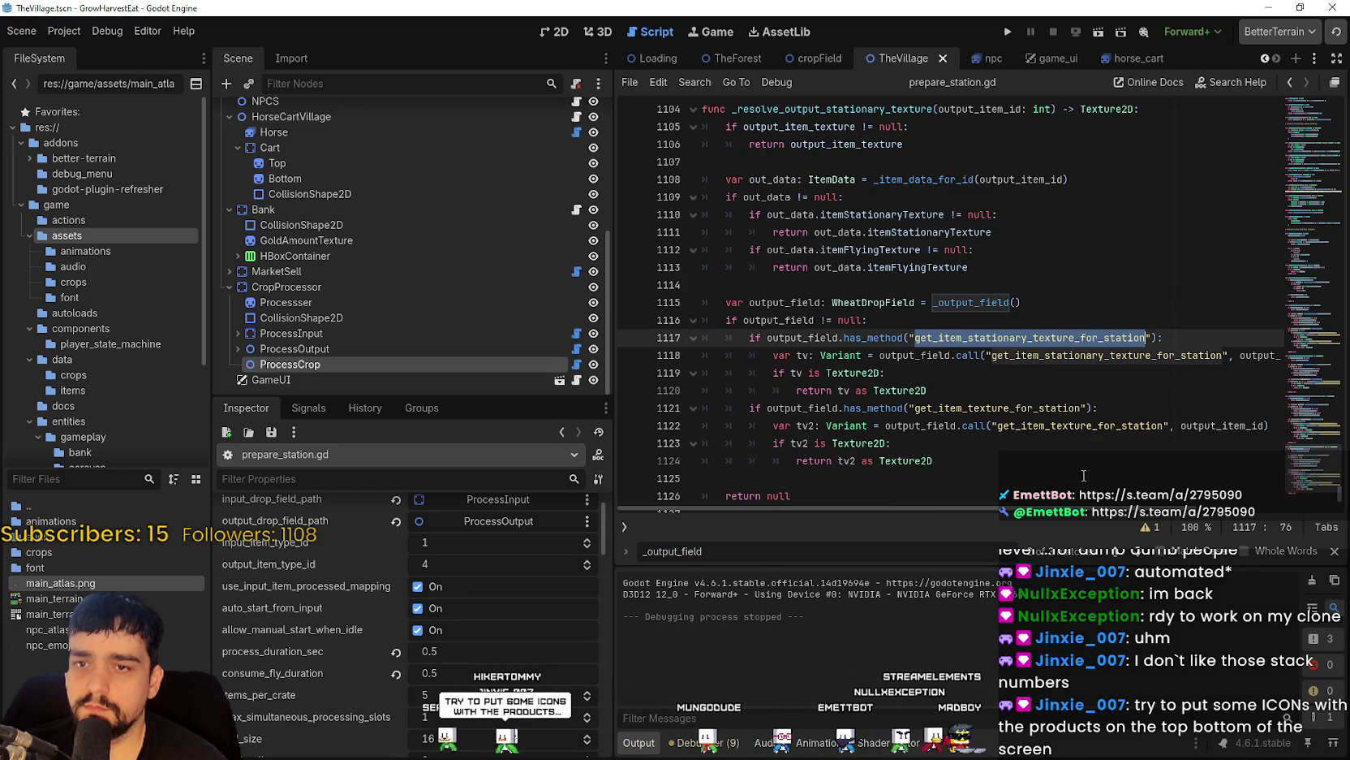
pyautogui.hscroll(3, 1153, 499)
pyautogui.hscroll(-3, 1152, 503)
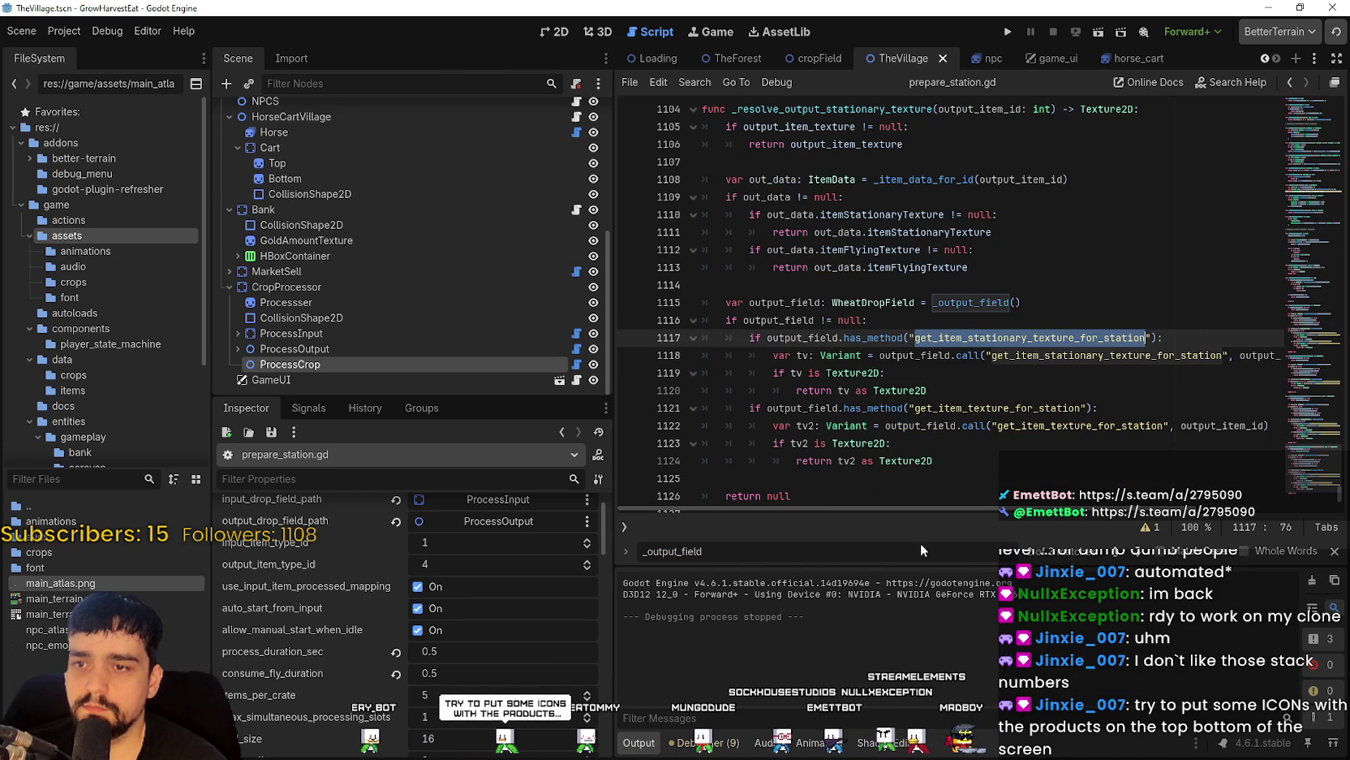
pyautogui.click(1114, 555)
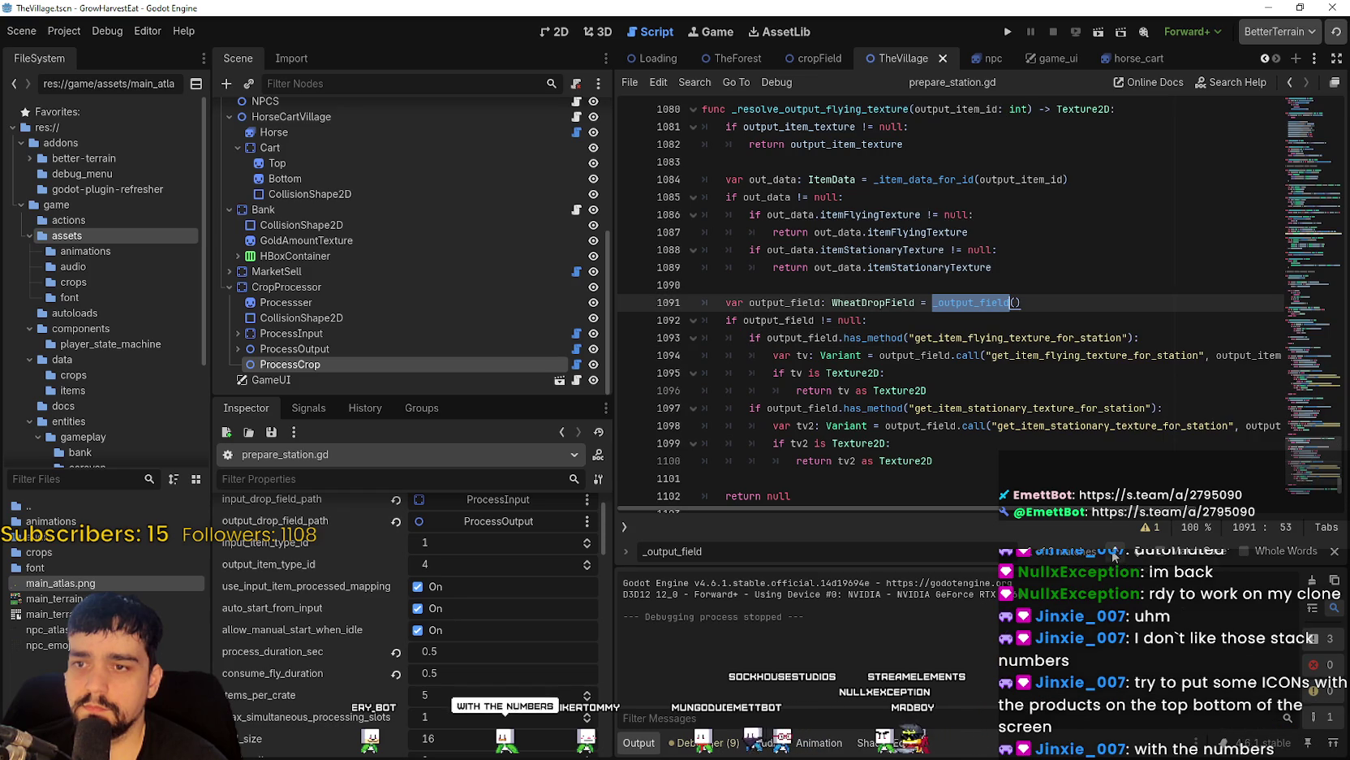
pyautogui.scroll(1, 968, 412)
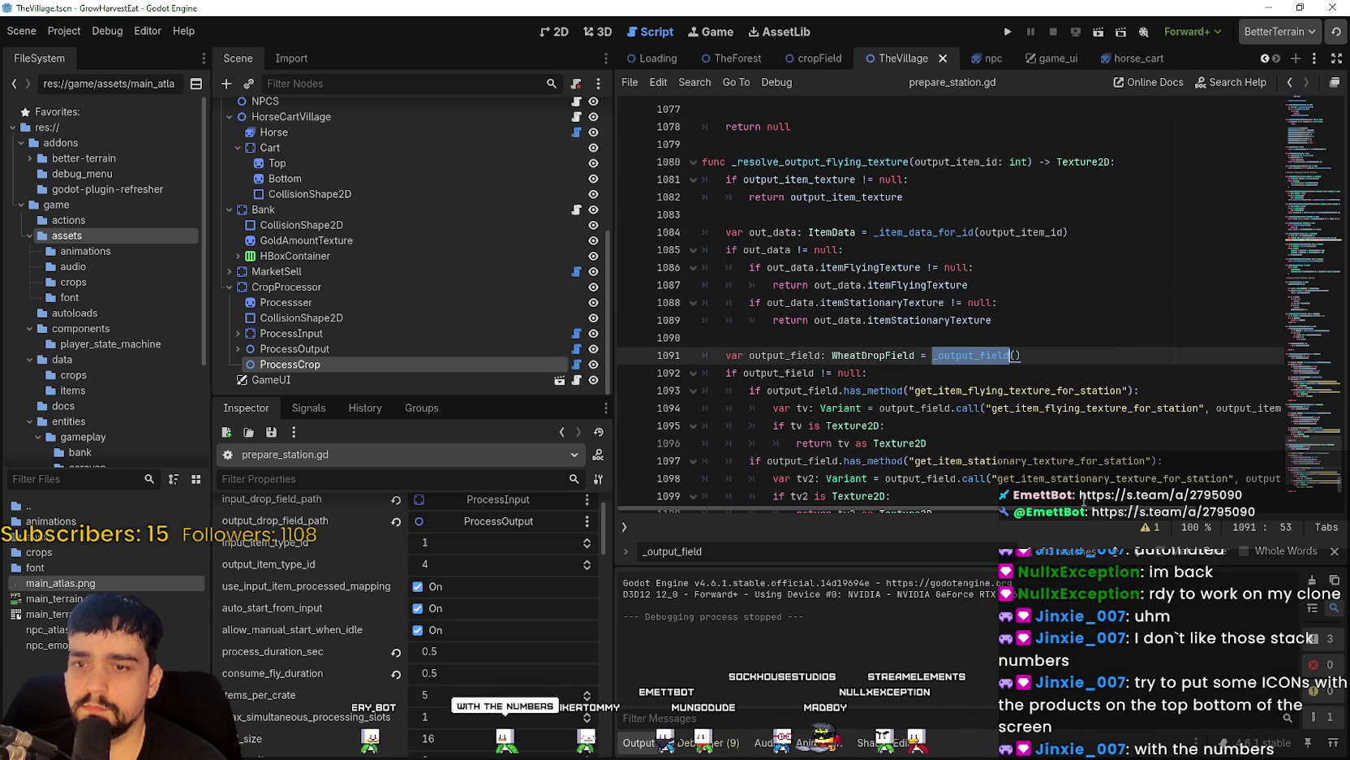
pyautogui.scroll(-3, 1055, 390)
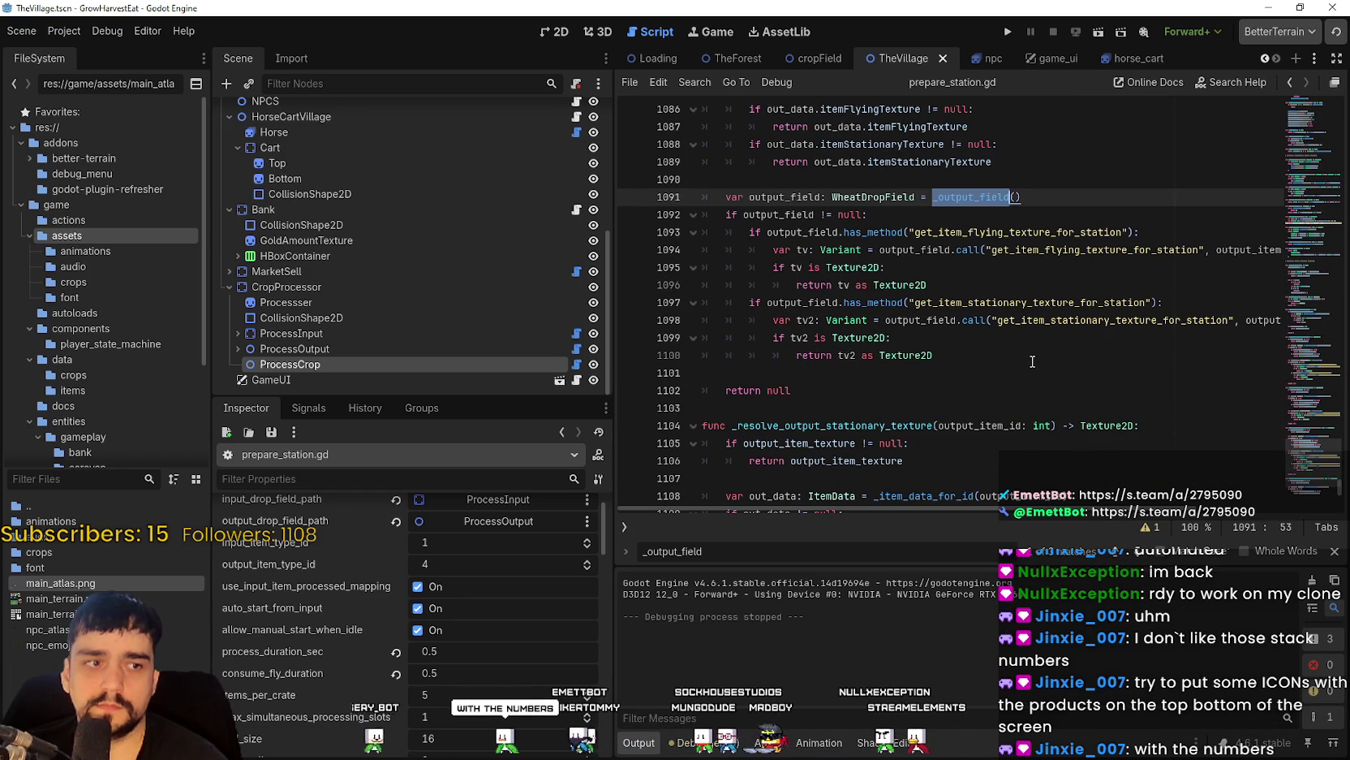
pyautogui.click(1032, 361)
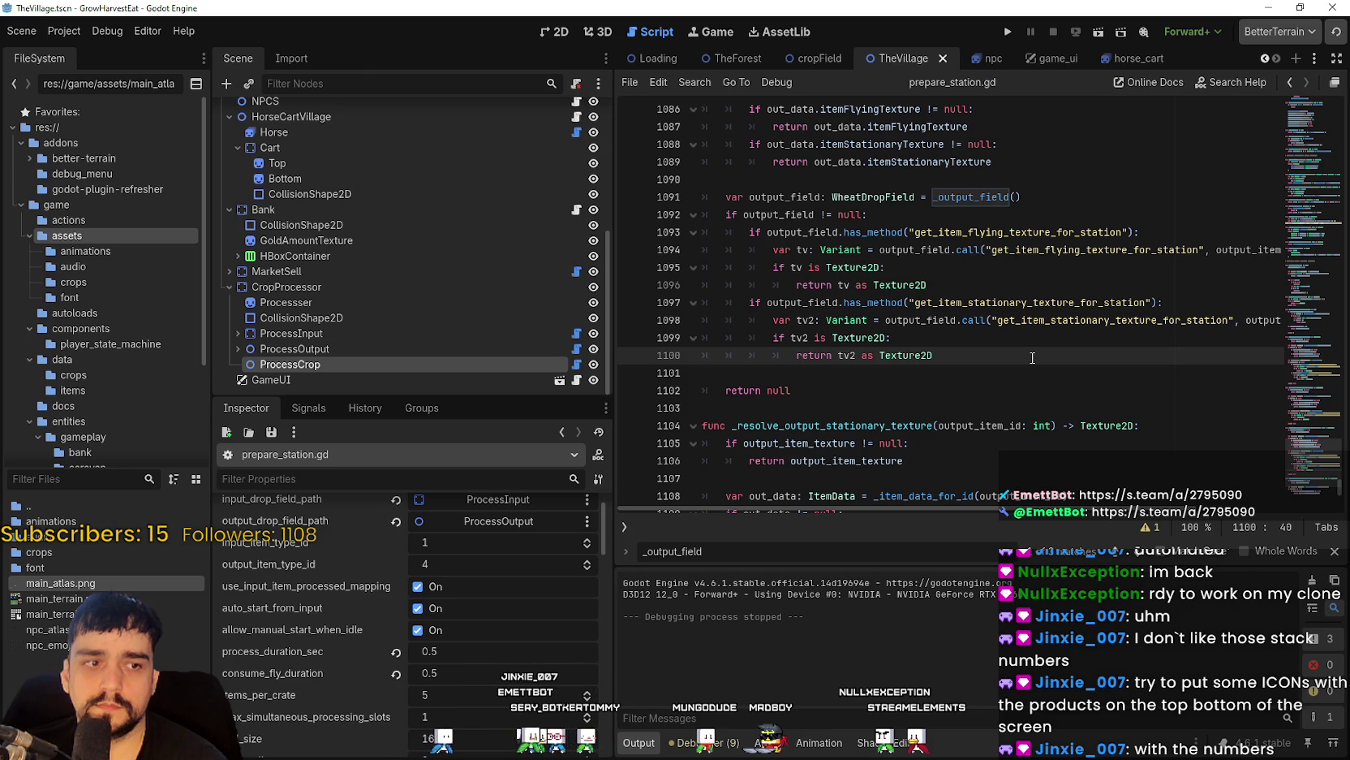
pyautogui.click(847, 385)
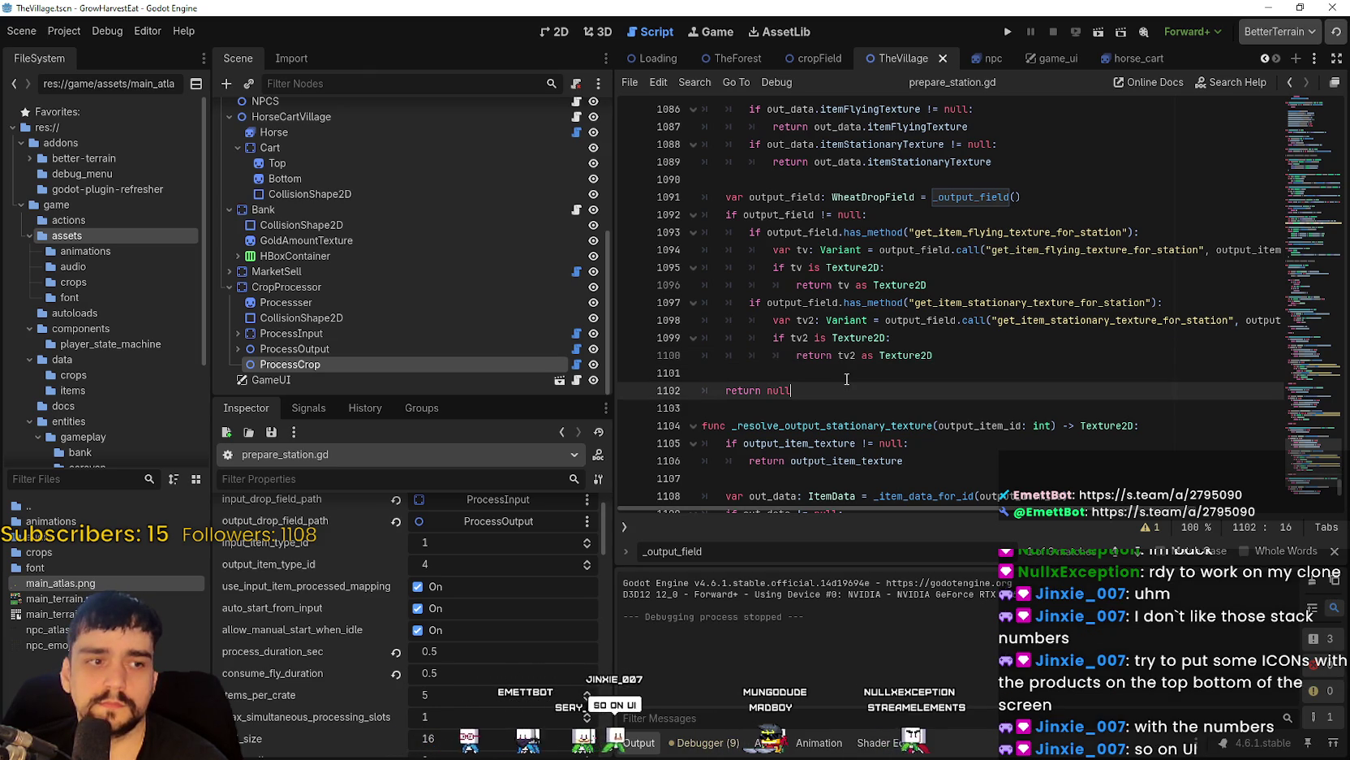
pyautogui.click(884, 180)
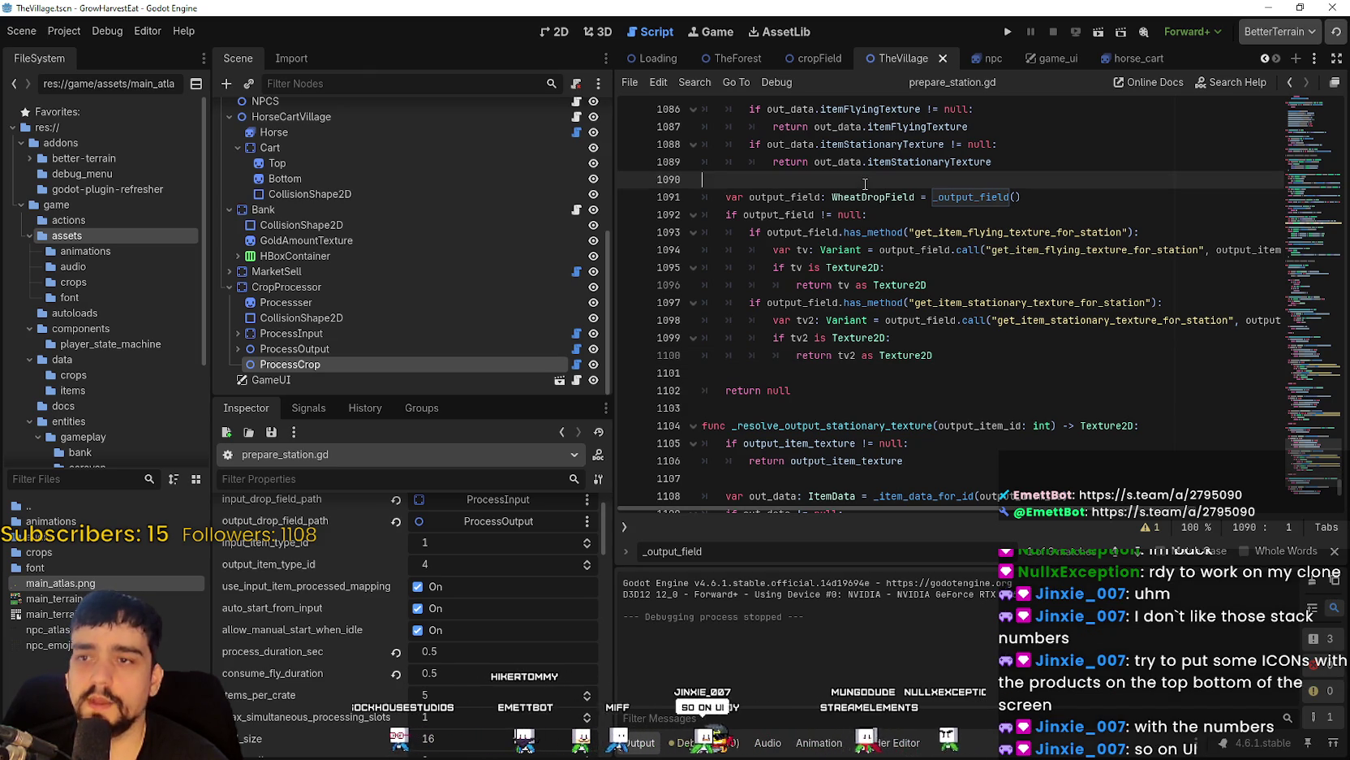
pyautogui.scroll(-3, 345, 671)
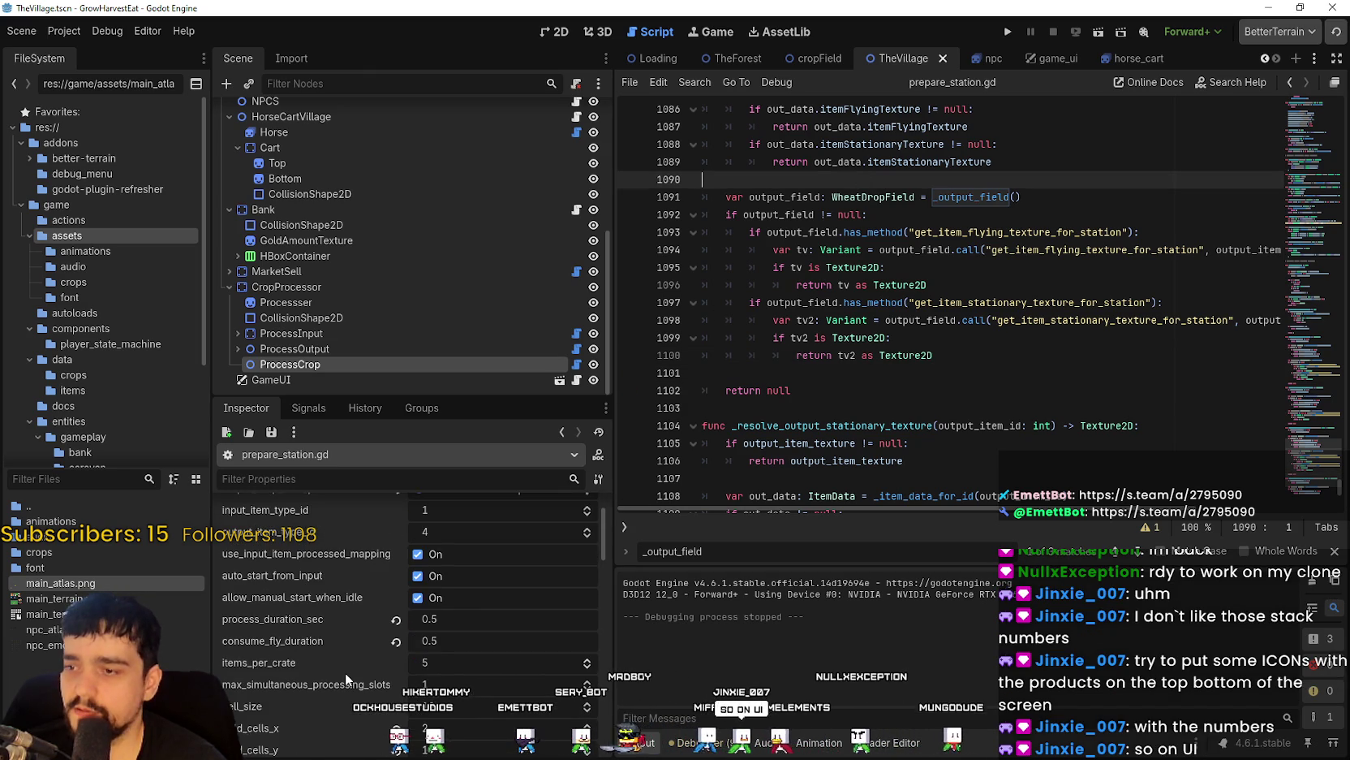
# Go over the CropProcessor settings, then save TheVillage scene with Ctrl+S from the script at line 1101.
pyautogui.scroll(-2, 340, 666)
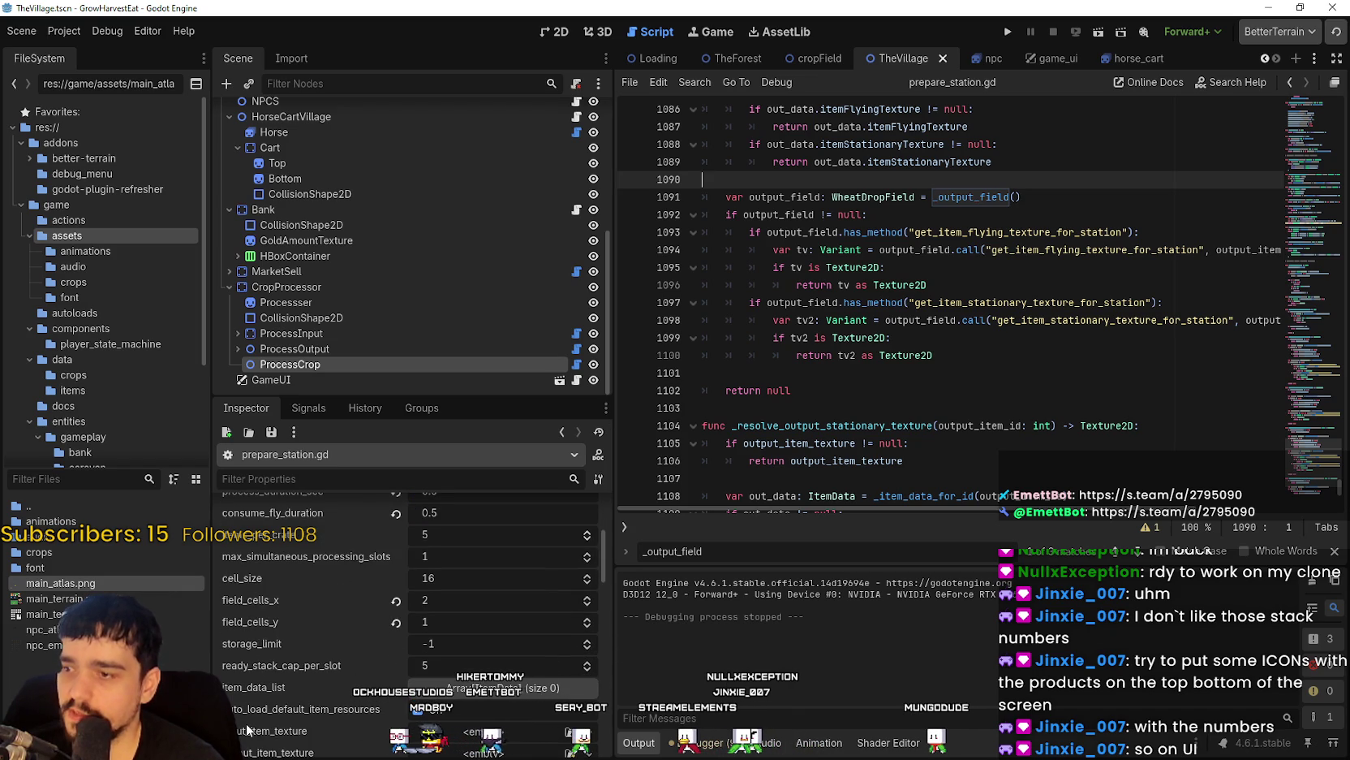
pyautogui.scroll(-3, 264, 710)
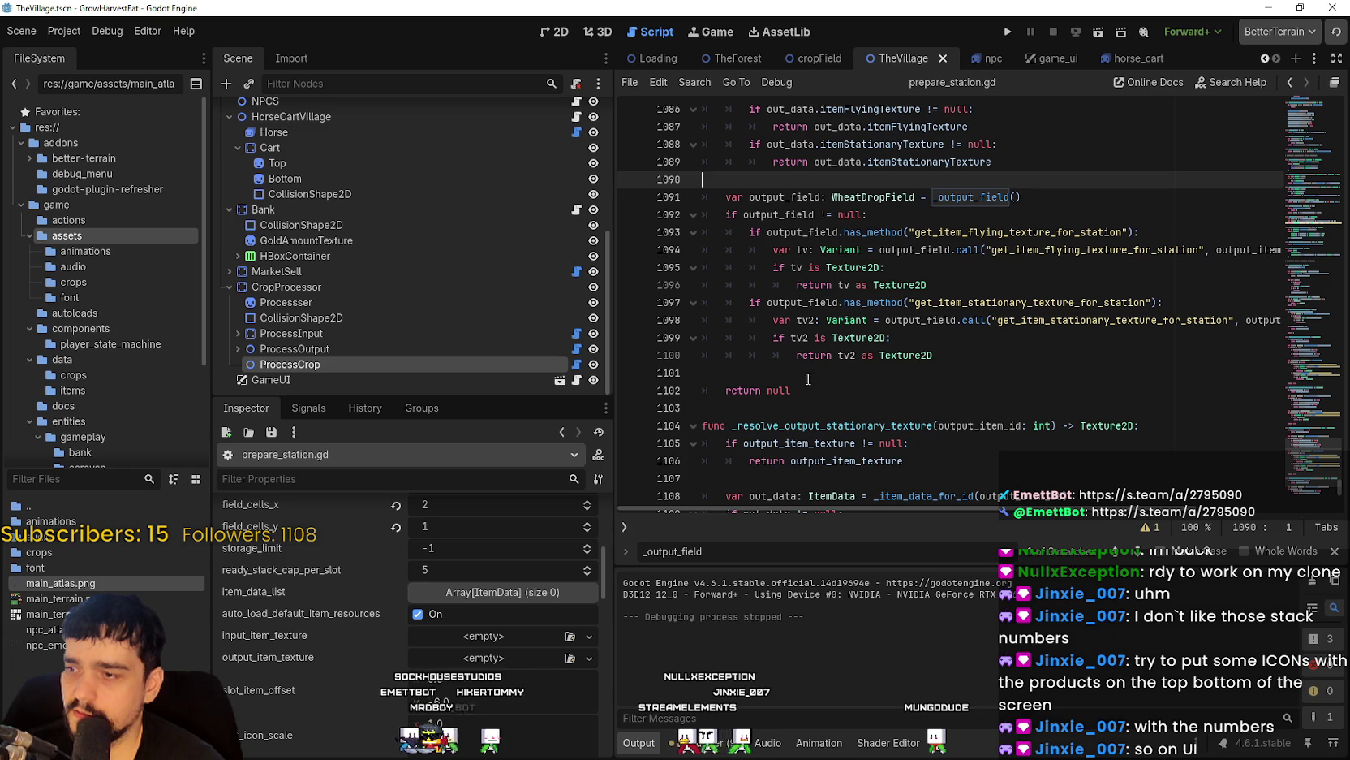
pyautogui.click(730, 373)
pyautogui.hotkey('ctrl', 's')
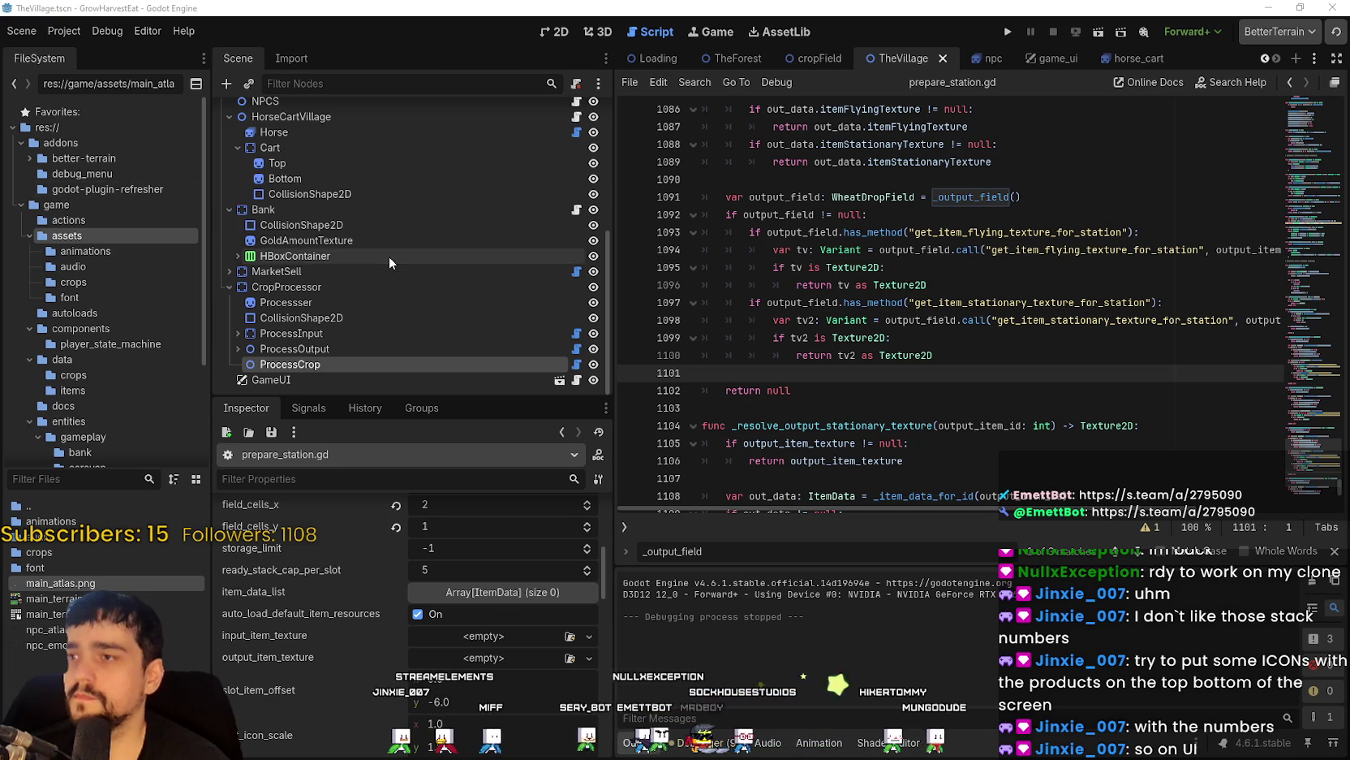
pyautogui.scroll(5, 393, 266)
pyautogui.scroll(-5, 308, 137)
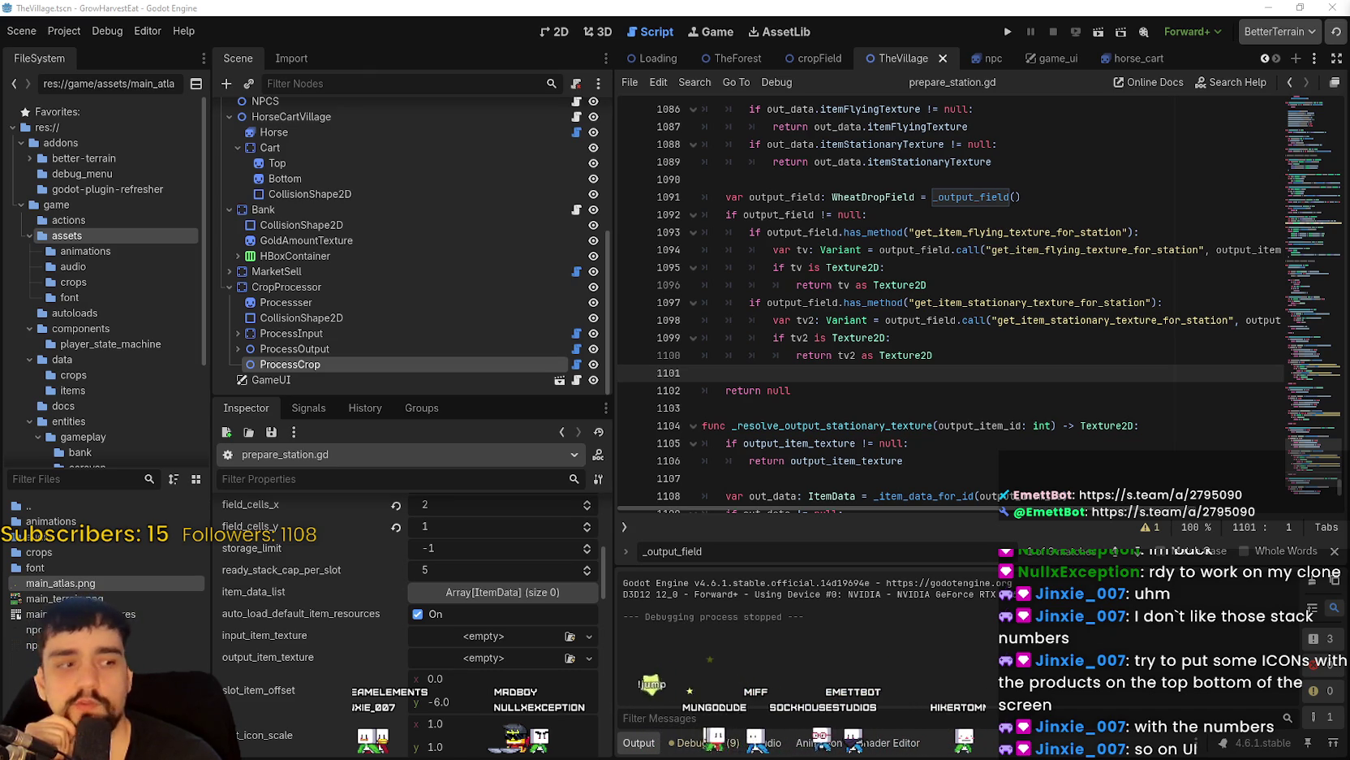
# Browse to MR FARMBOY's store page in Steam, then bring the Godot editor back.
pyautogui.hotkey('alt', 'Tab')
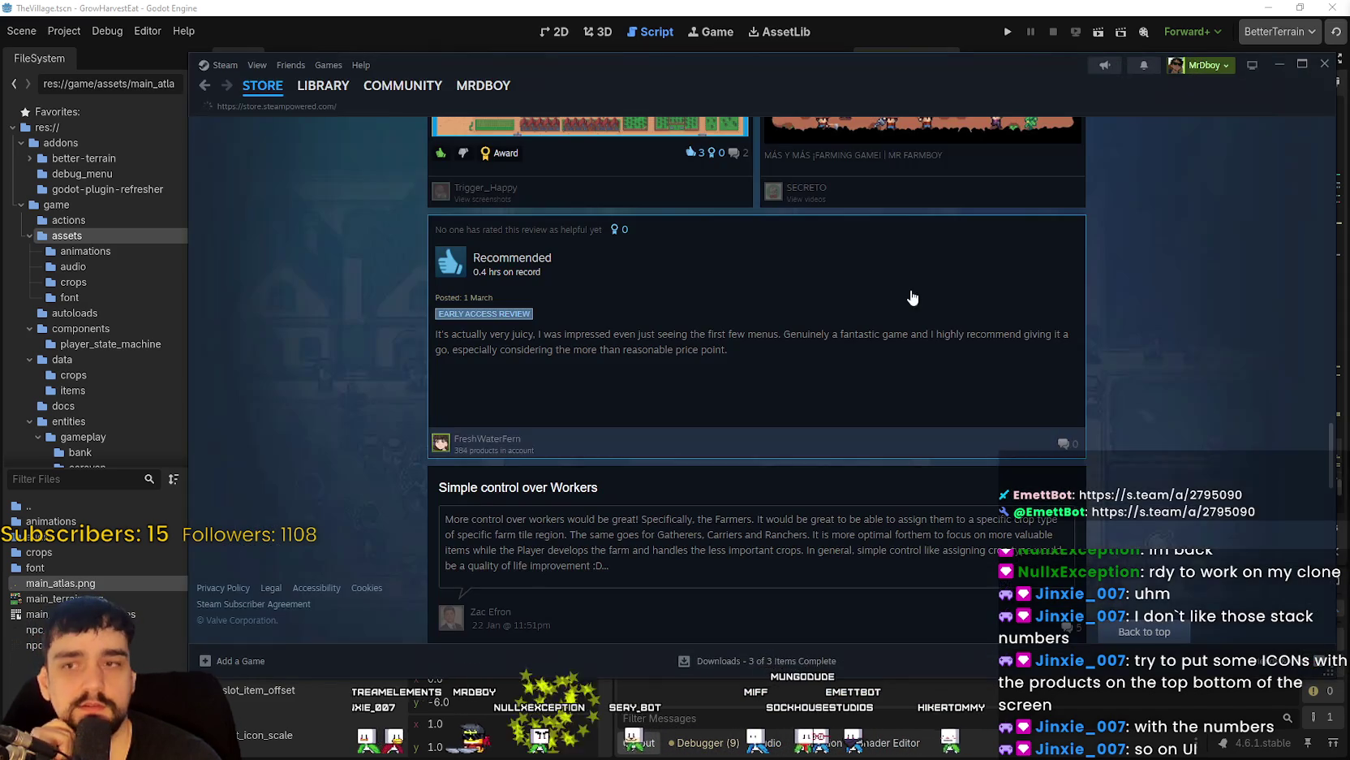
pyautogui.click(306, 82)
pyautogui.click(313, 84)
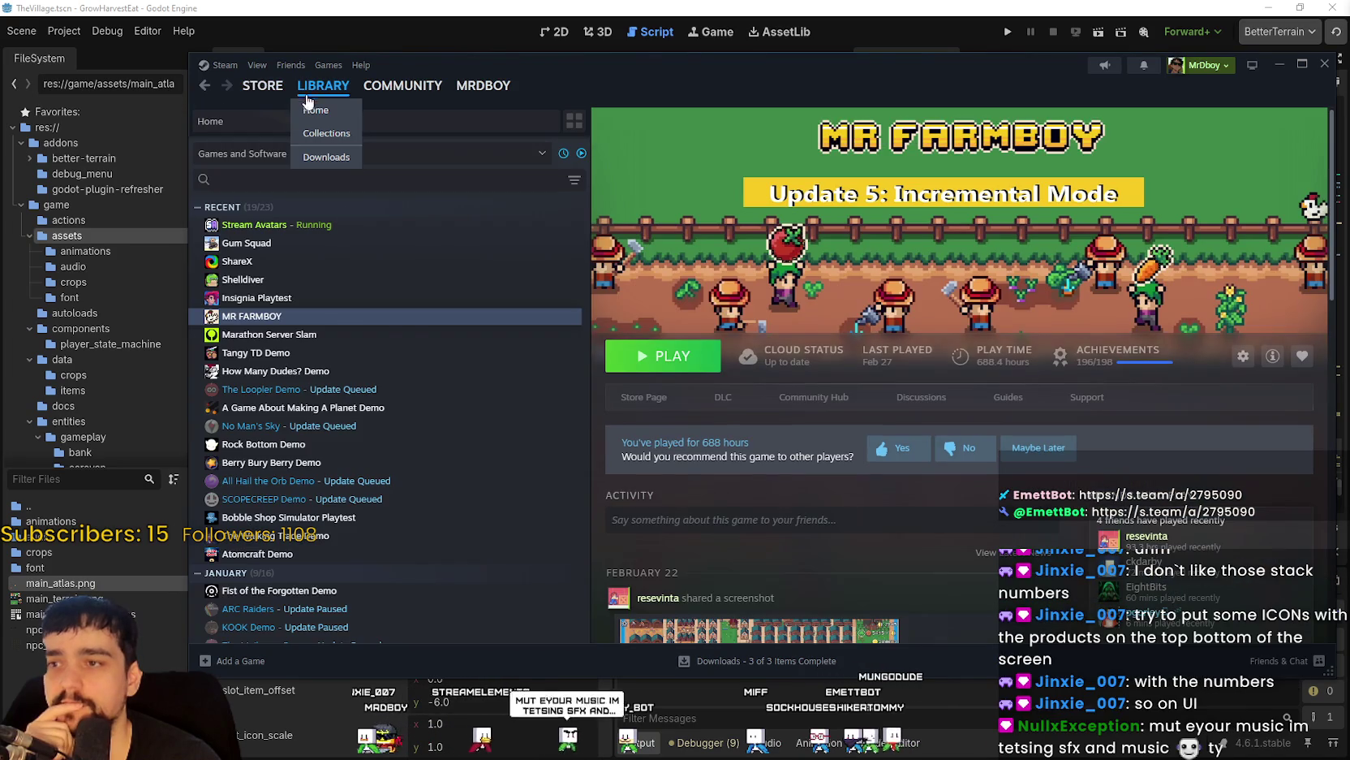
pyautogui.click(663, 404)
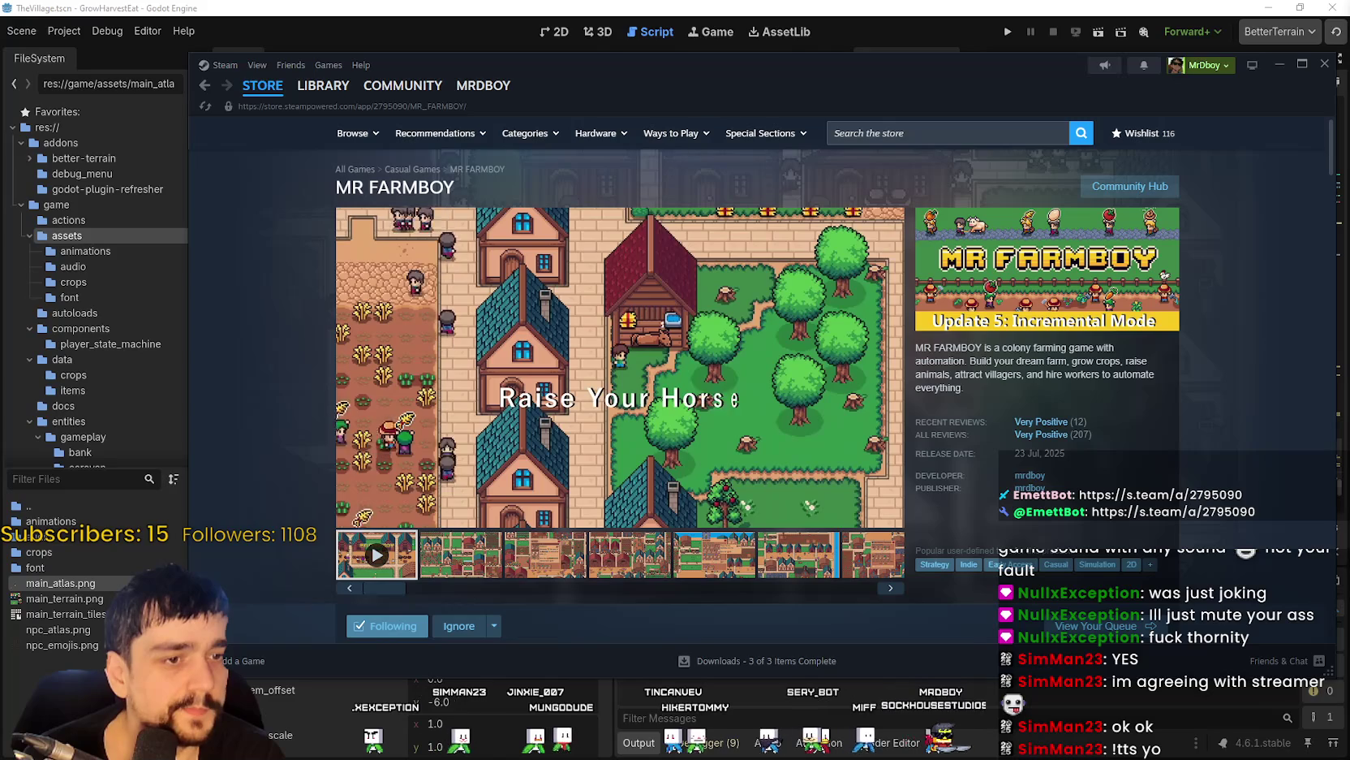
pyautogui.click(668, 6)
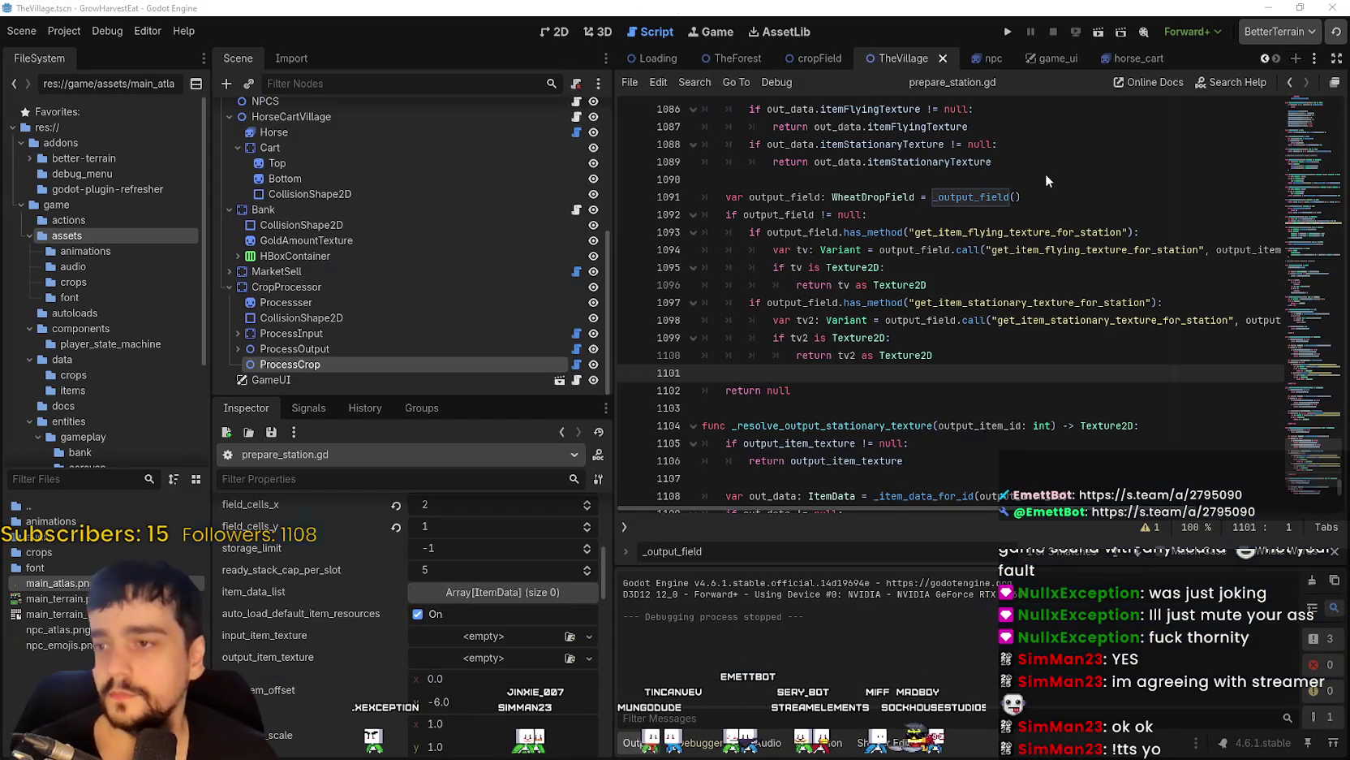
# Run the game full screen with a new game at 16× speed, walking the character to the horse.
pyautogui.click(1007, 33)
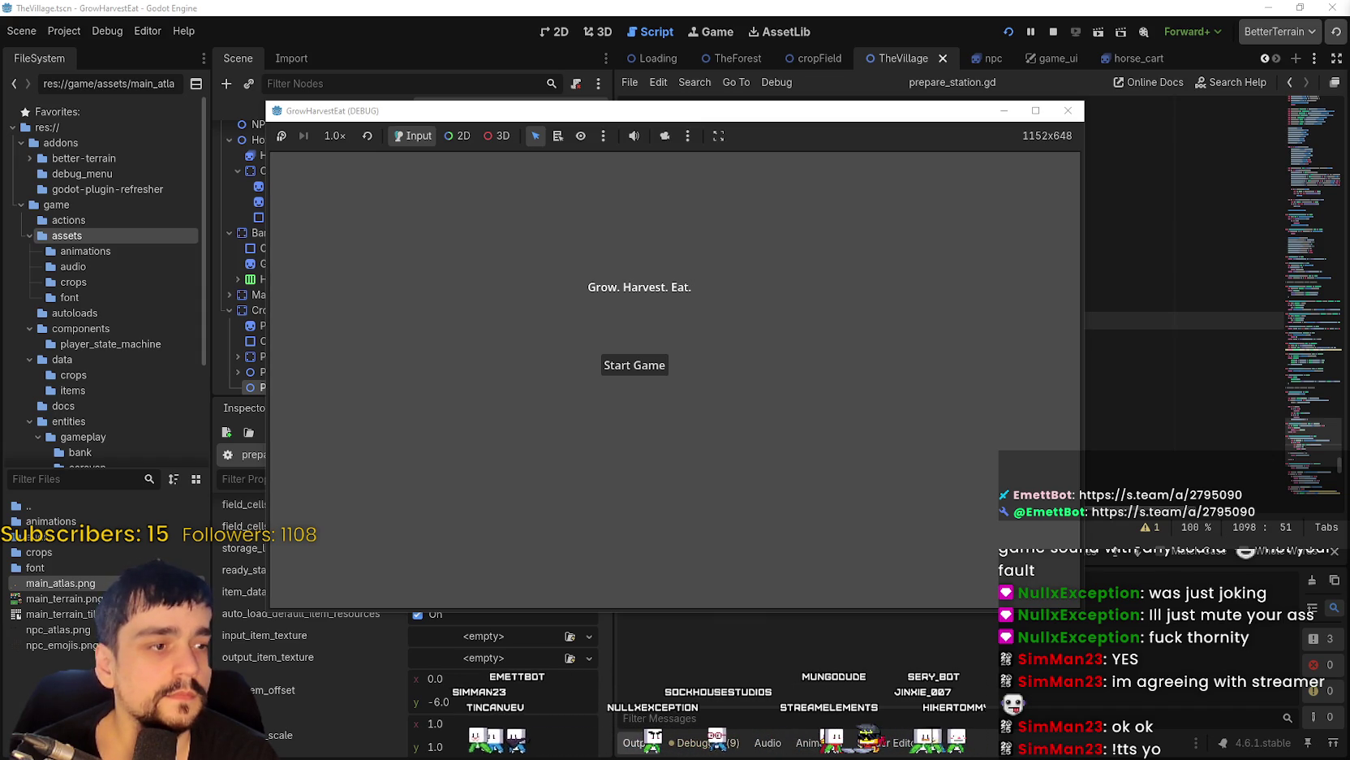
pyautogui.click(665, 366)
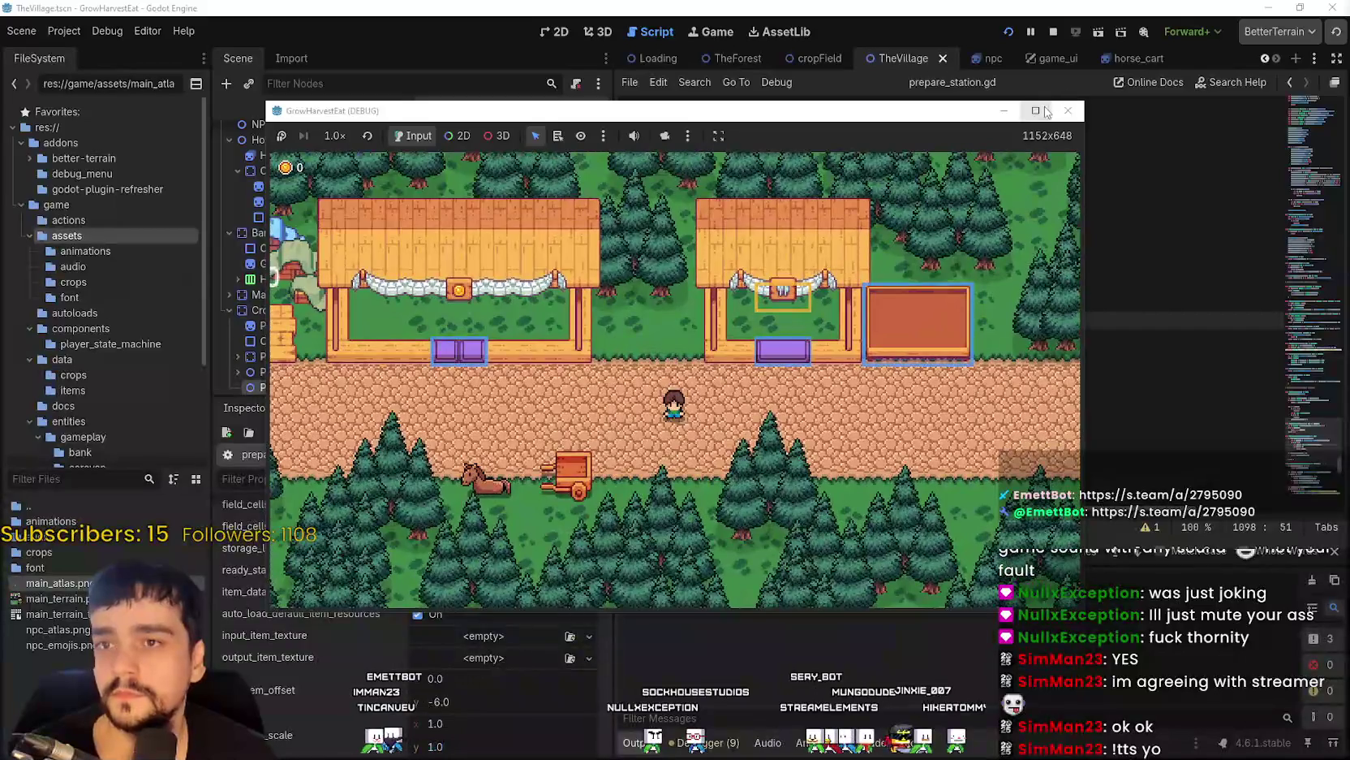
pyautogui.click(1035, 111)
pyautogui.press('a')
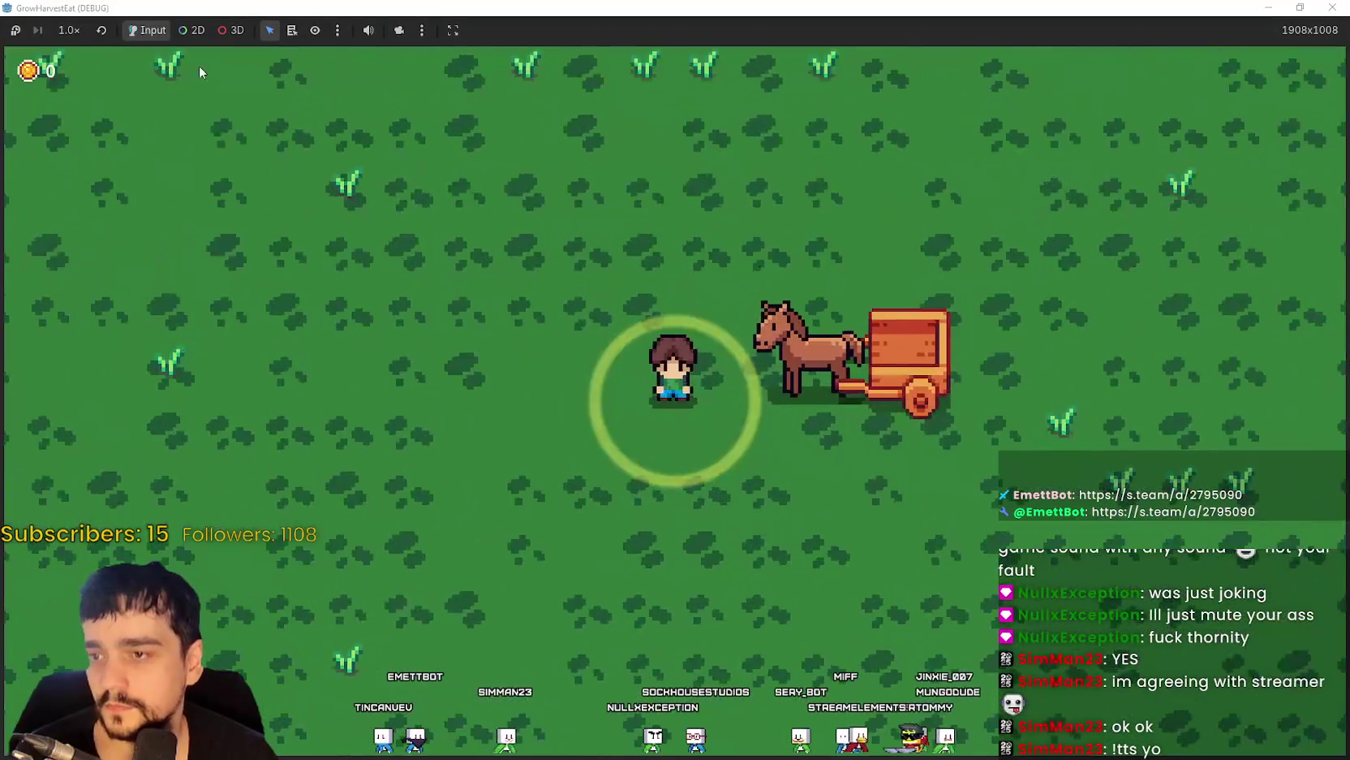
pyautogui.click(69, 30)
pyautogui.click(104, 250)
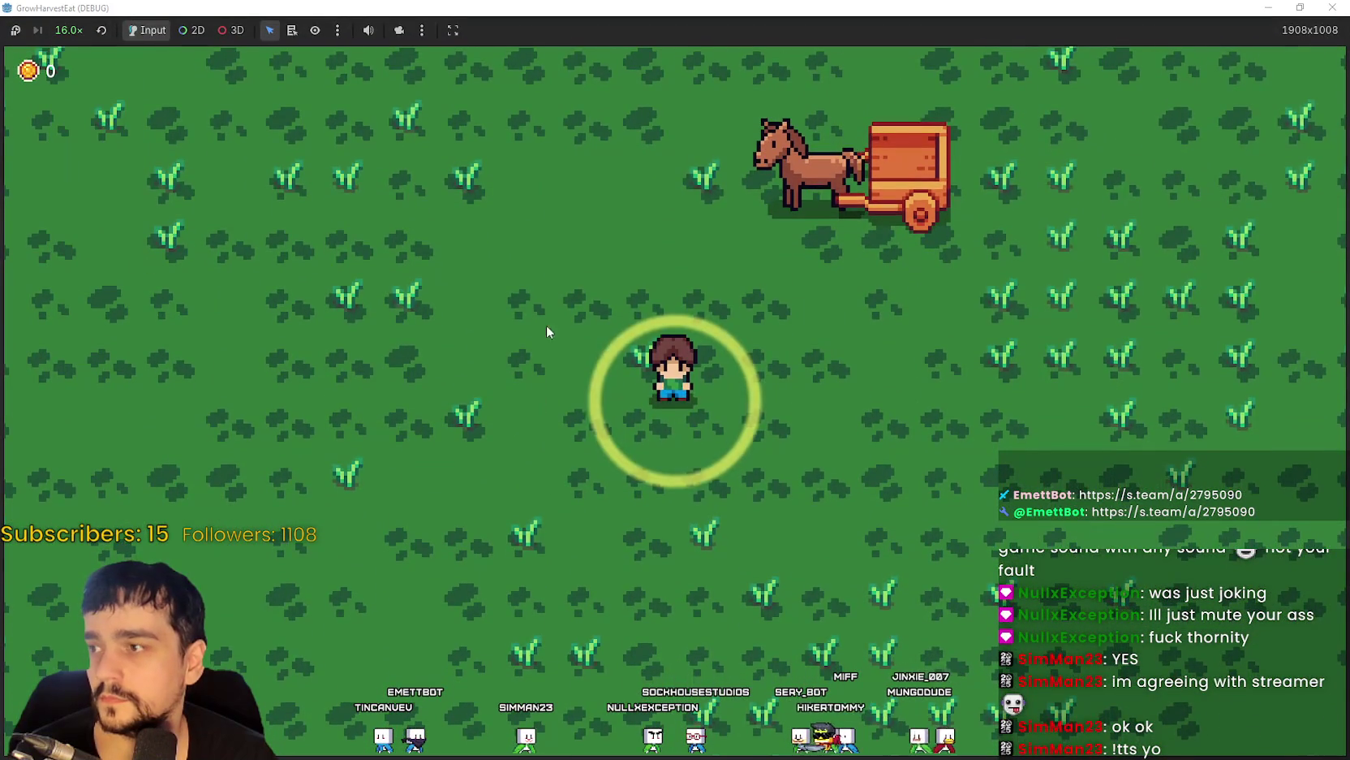
pyautogui.press('a')
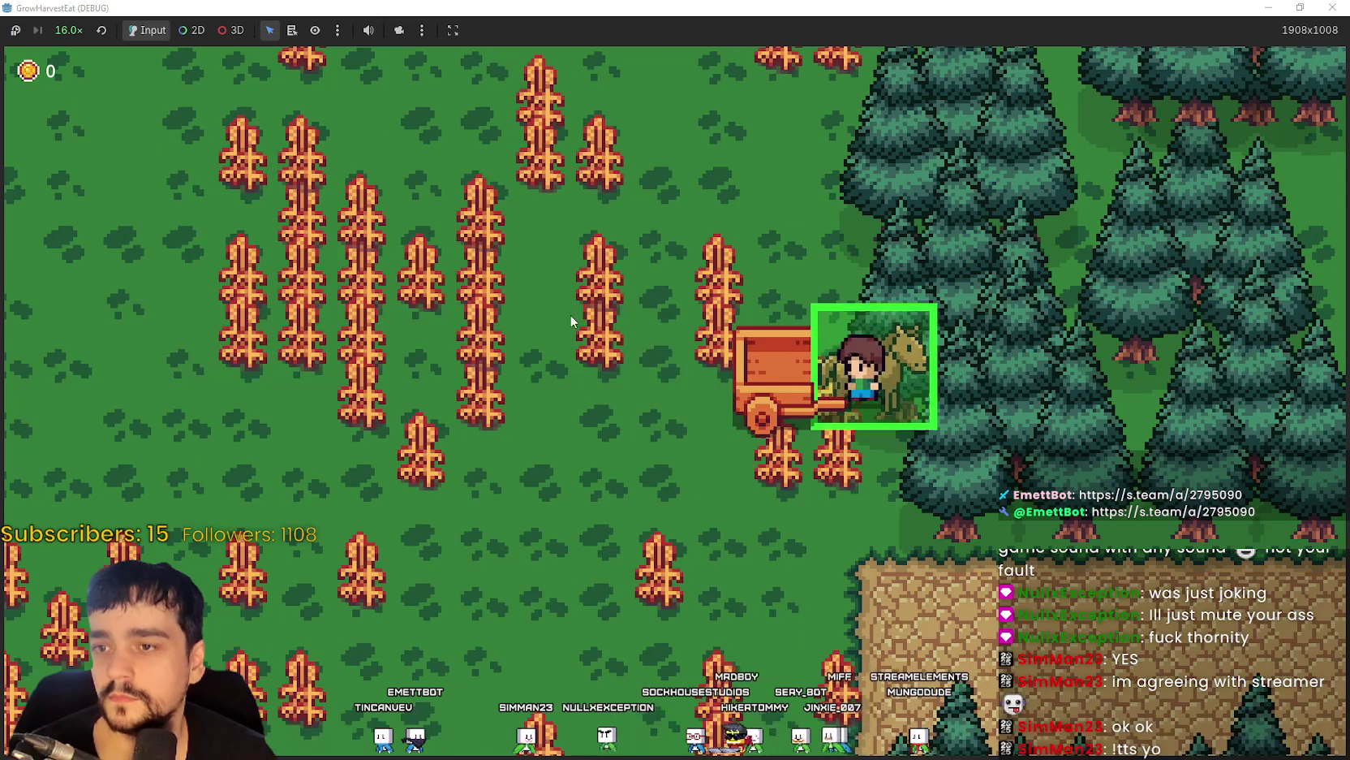
pyautogui.click(69, 30)
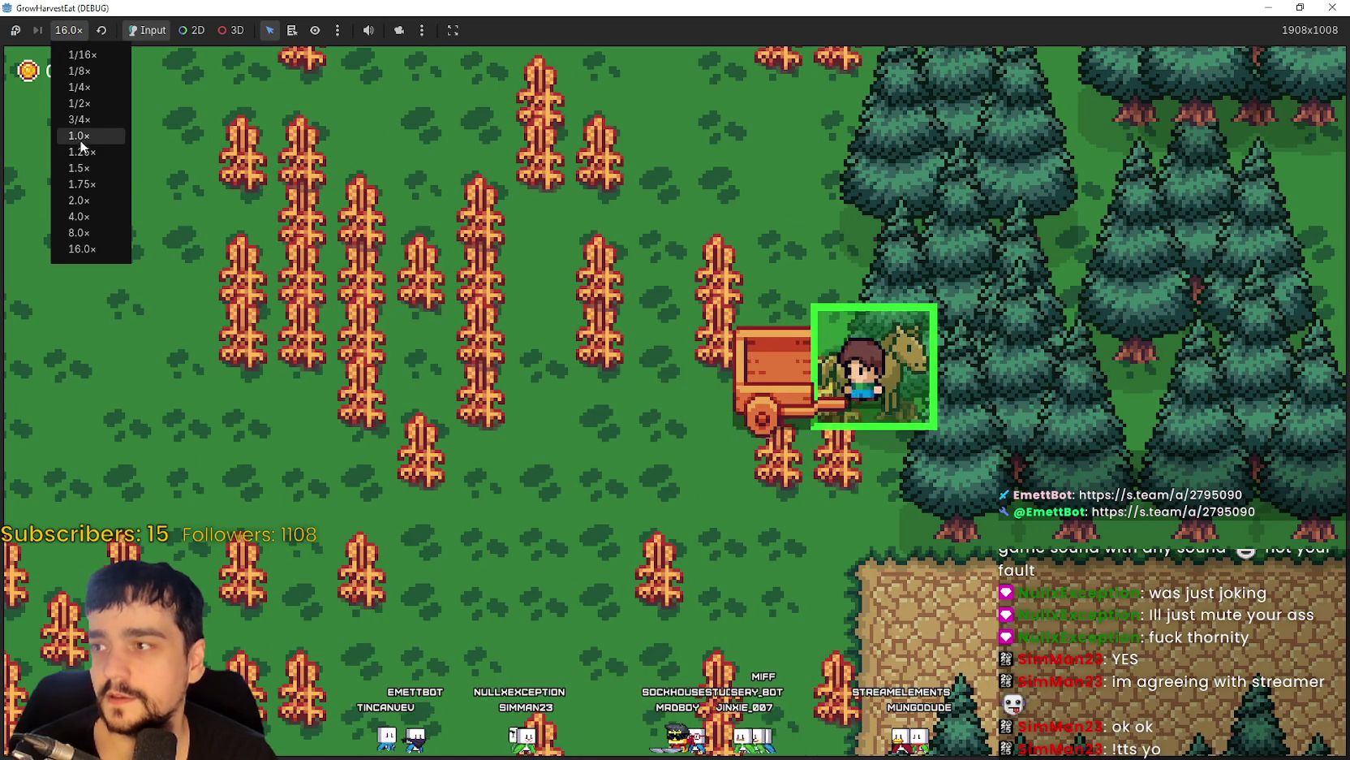
# Play at 1.0× speed until the processor shows 1/5, then restore the window and view the Local scene tree.
pyautogui.click(79, 136)
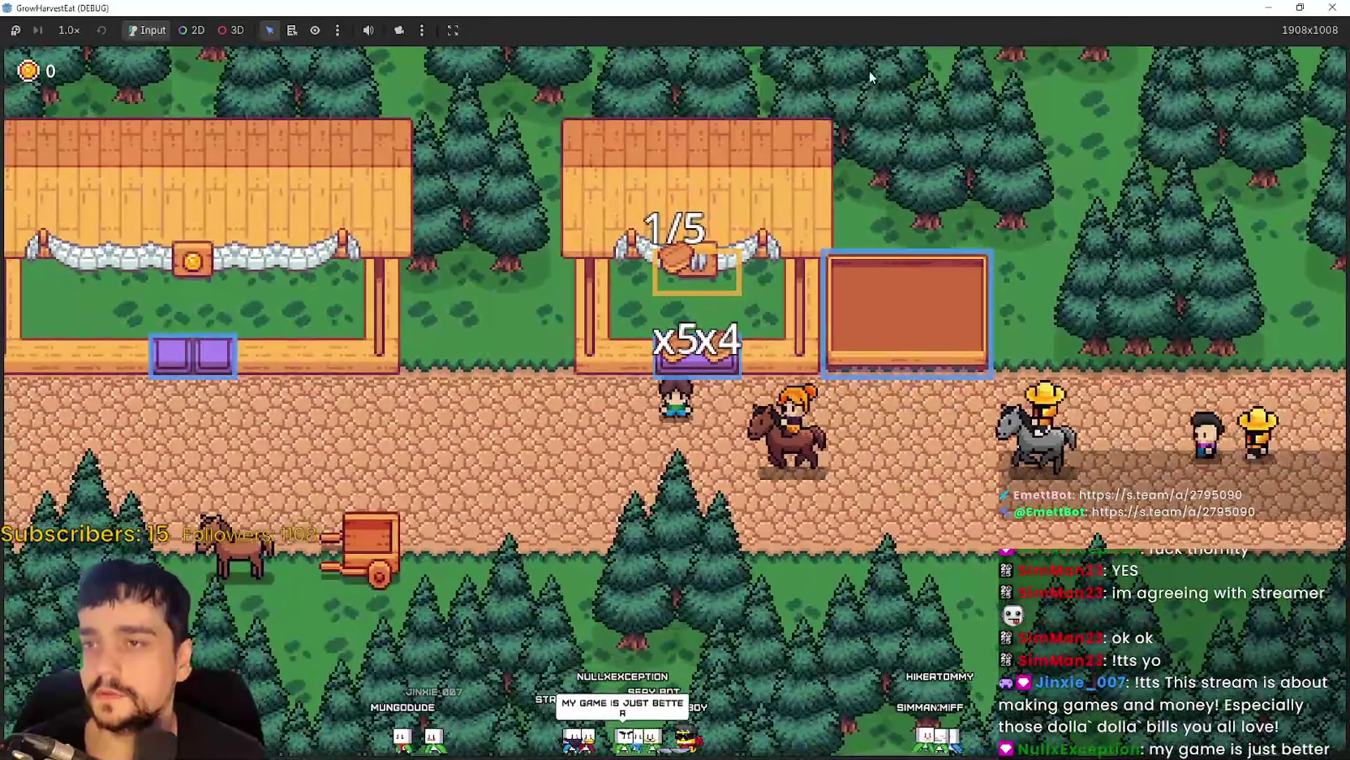
pyautogui.press('super+Down')
pyautogui.click(426, 102)
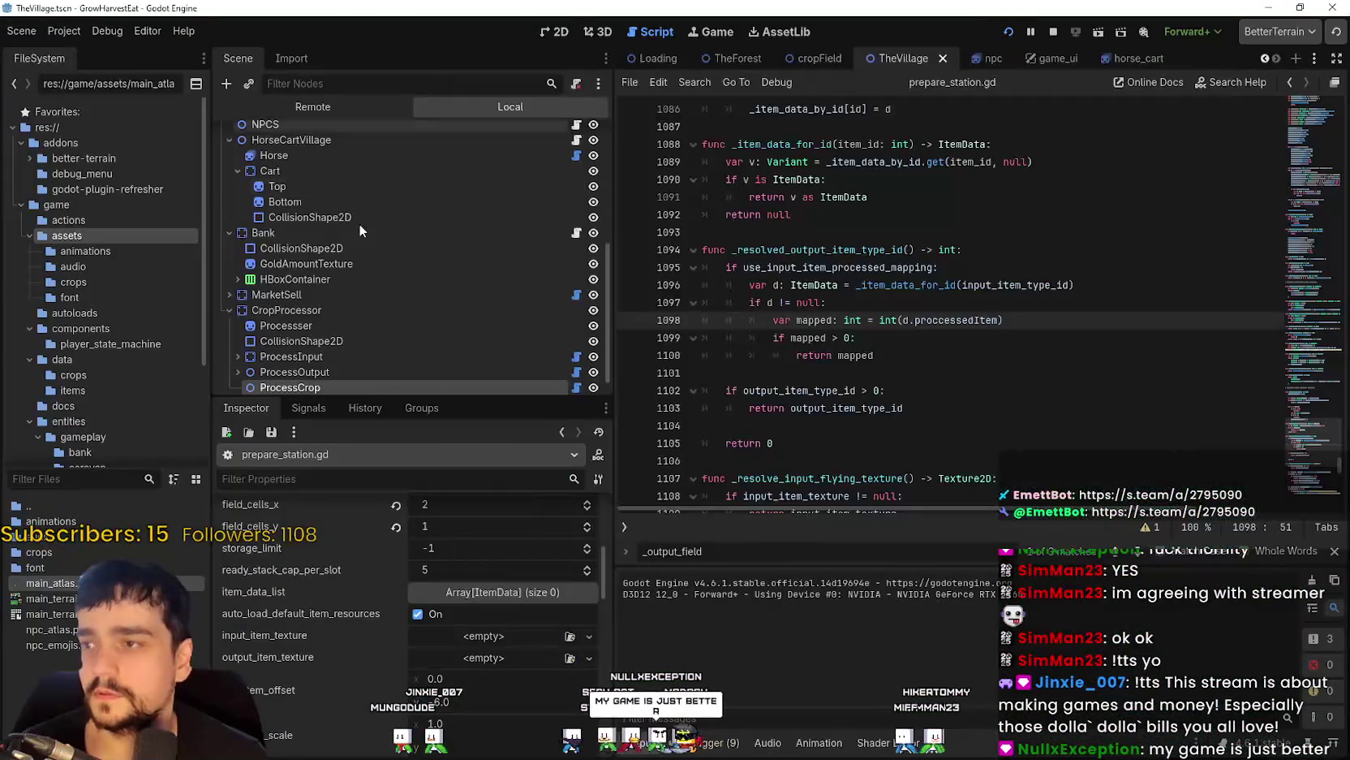
# Select ProcessOutput and review its settings, including the storage limit of 40.
pyautogui.scroll(-1, 386, 243)
pyautogui.click(326, 348)
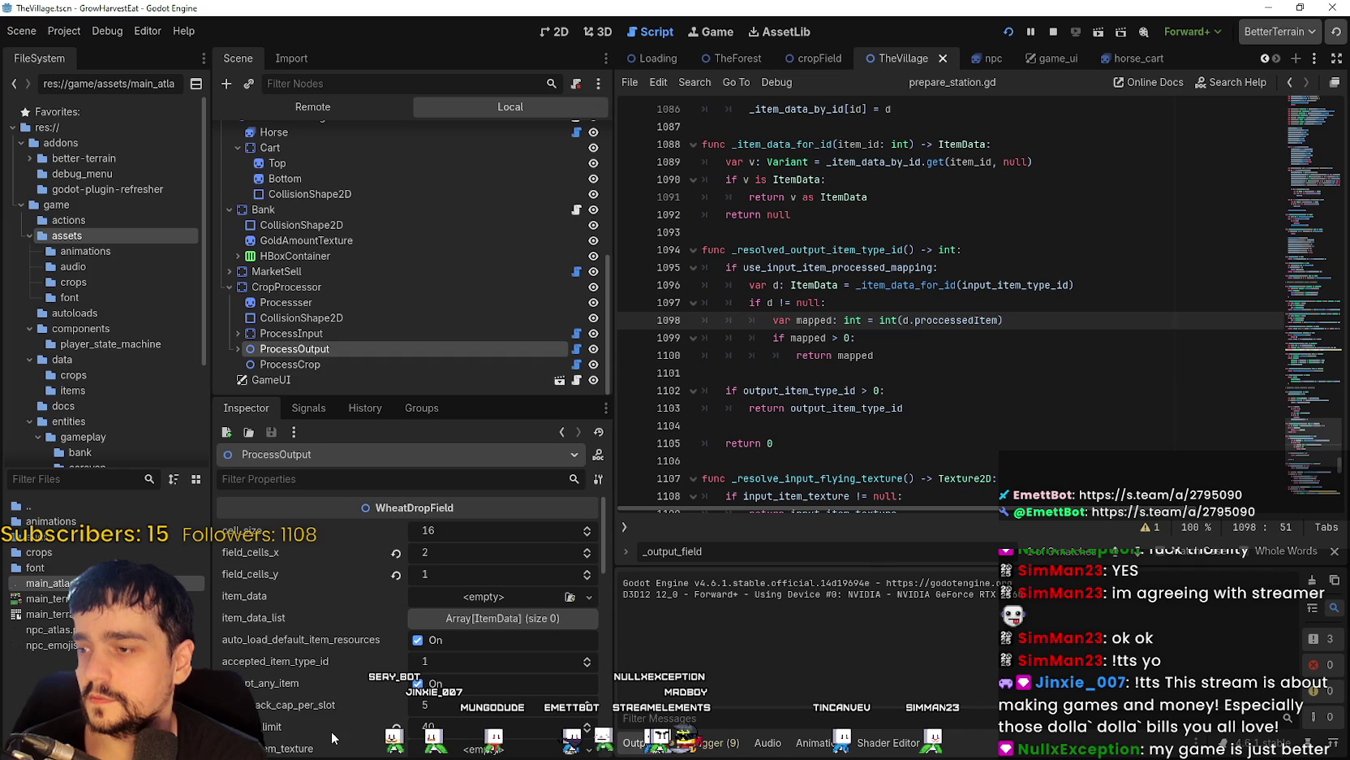
pyautogui.scroll(-1, 332, 736)
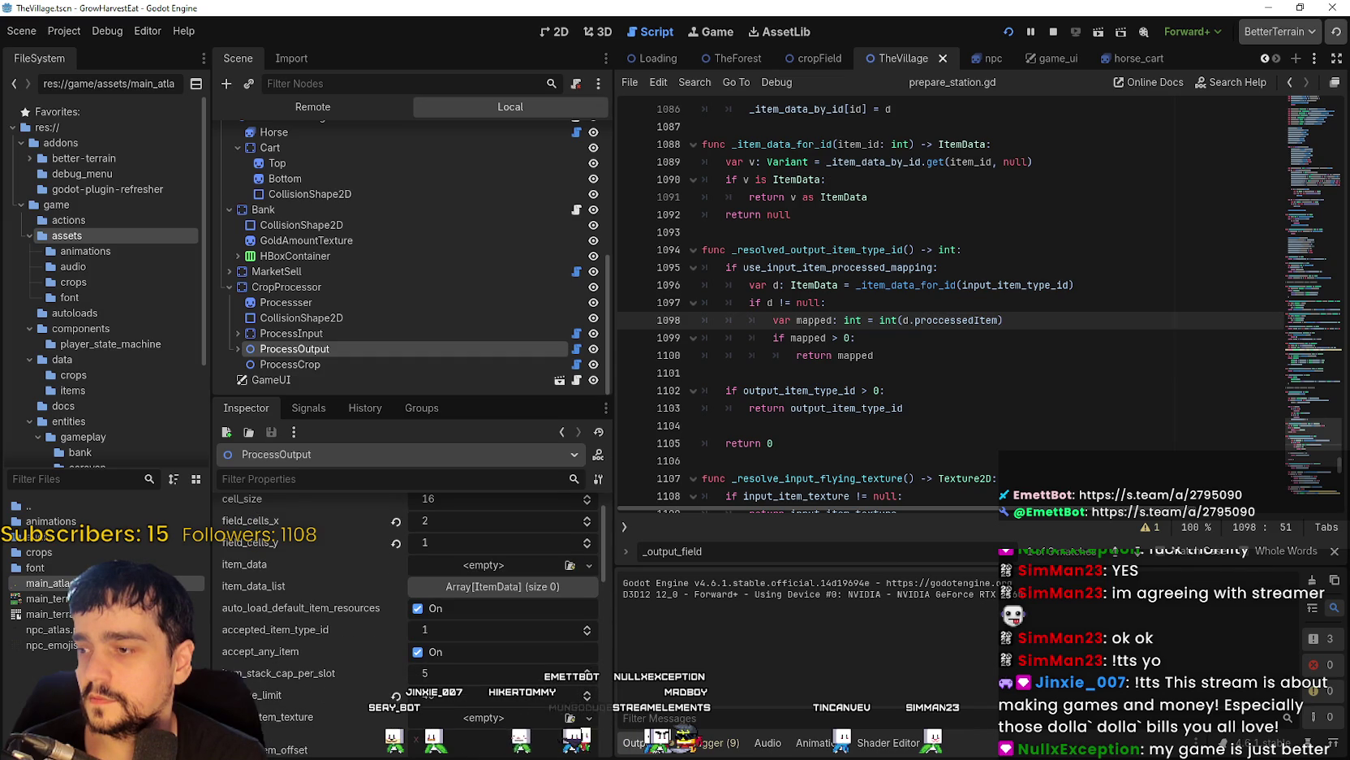
pyautogui.scroll(-2, 406, 608)
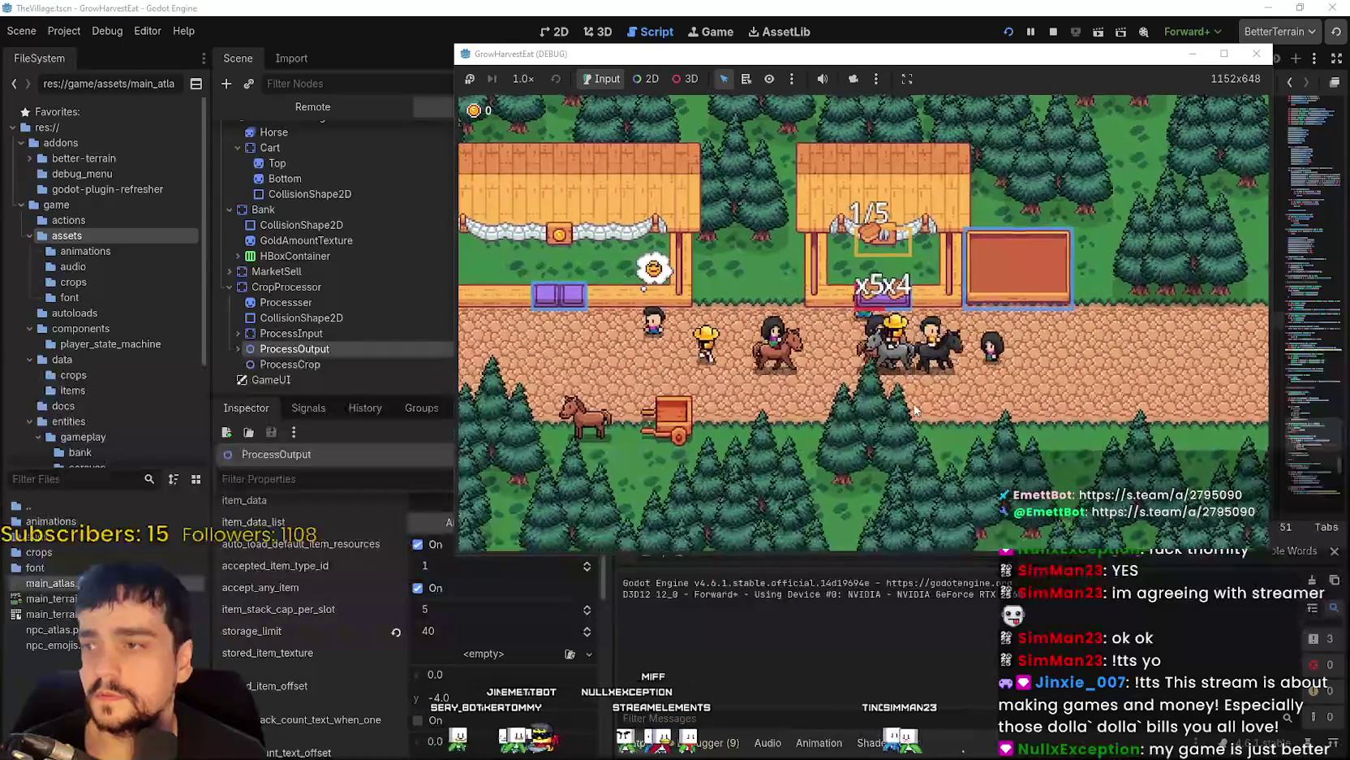
# Walk the character along the village road, stop the game, and return to the script at line 1101.
pyautogui.press('a')
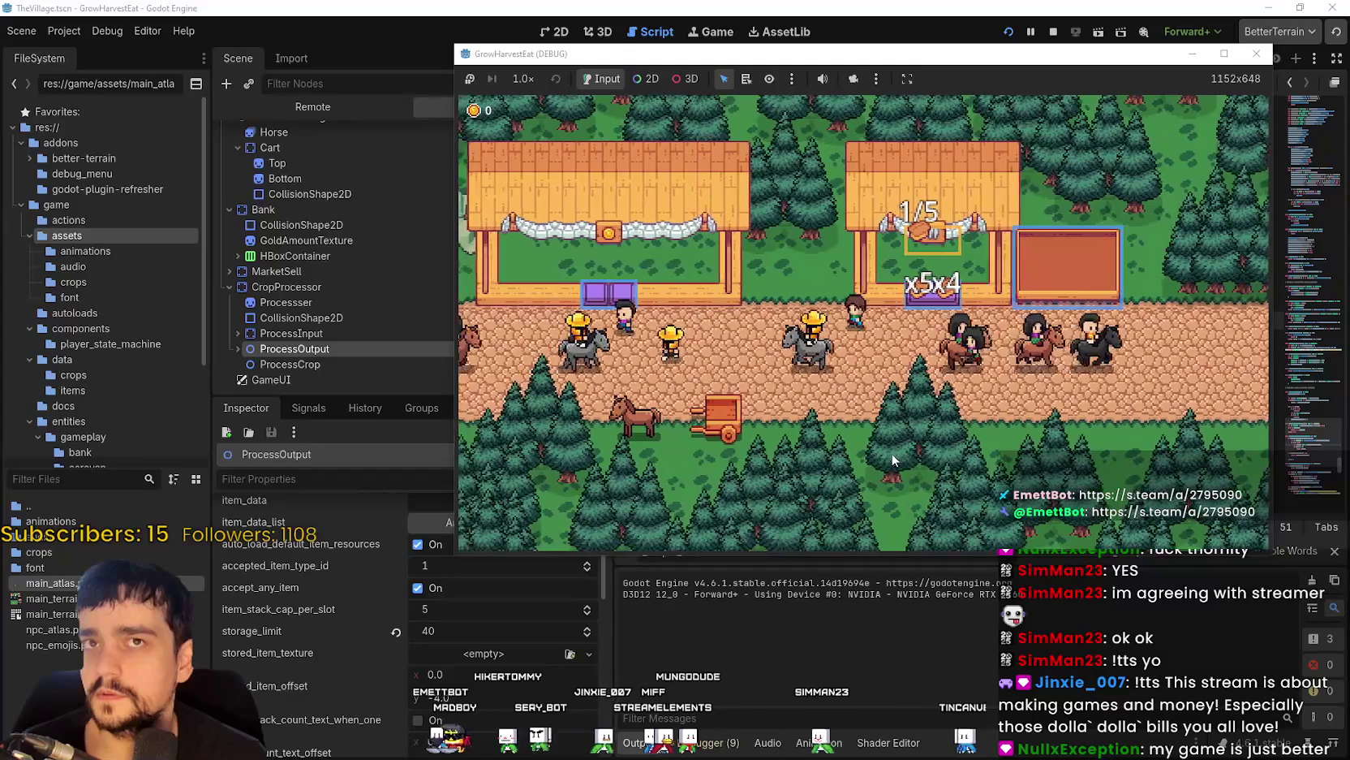
pyautogui.press('d')
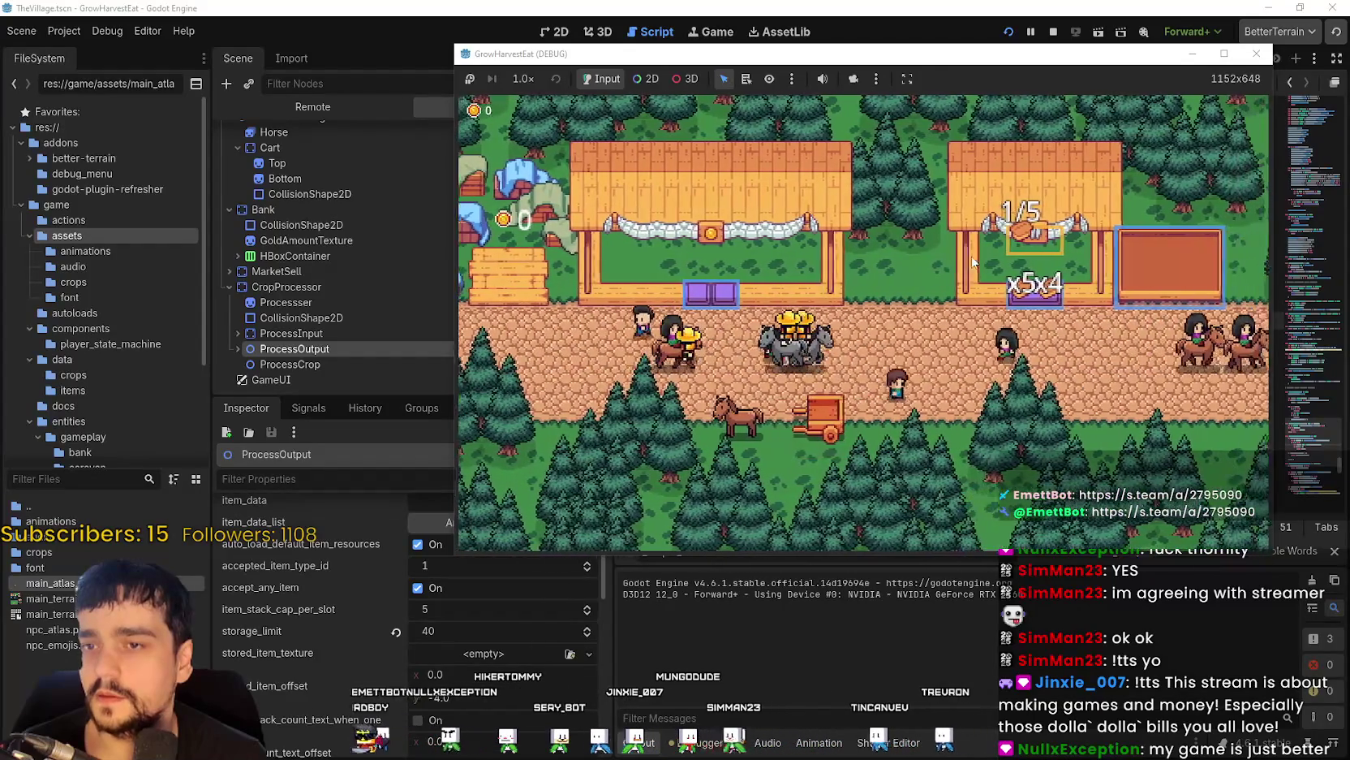
pyautogui.press('d')
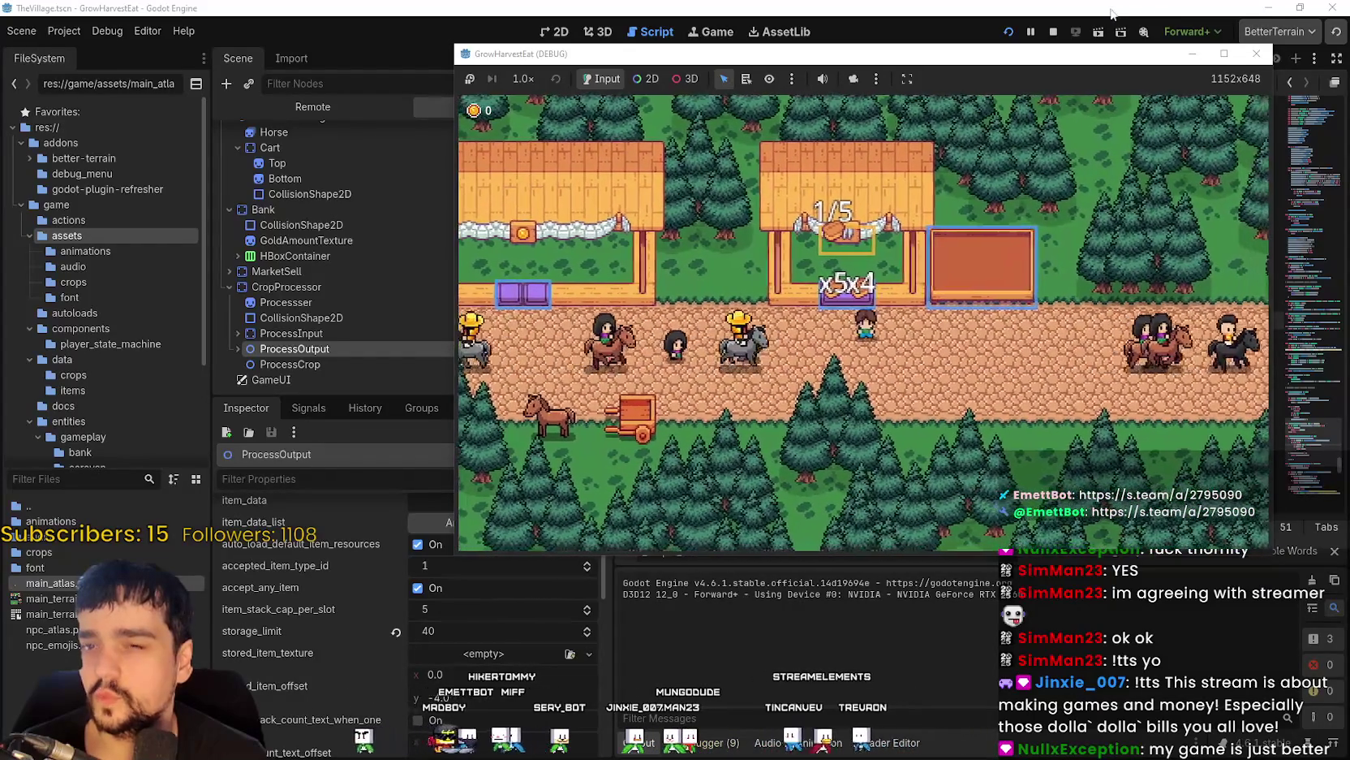
pyautogui.click(1054, 32)
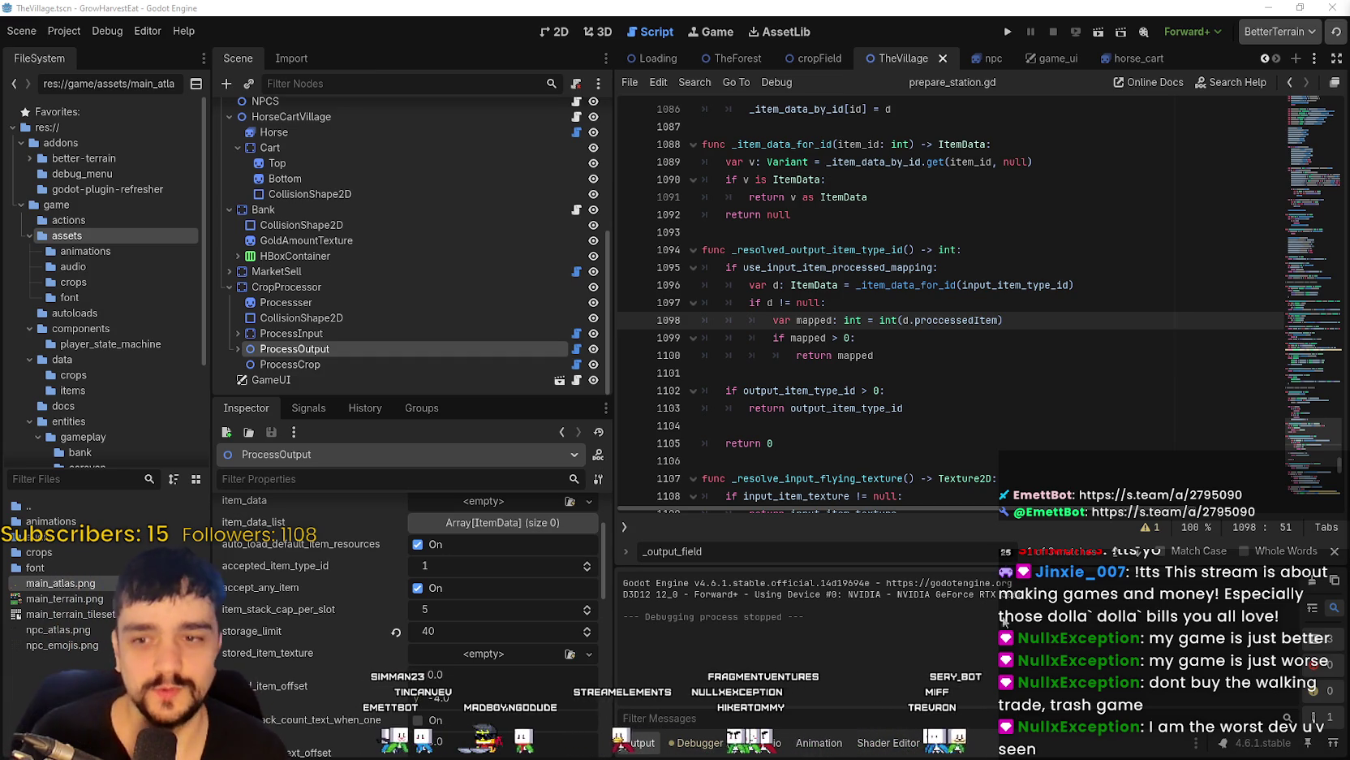
pyautogui.click(1336, 551)
pyautogui.click(1069, 373)
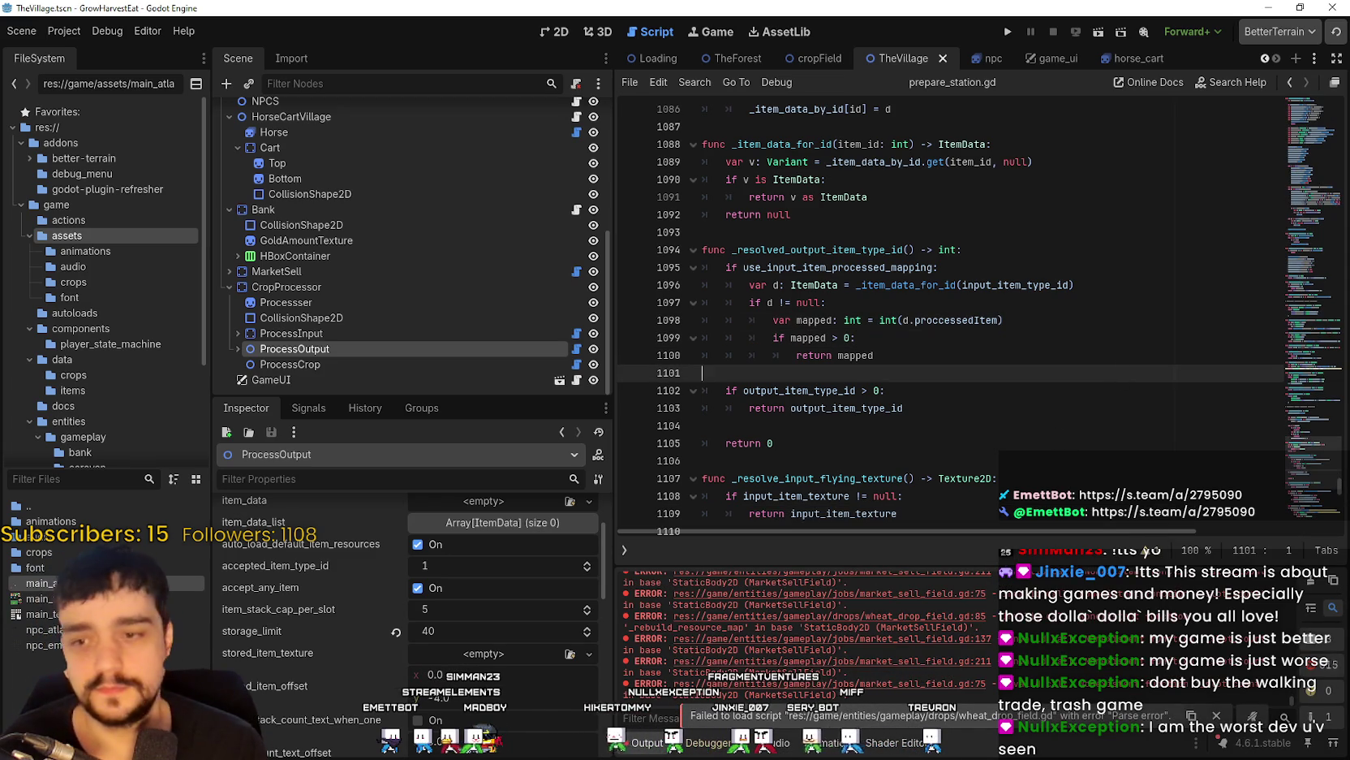
# Close the TheVillage scene tab, leaving cropField as the open scene.
pyautogui.click(943, 57)
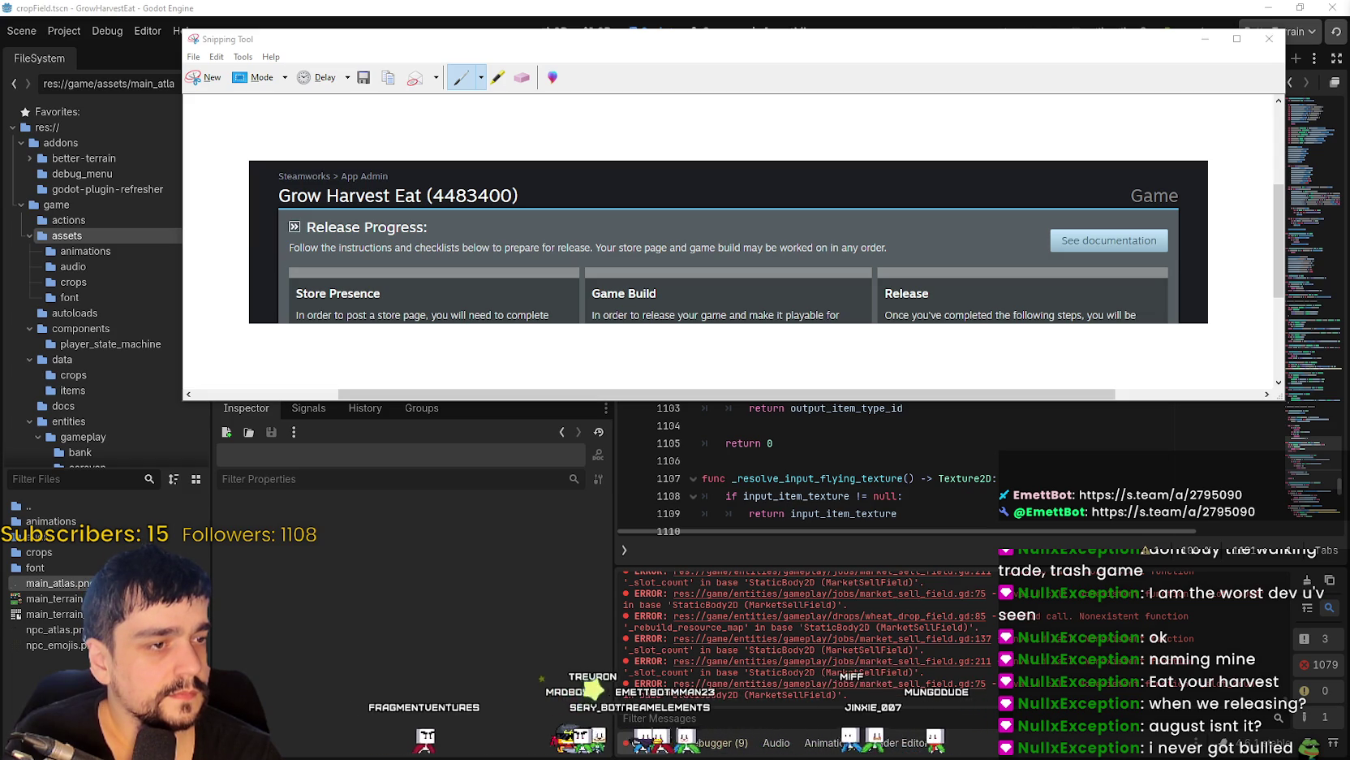
# Minimize the Snipping Tool capture of the Steamworks release page to reveal the script editor.
pyautogui.click(1203, 42)
pyautogui.click(953, 453)
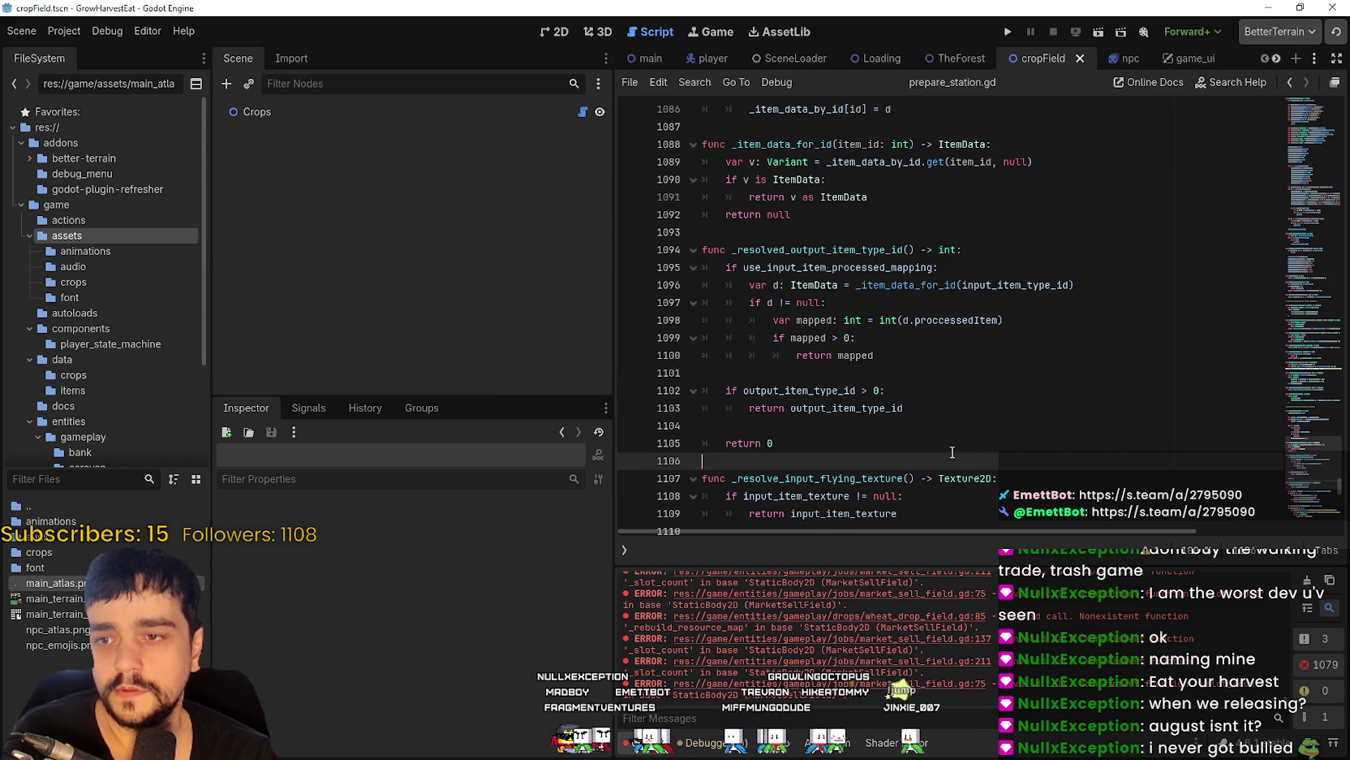
# Launch the game, start a new game full-screen, and walk the character into the crop field.
pyautogui.click(1010, 31)
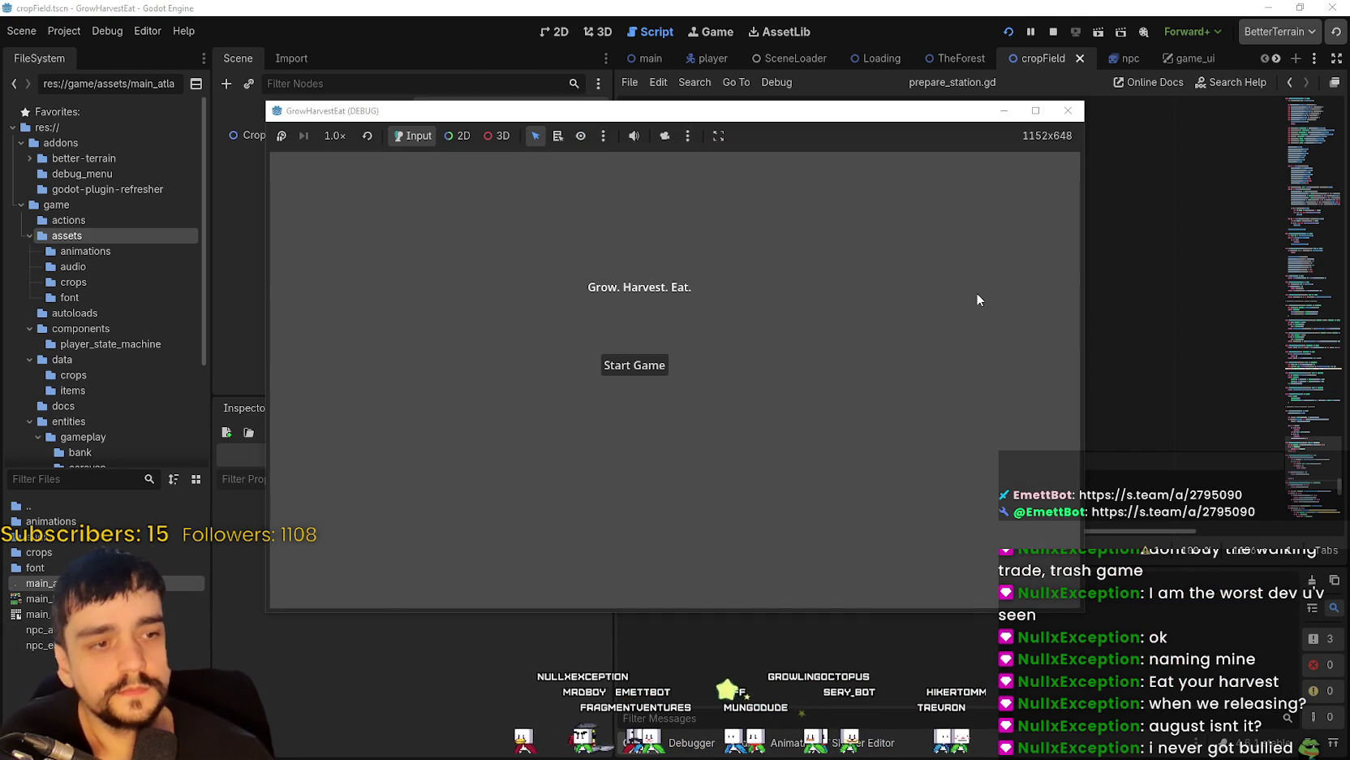
pyautogui.click(664, 366)
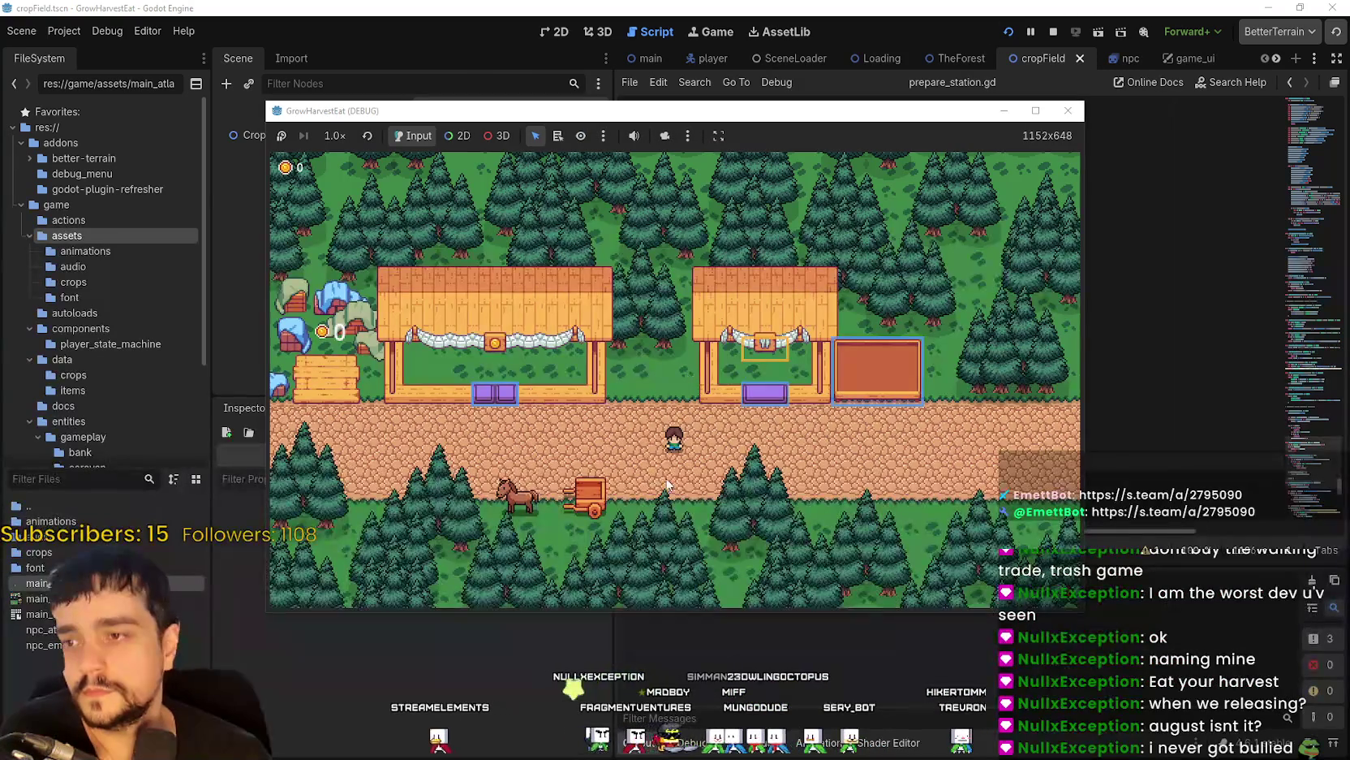
pyautogui.press('Left')
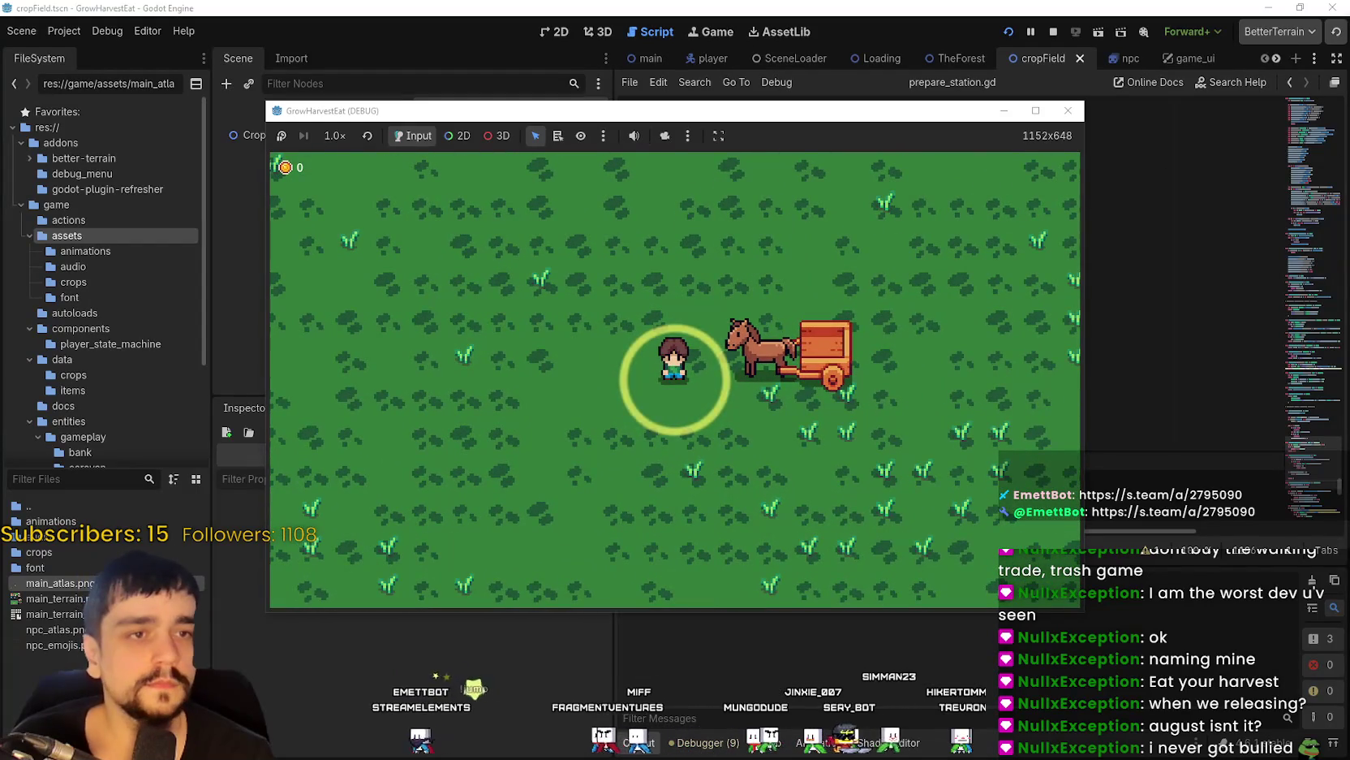
pyautogui.click(1035, 110)
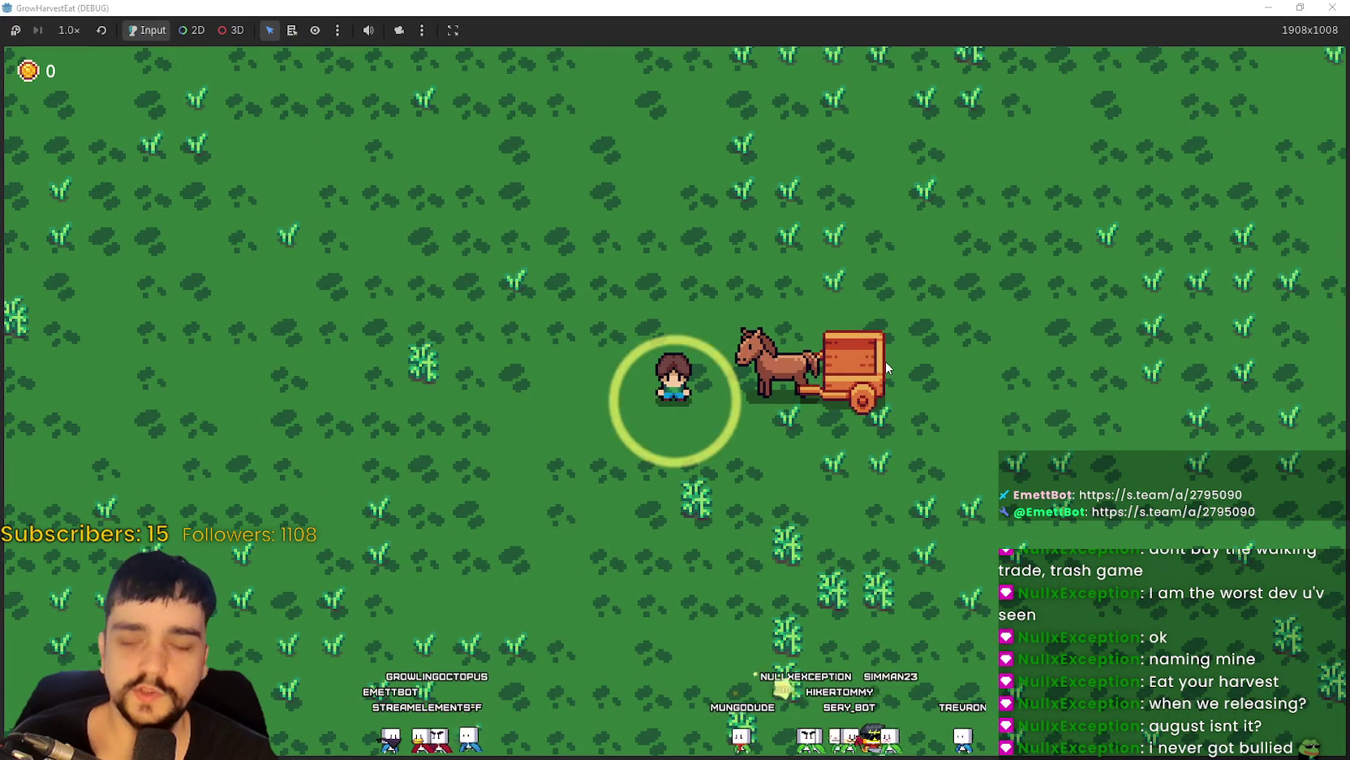
pyautogui.press('d')
pyautogui.press('s')
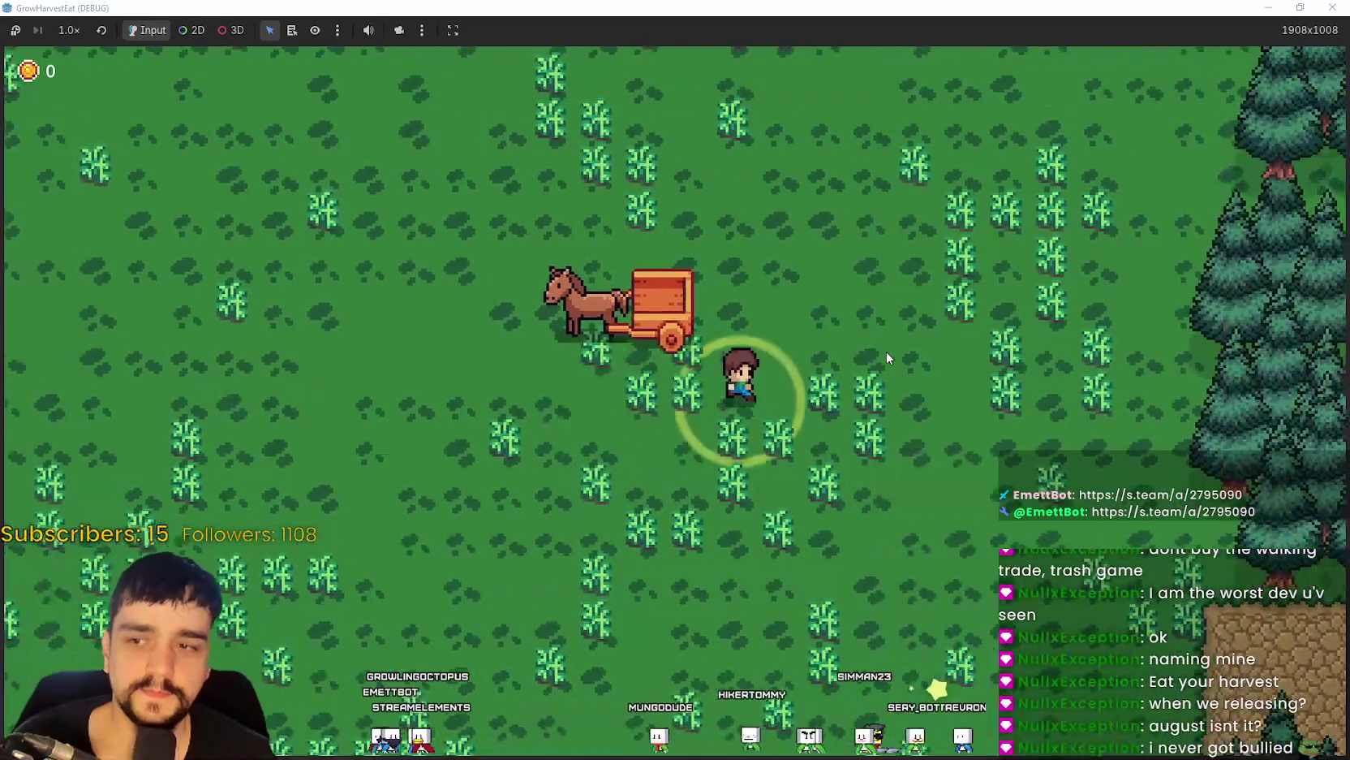
pyautogui.press('s')
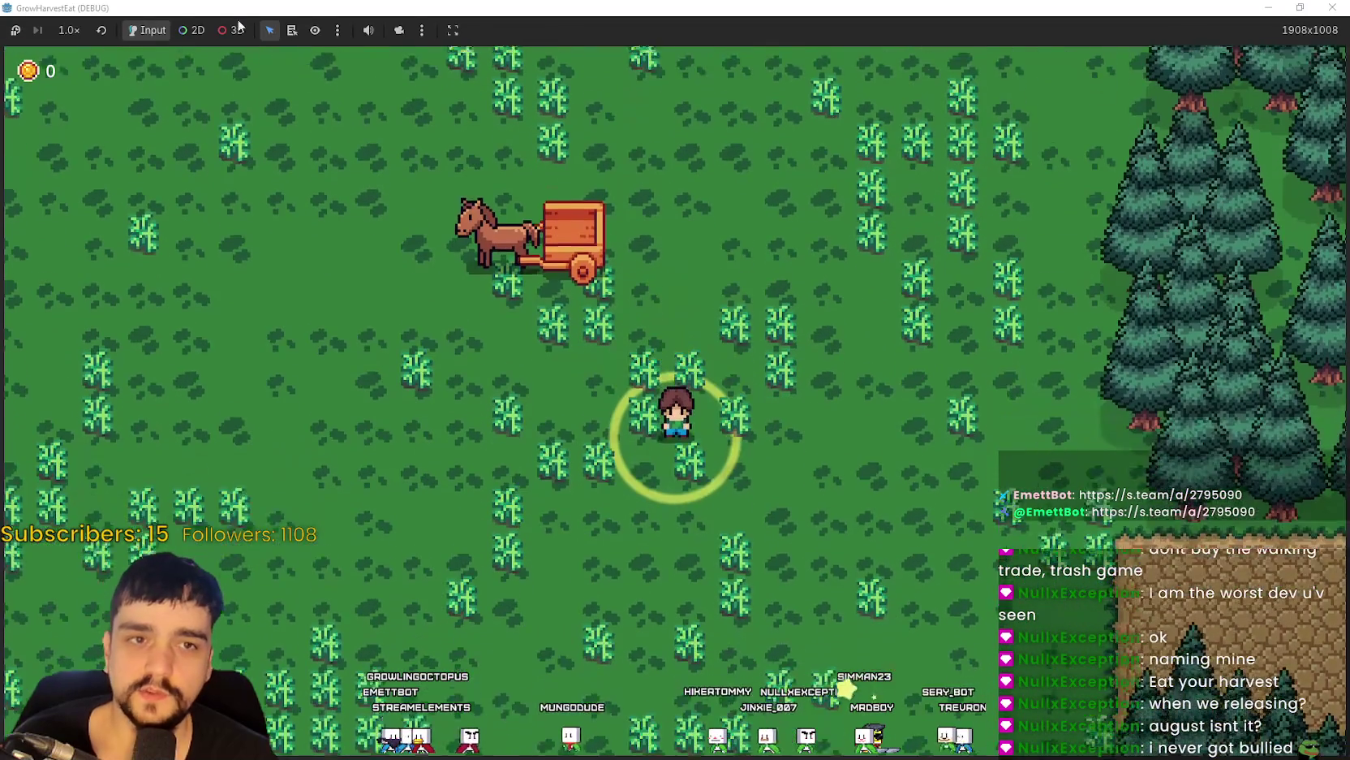
# Run the game at 8x to harvest ripe crops, return to 1x, then stop it with F8.
pyautogui.click(69, 30)
pyautogui.click(70, 223)
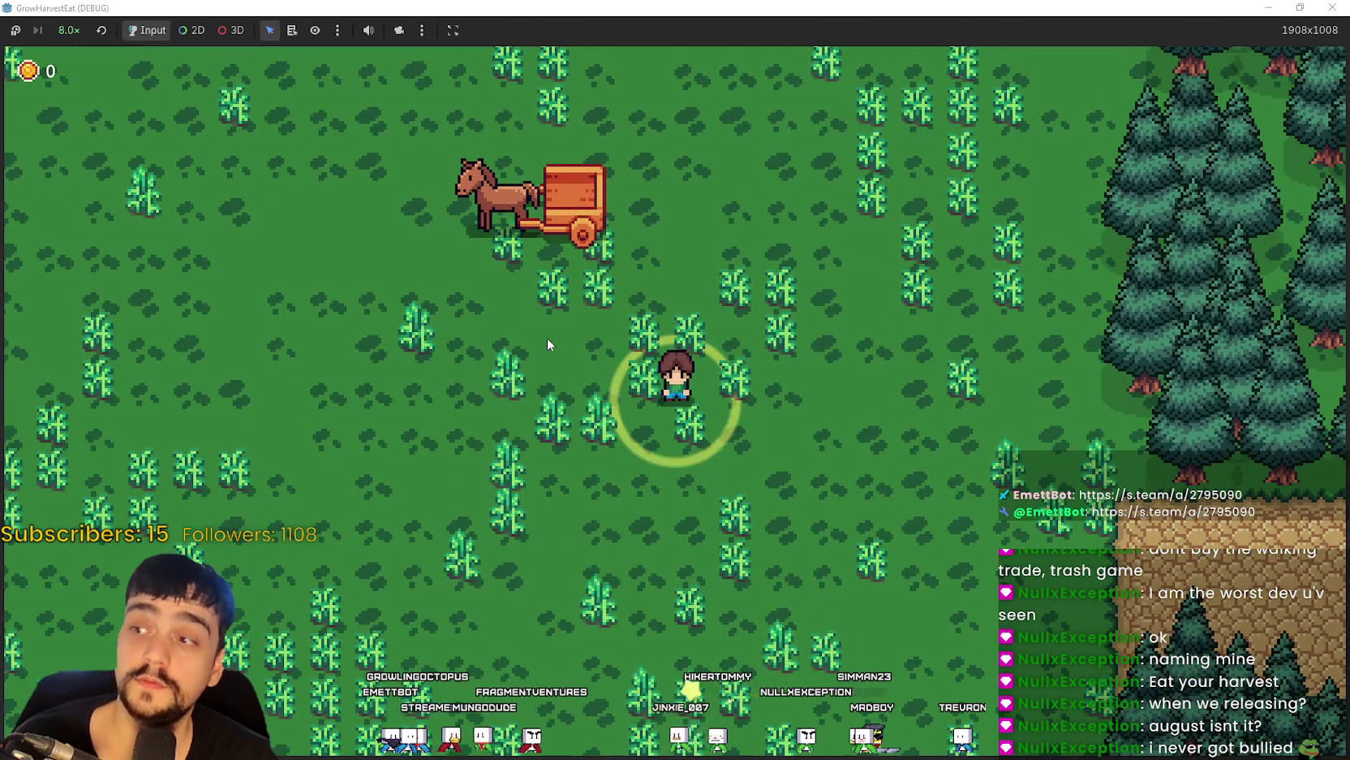
pyautogui.press('a')
pyautogui.press('d')
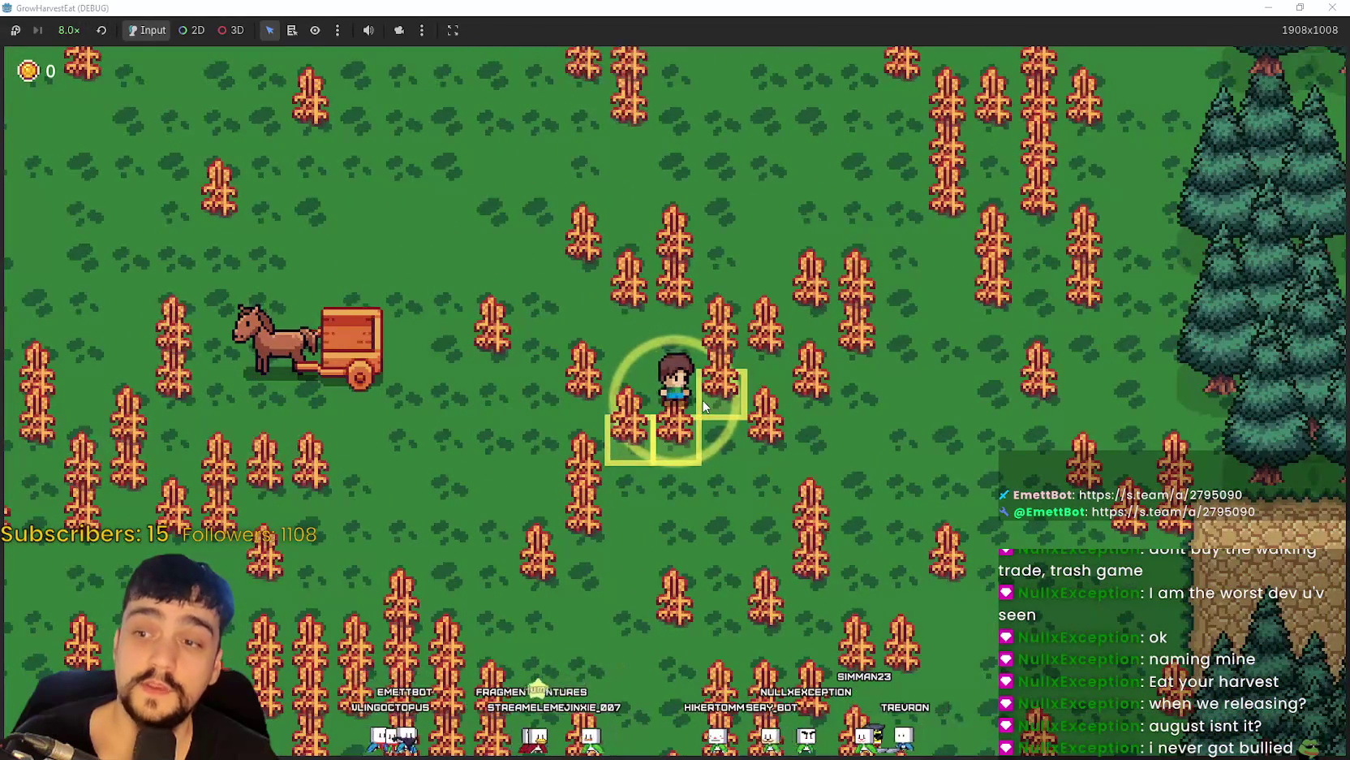
pyautogui.click(703, 400)
pyautogui.press('w')
pyautogui.press('d')
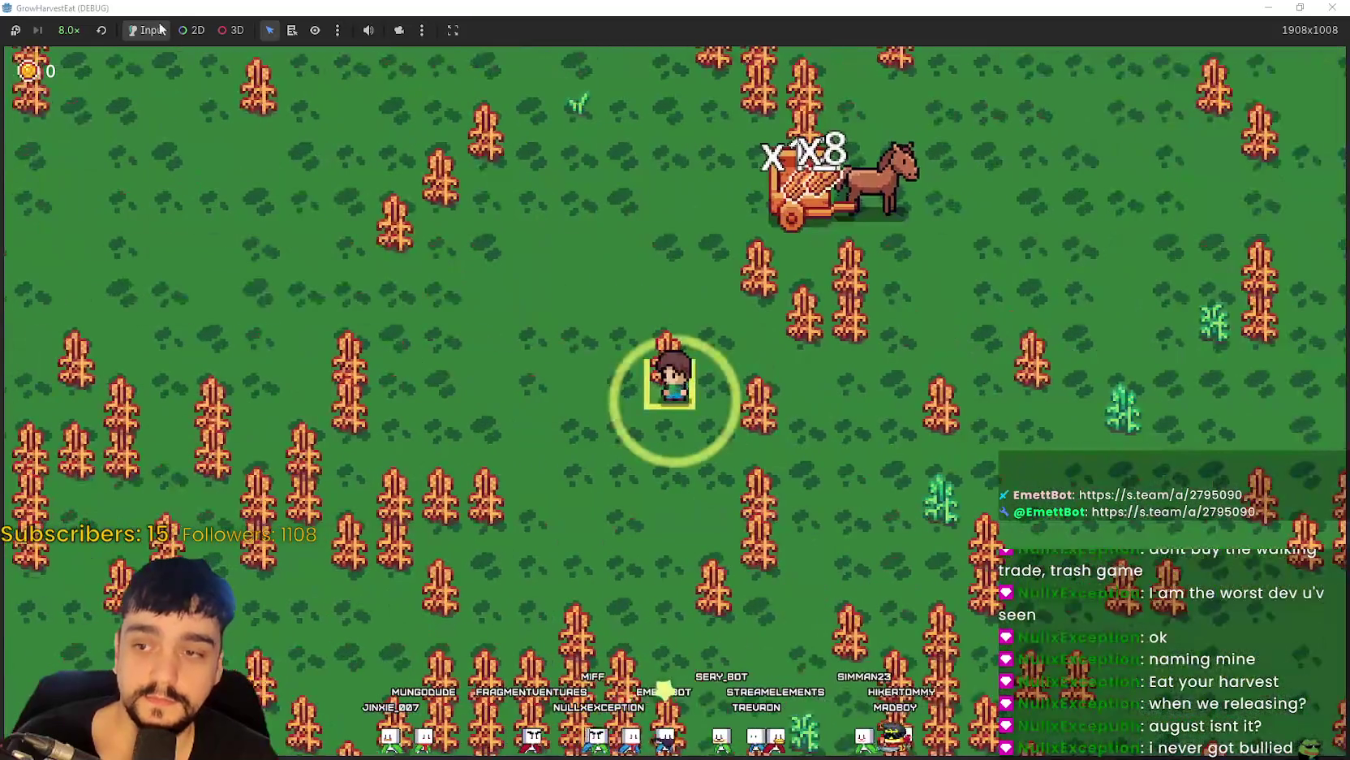
pyautogui.click(69, 30)
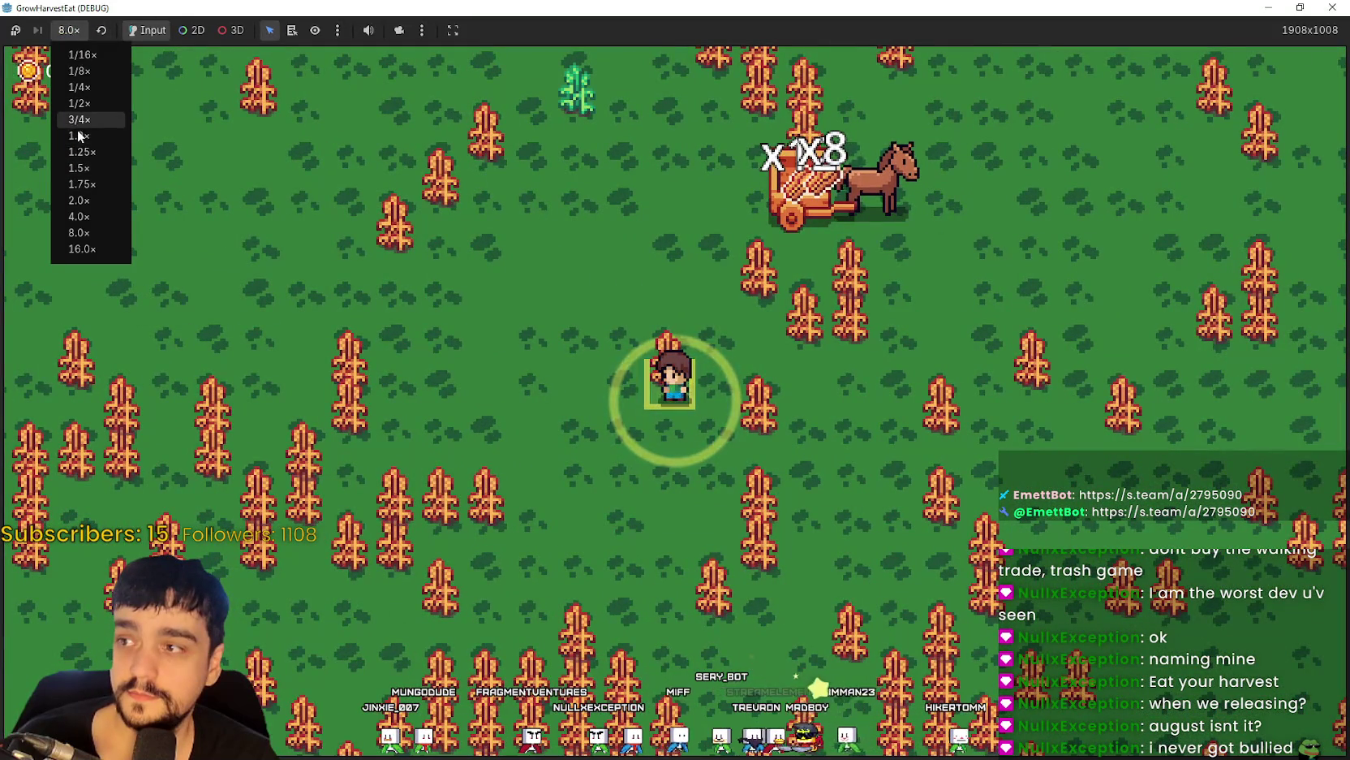
pyautogui.click(78, 136)
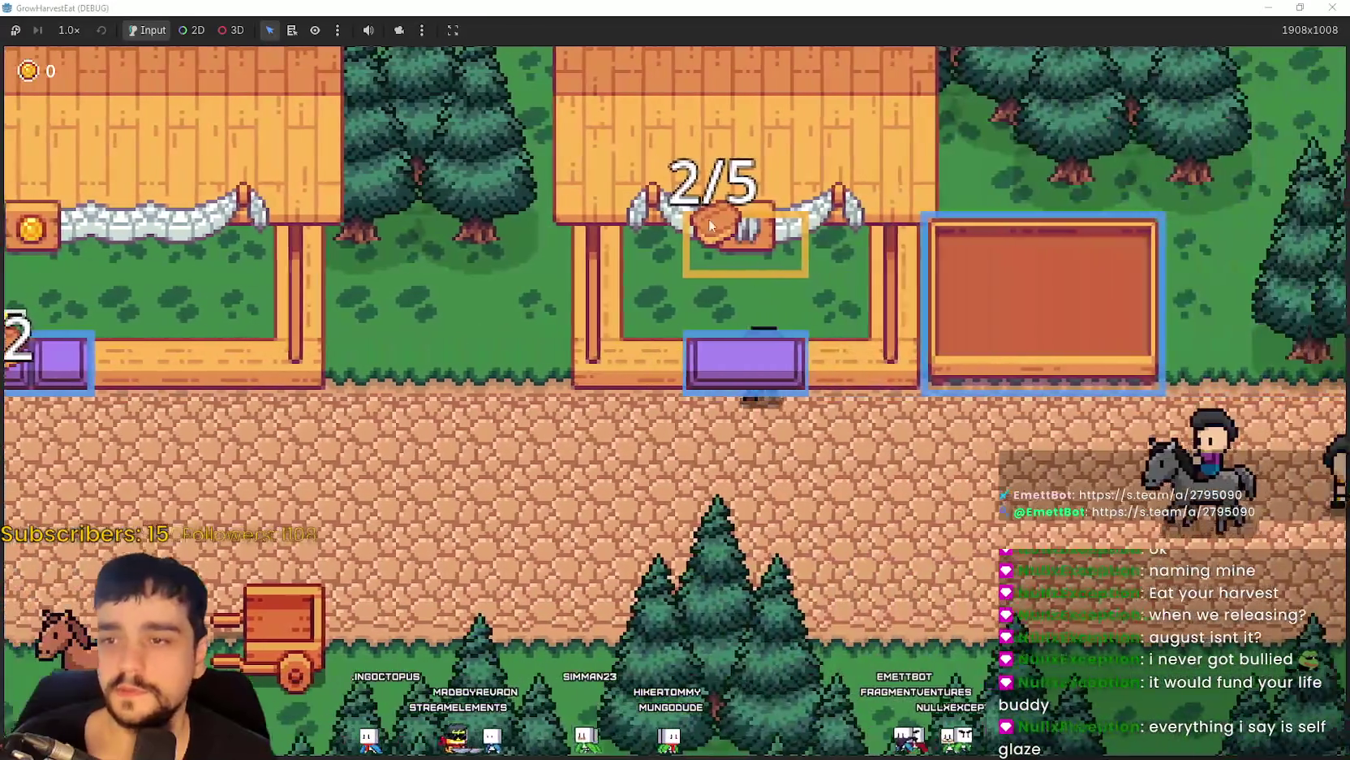
pyautogui.press('F8')
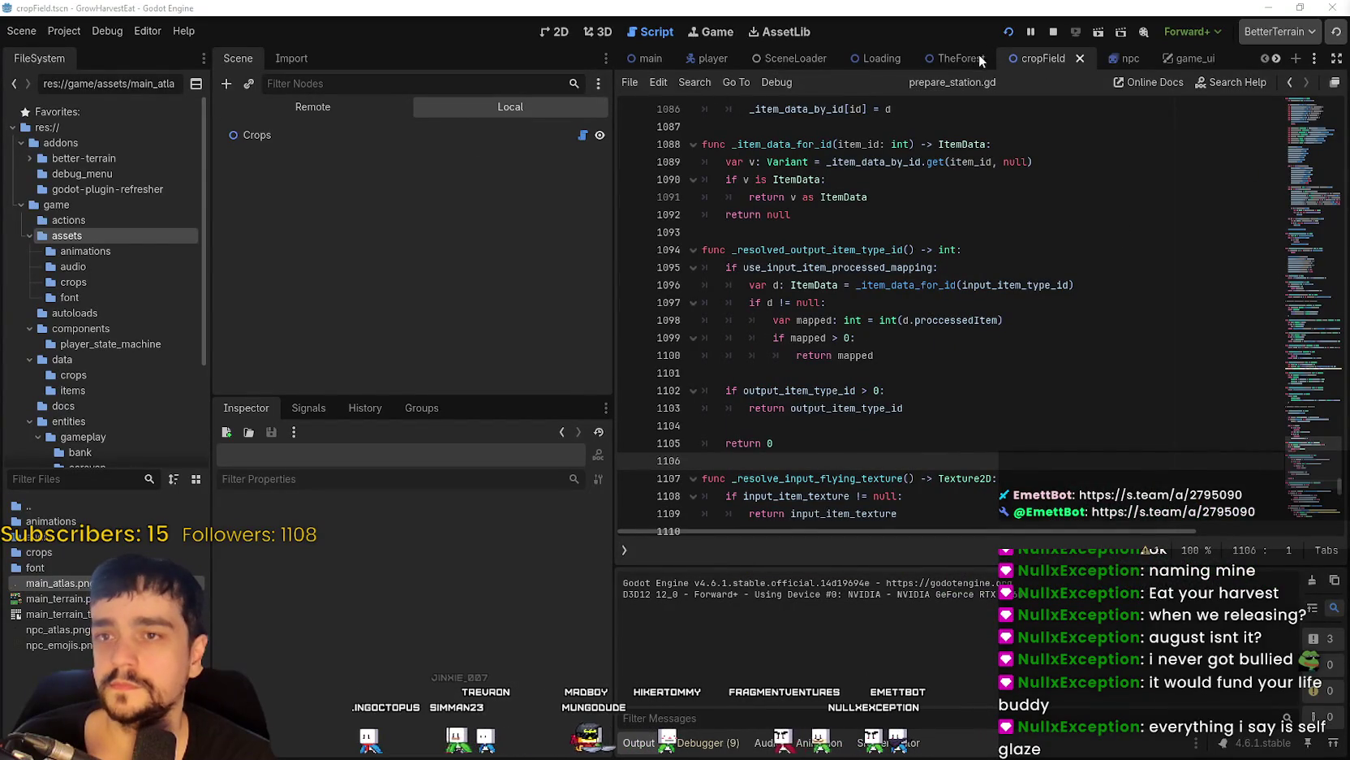
# Switch to the main scene, check line 1083 of prepare_station.gd, and browse the game folder.
pyautogui.click(646, 58)
pyautogui.click(64, 207)
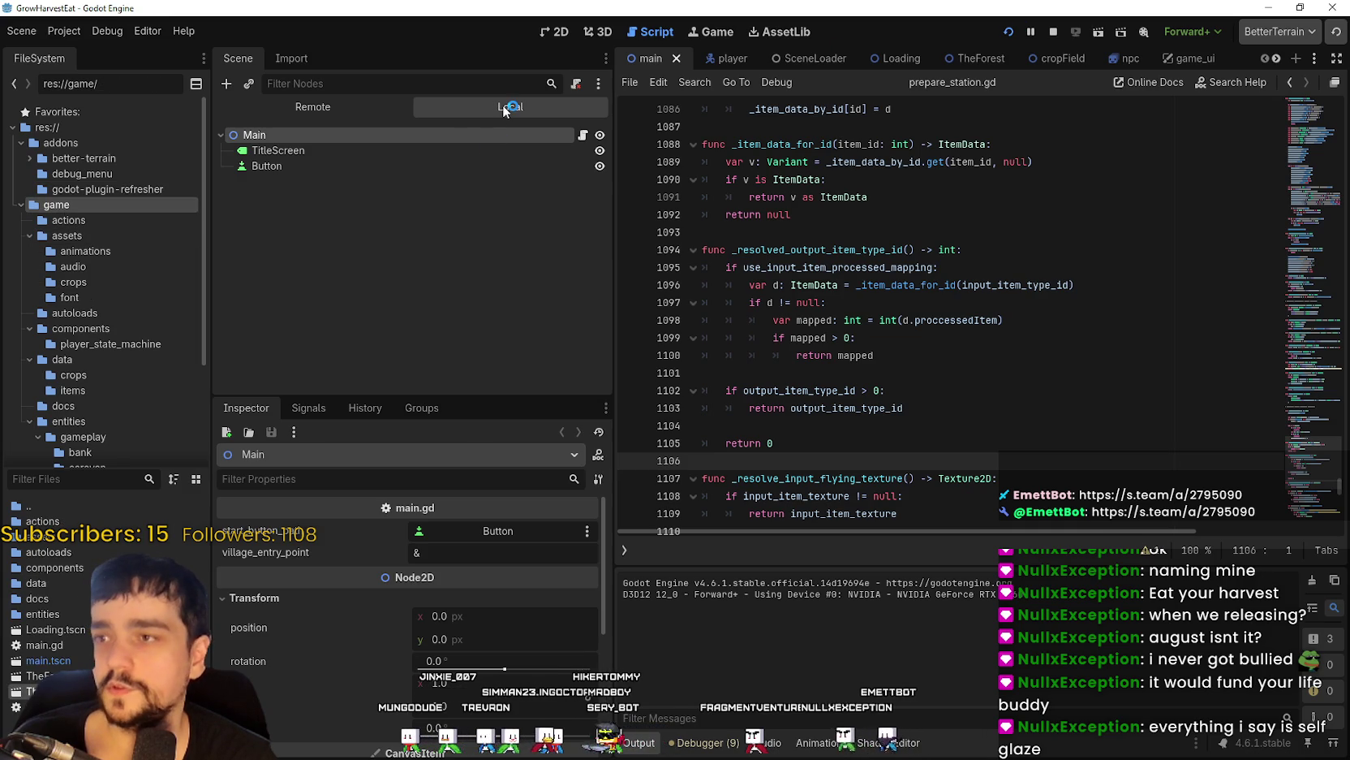
pyautogui.hotkey('alt', 'Tab')
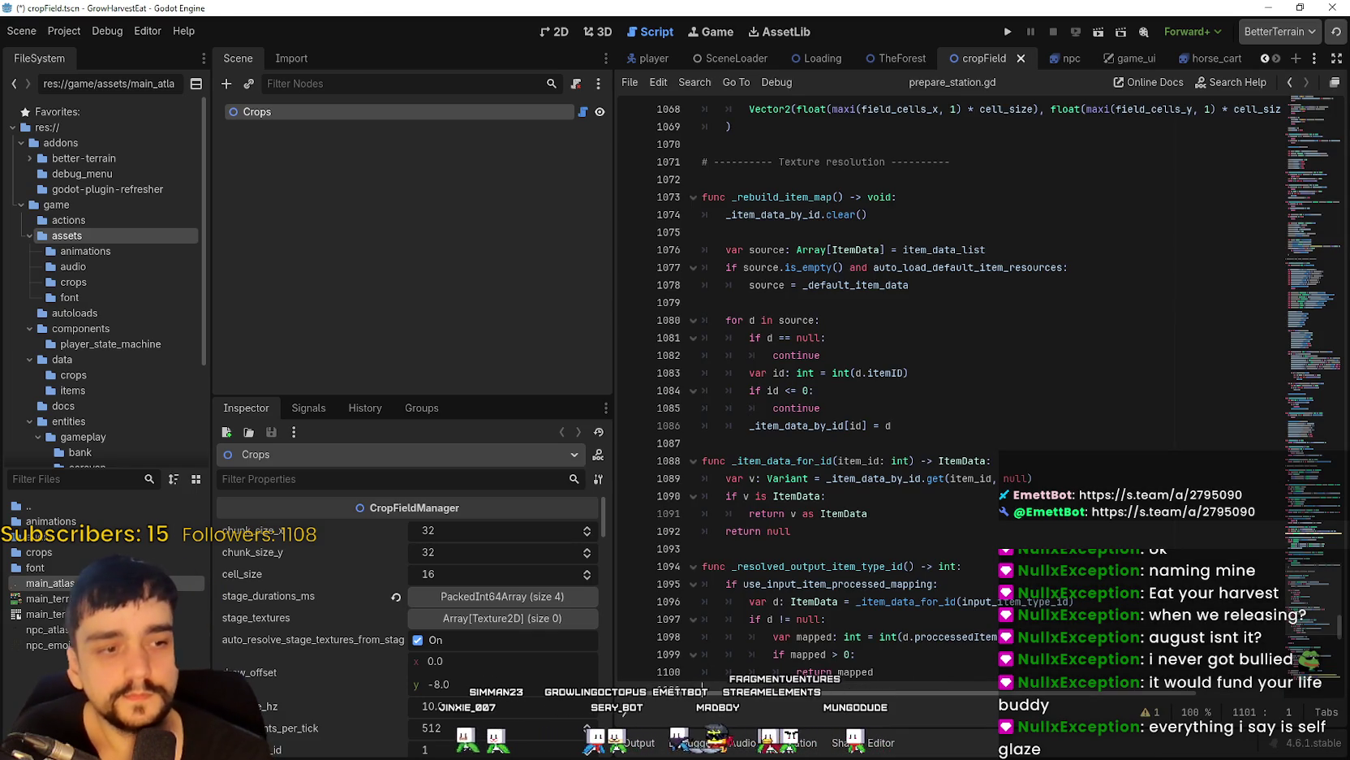
pyautogui.click(911, 374)
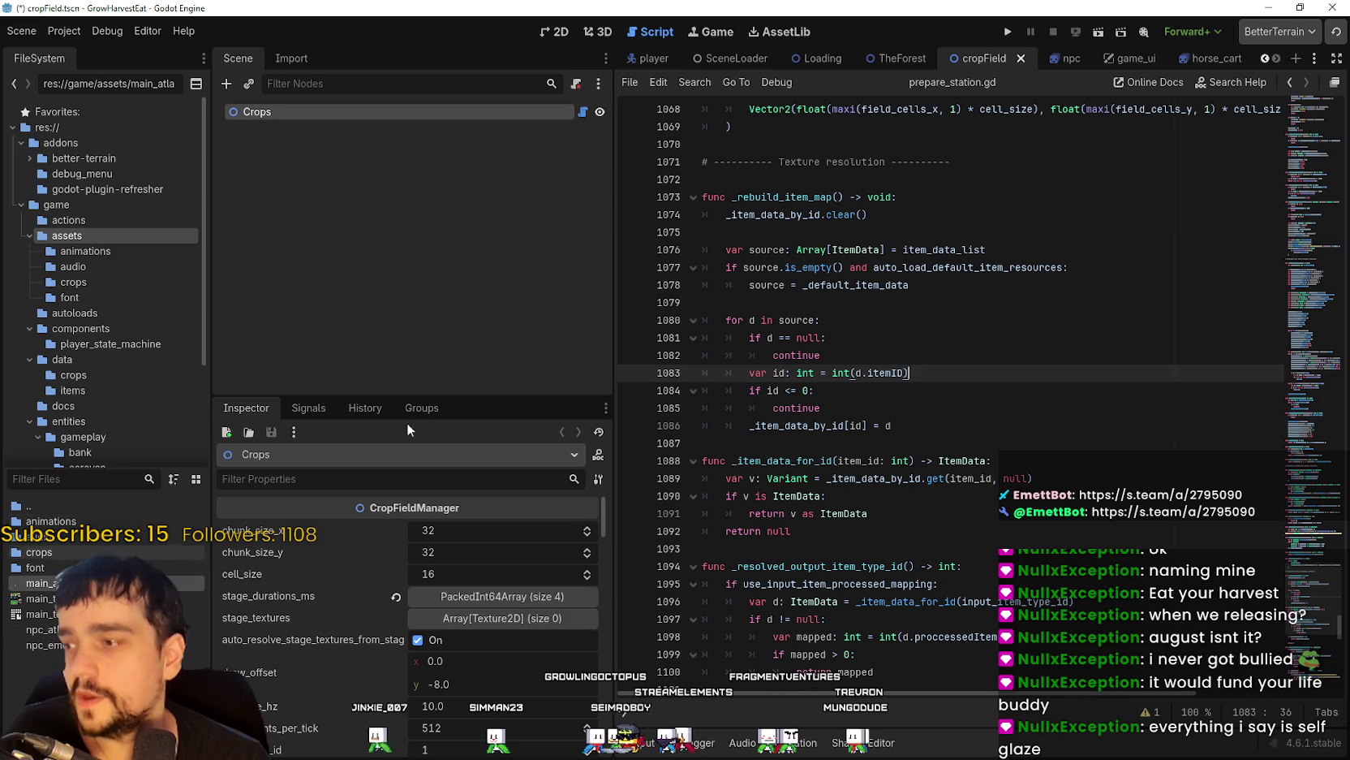
pyautogui.click(105, 203)
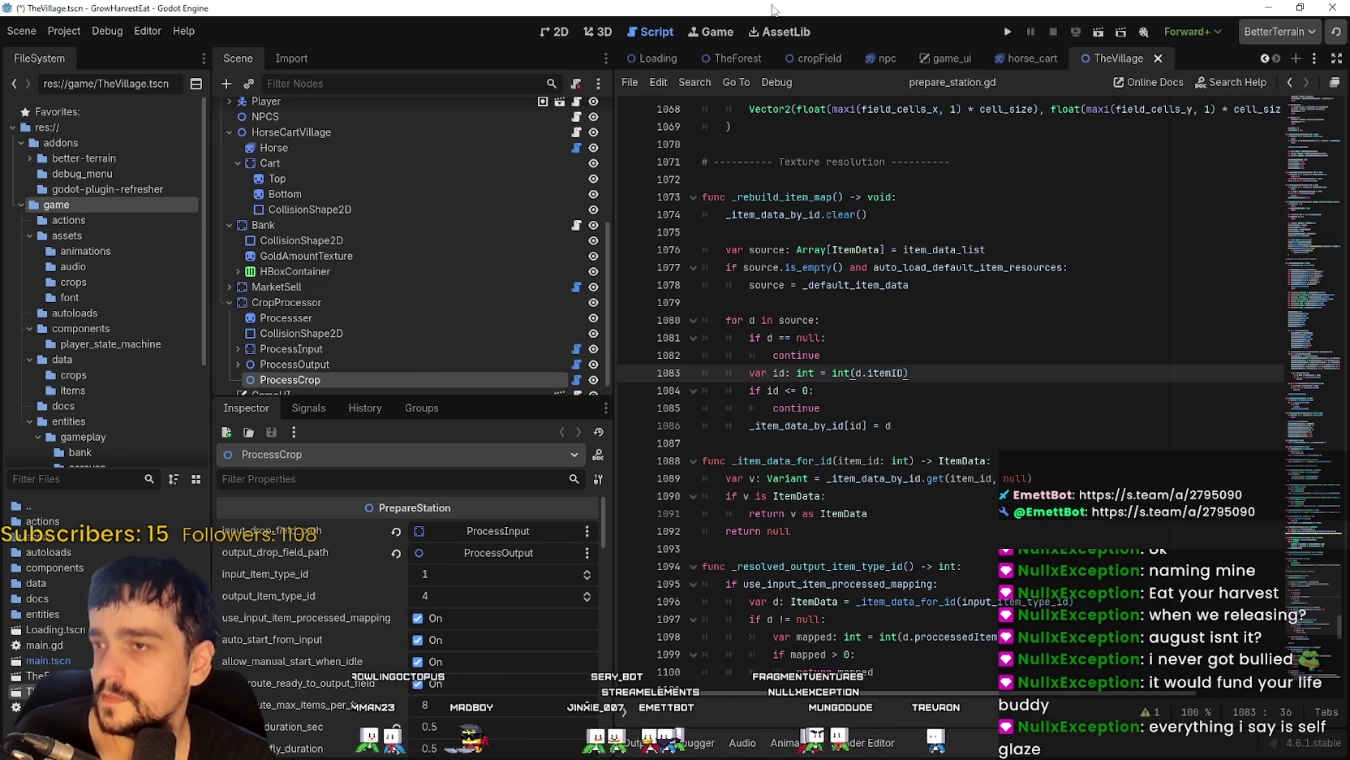
# Reset the CropProcessor's Z Index to 0 and save TheVillage scene.
pyautogui.click(575, 32)
pyautogui.scroll(3, 984, 357)
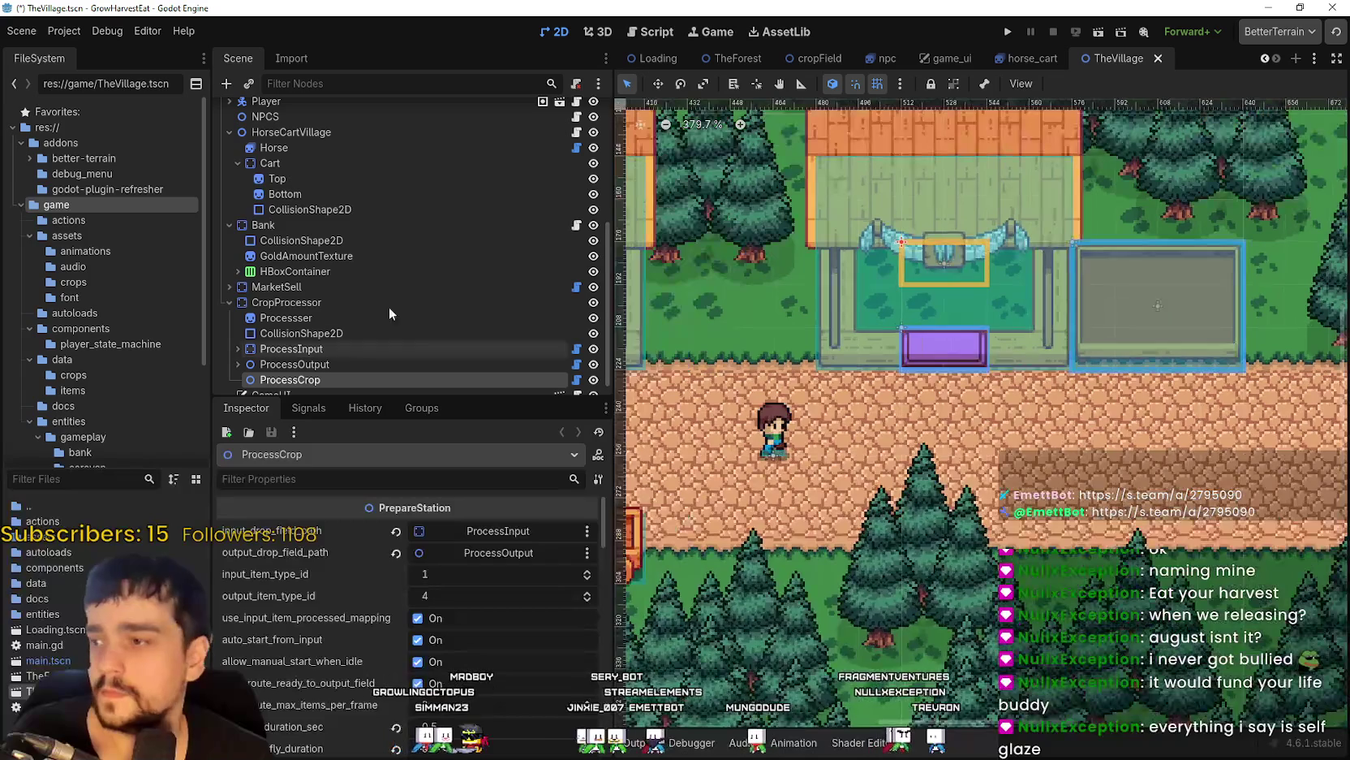
pyautogui.click(362, 302)
pyautogui.scroll(-4, 438, 688)
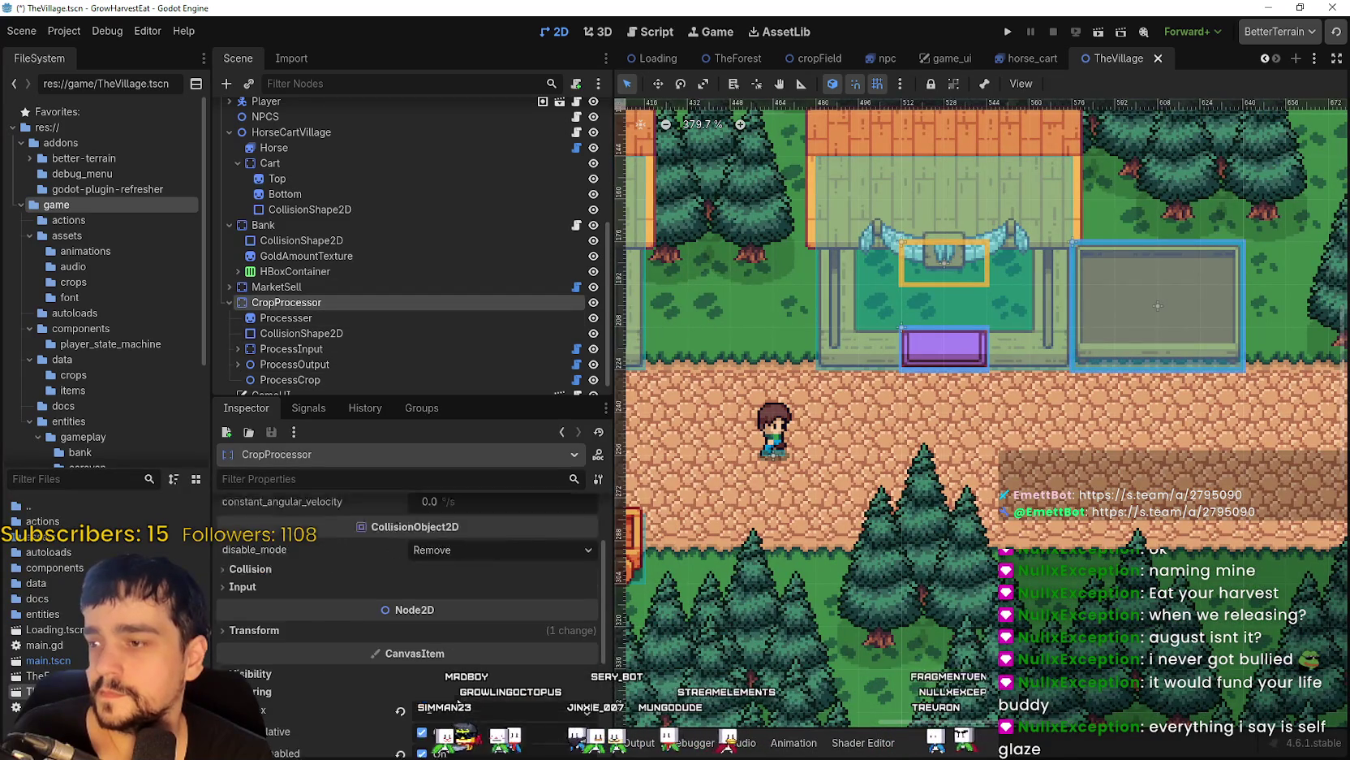
pyautogui.click(401, 677)
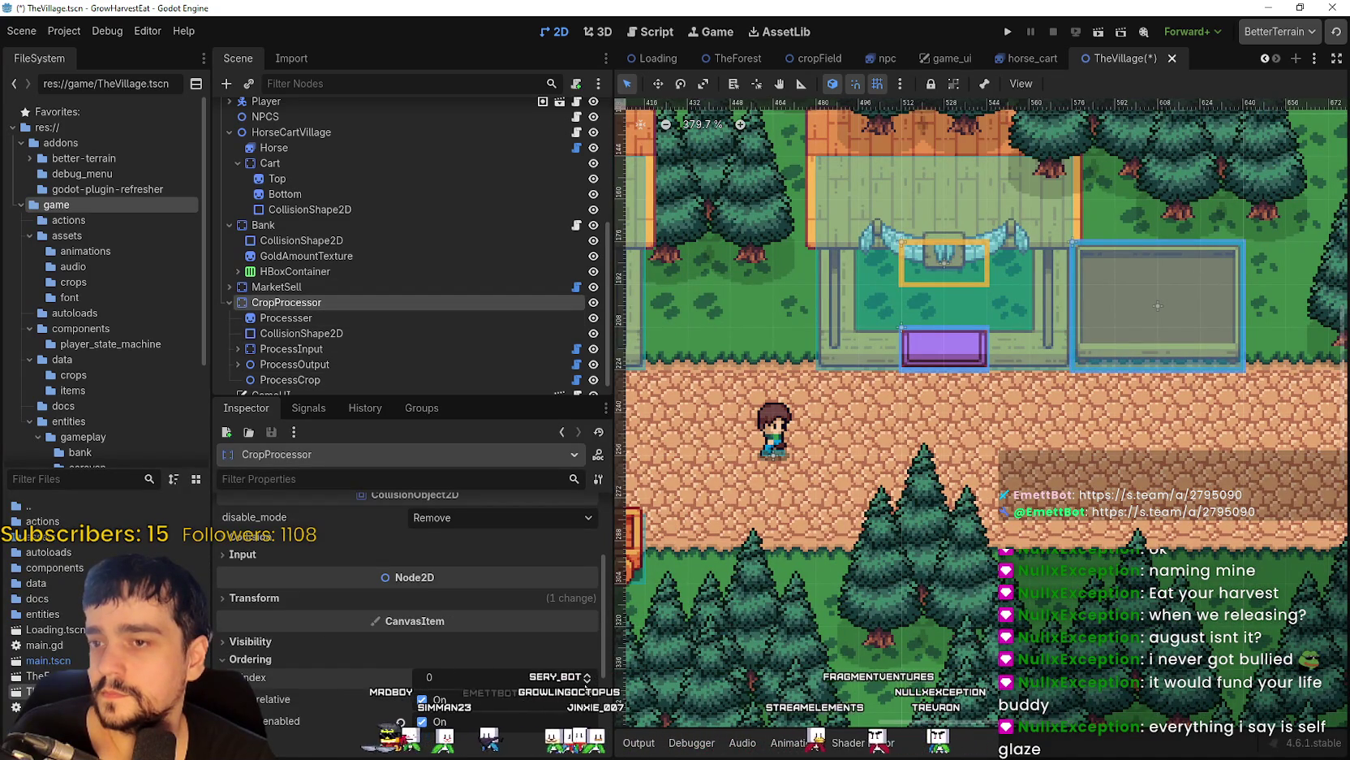
pyautogui.hotkey('ctrl', 's')
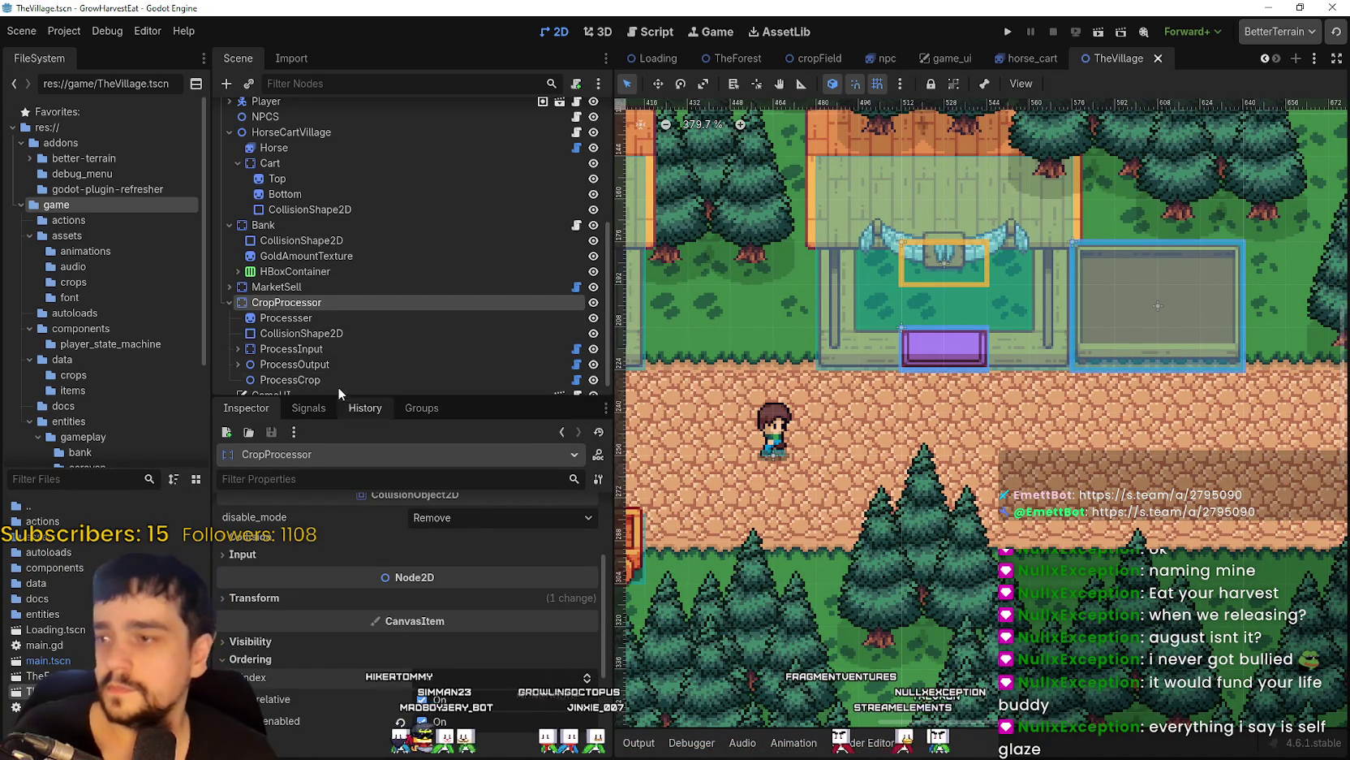
# Raise the Processesser building sprite's z_index to 1 and save the scene.
pyautogui.click(338, 366)
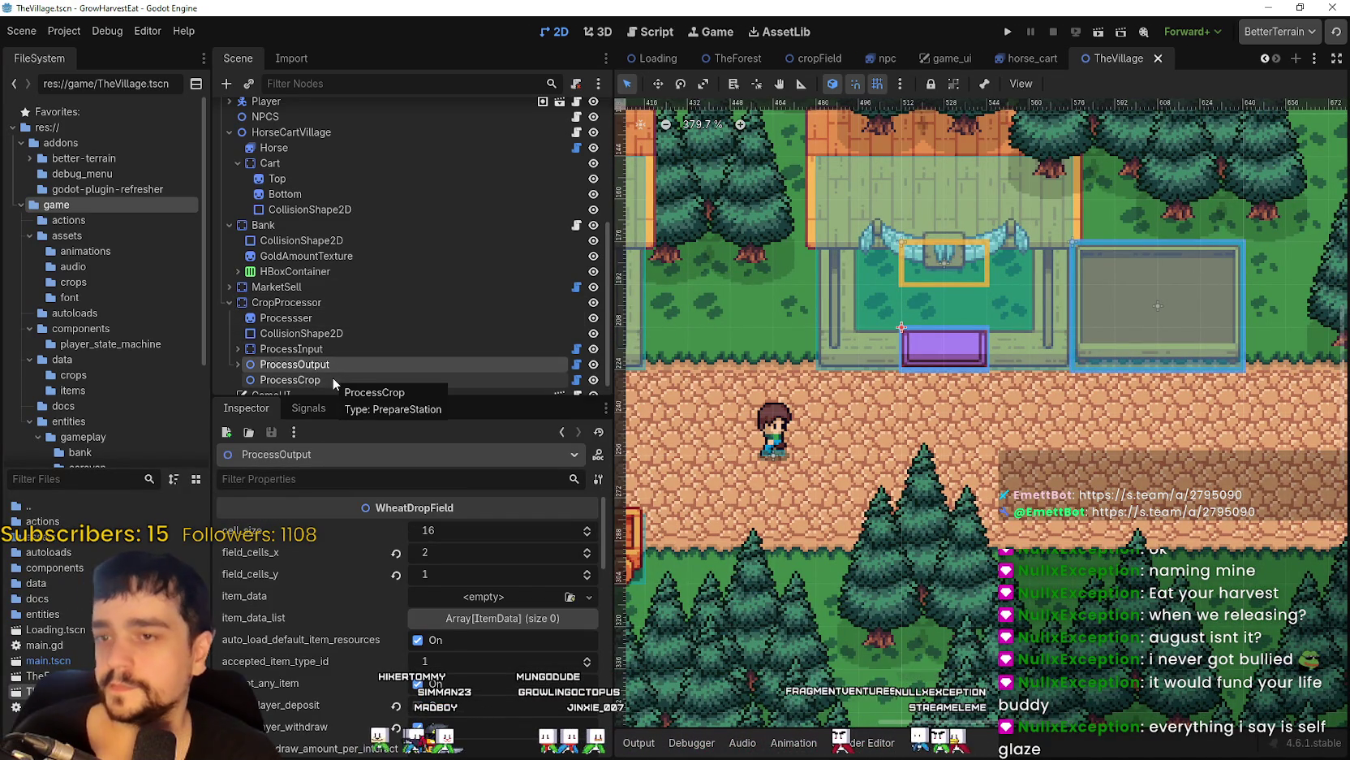
pyautogui.click(318, 318)
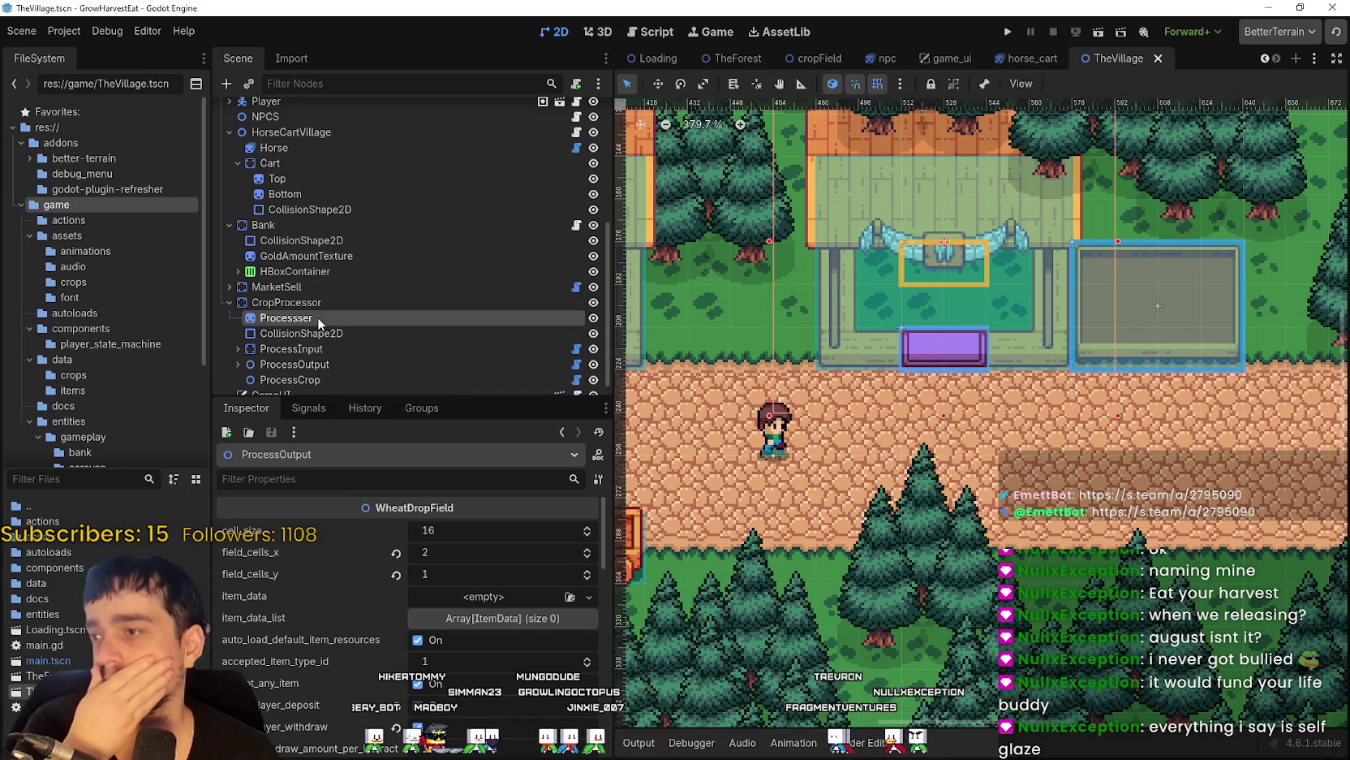
pyautogui.scroll(-5, 445, 674)
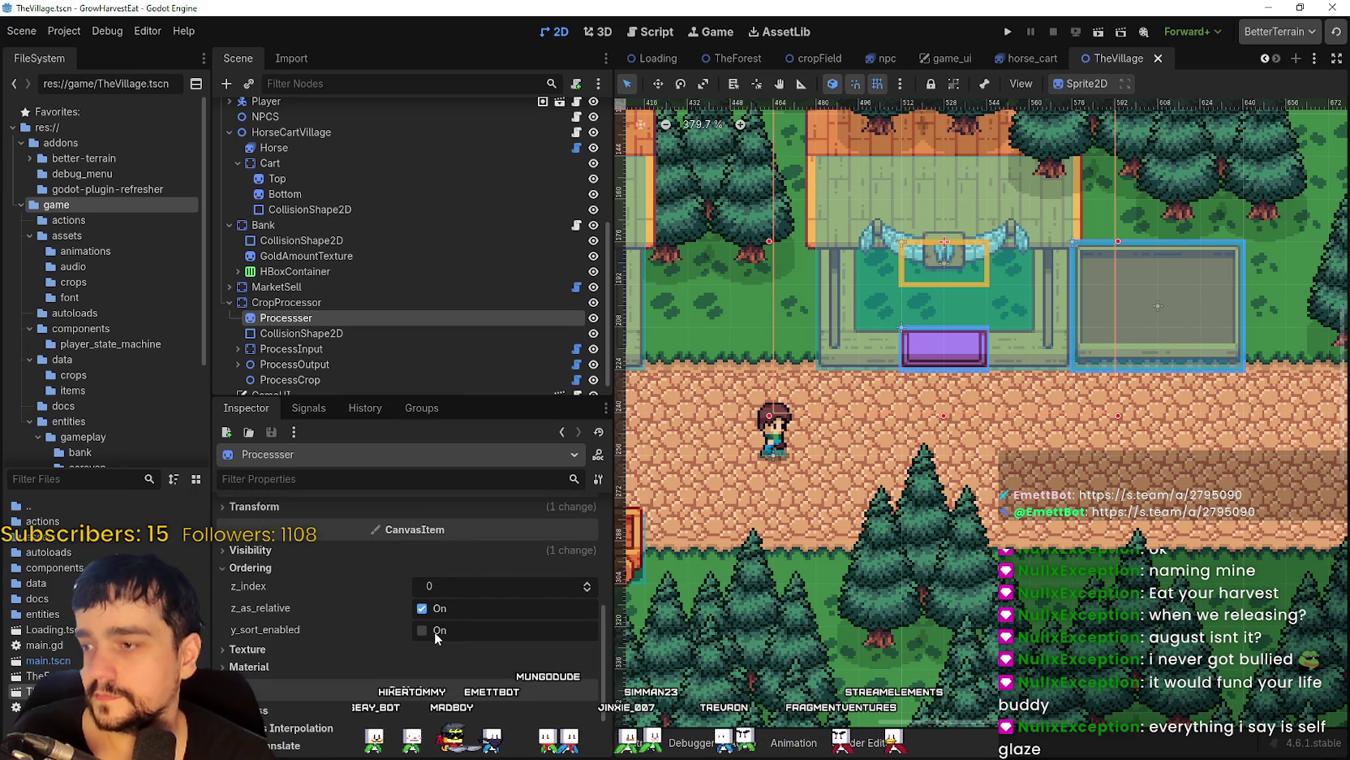
pyautogui.click(588, 583)
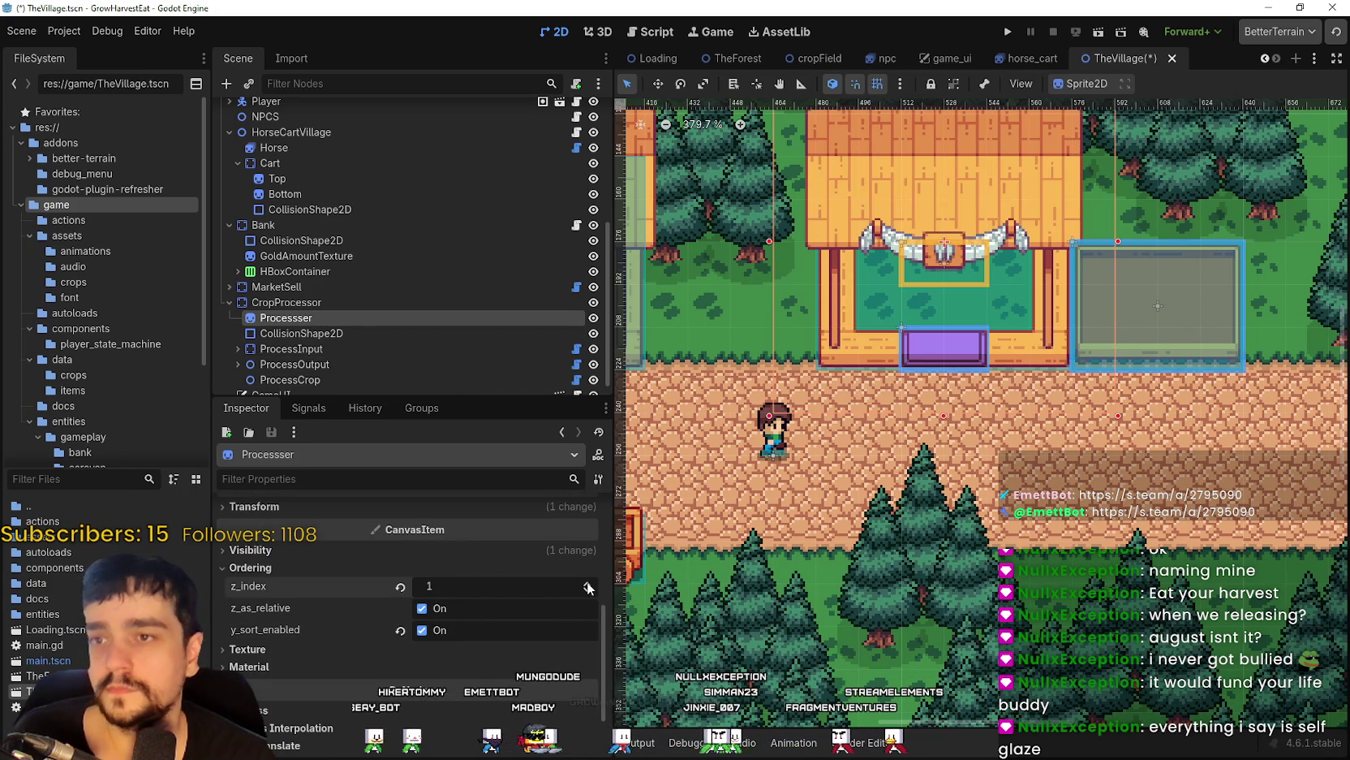
pyautogui.hotkey('ctrl', 's')
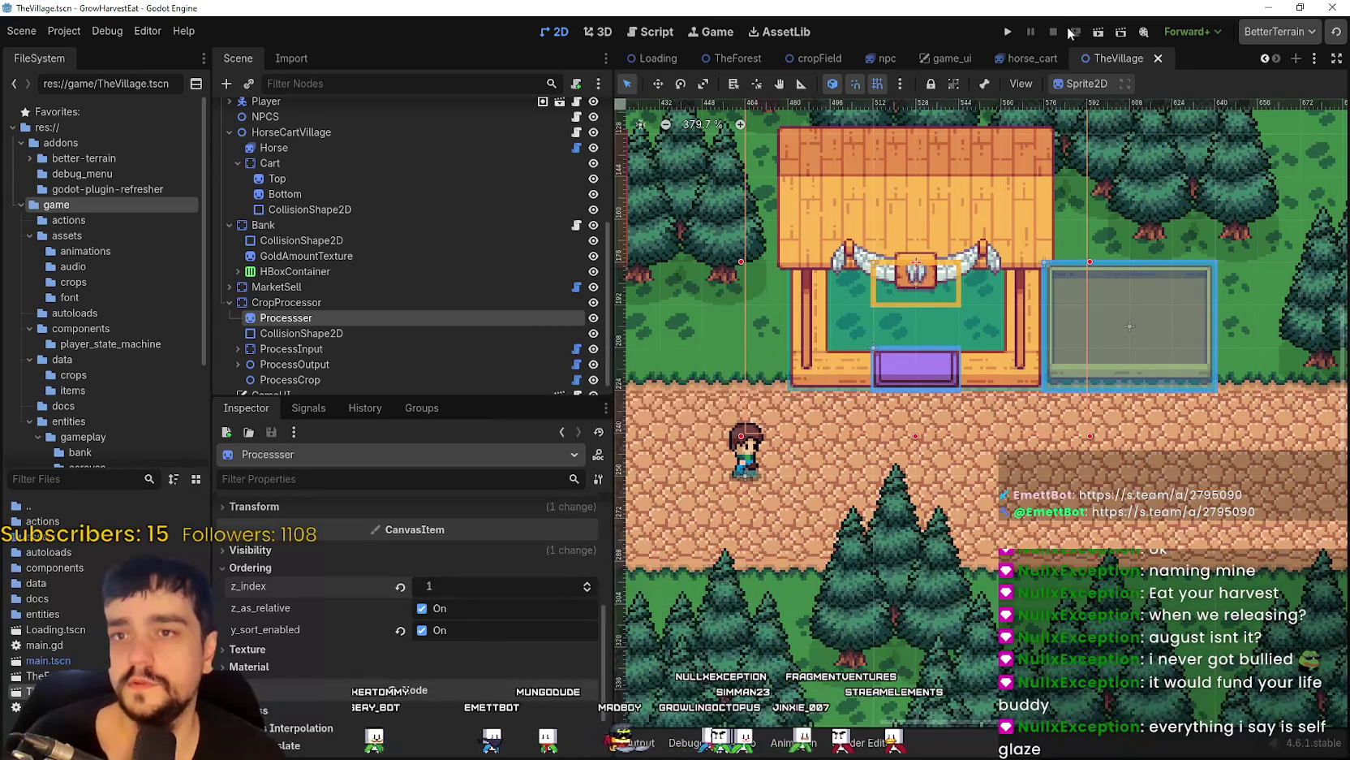
pyautogui.scroll(-1, 287, 308)
pyautogui.click(1008, 32)
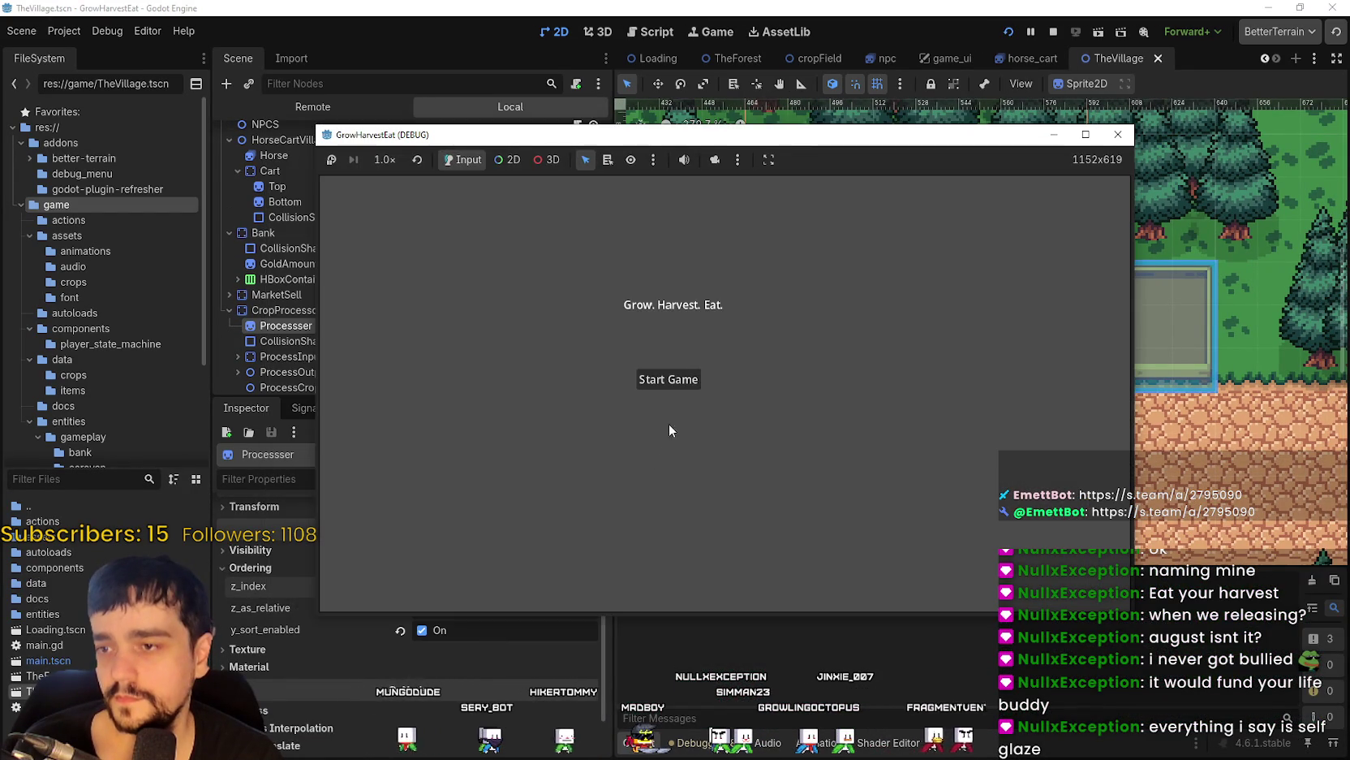
# Start a new game, walk the player to the Bank and back to the purple counter.
pyautogui.click(671, 384)
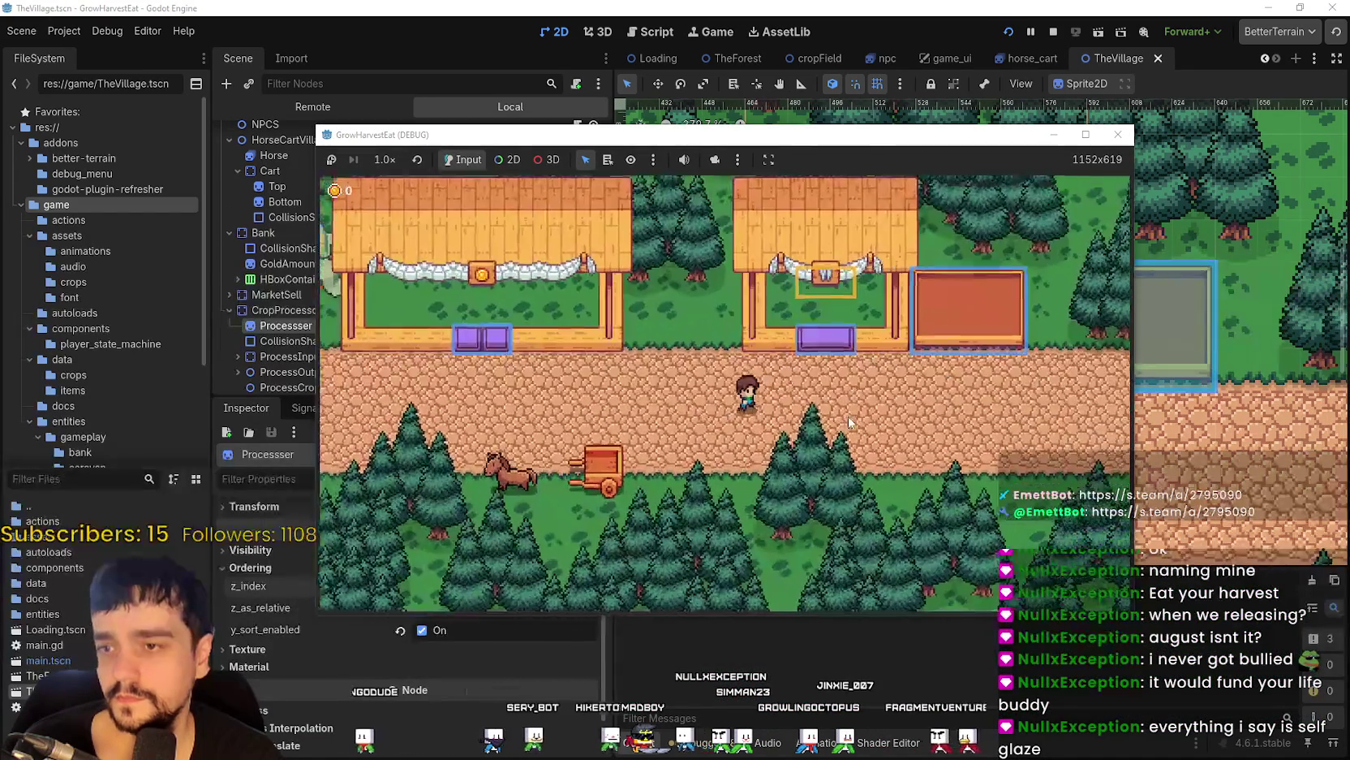
pyautogui.press('d')
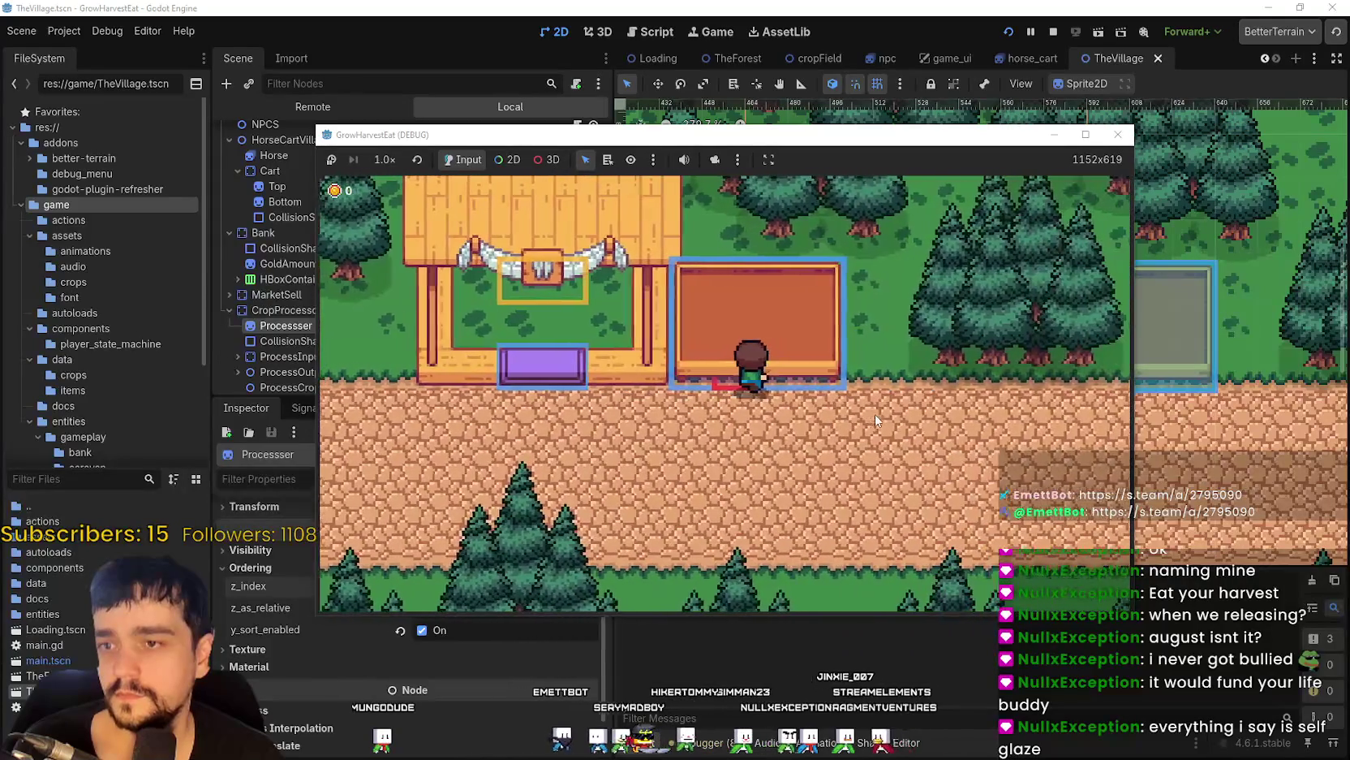
pyautogui.press('a')
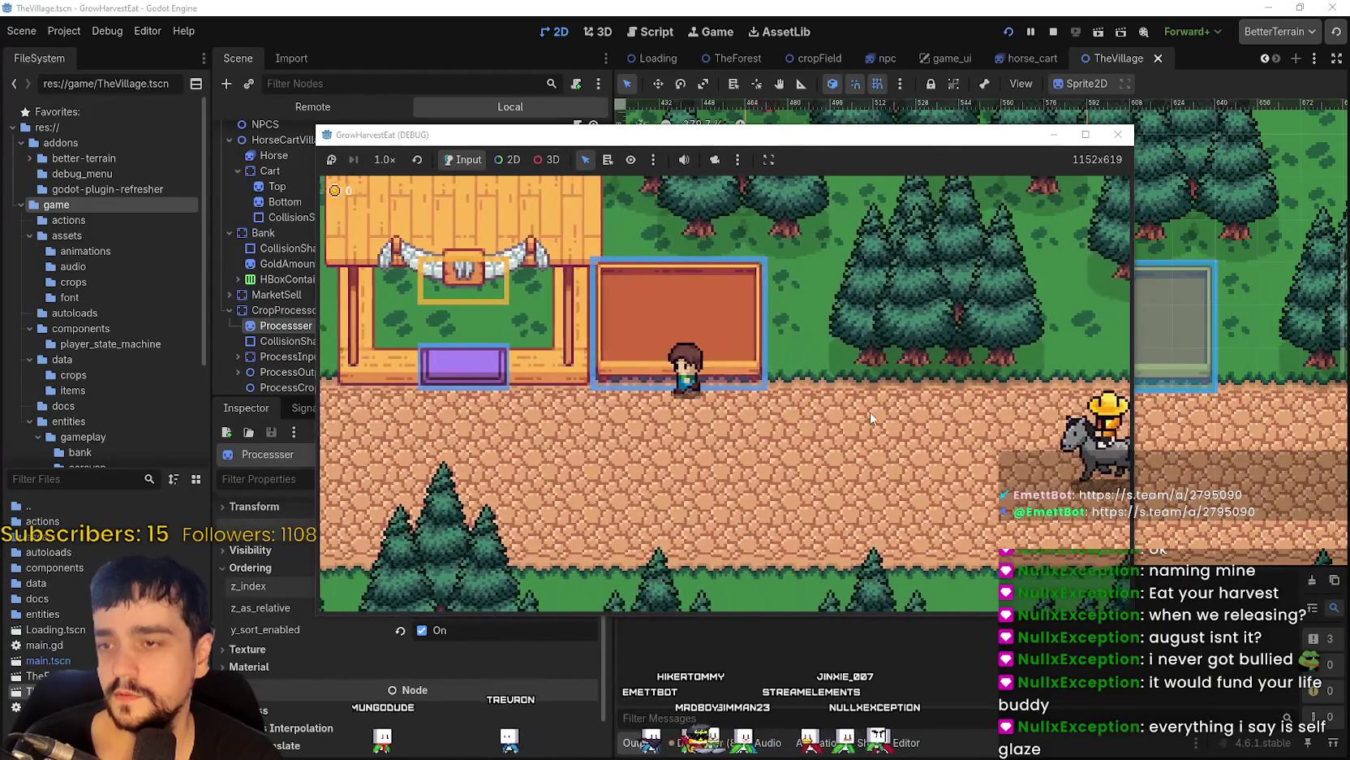
pyautogui.press('a')
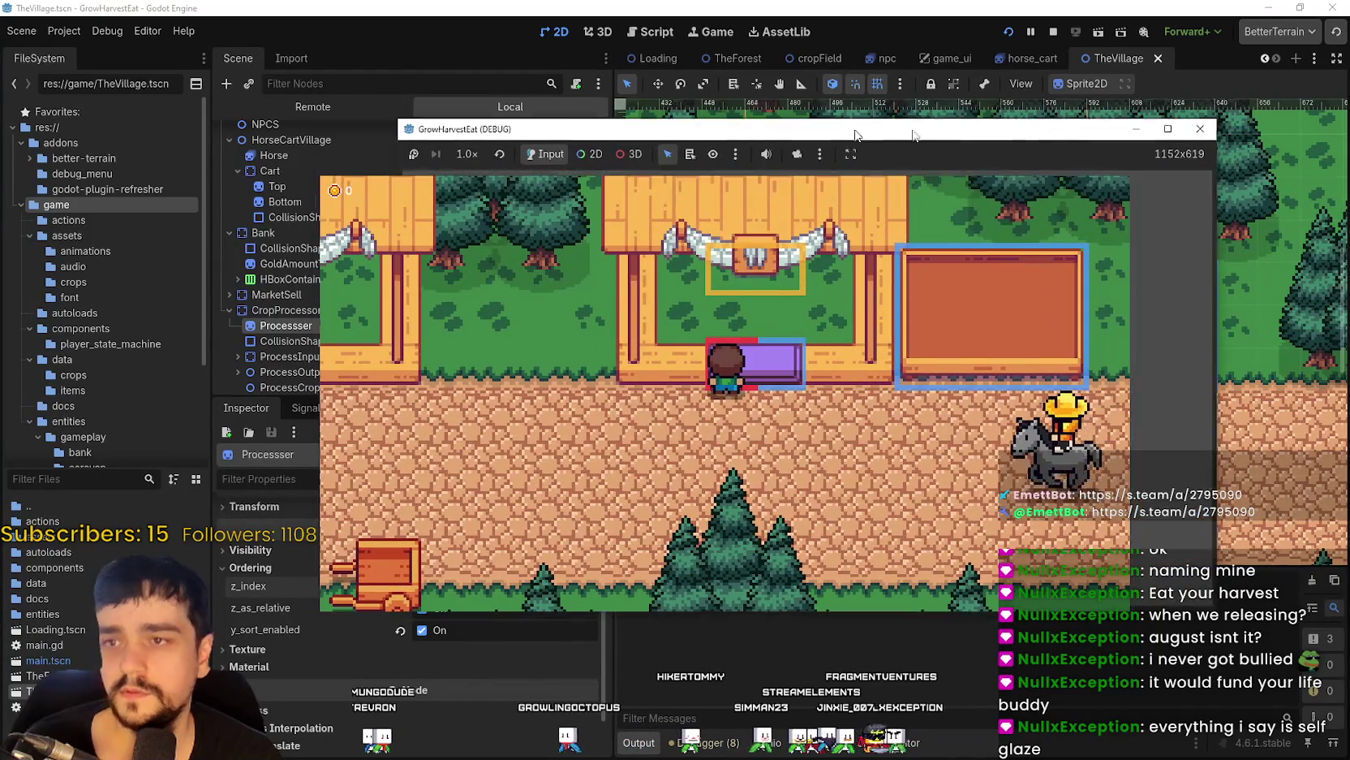
pyautogui.hotkey('alt', 'Tab')
pyautogui.scroll(-1, 354, 333)
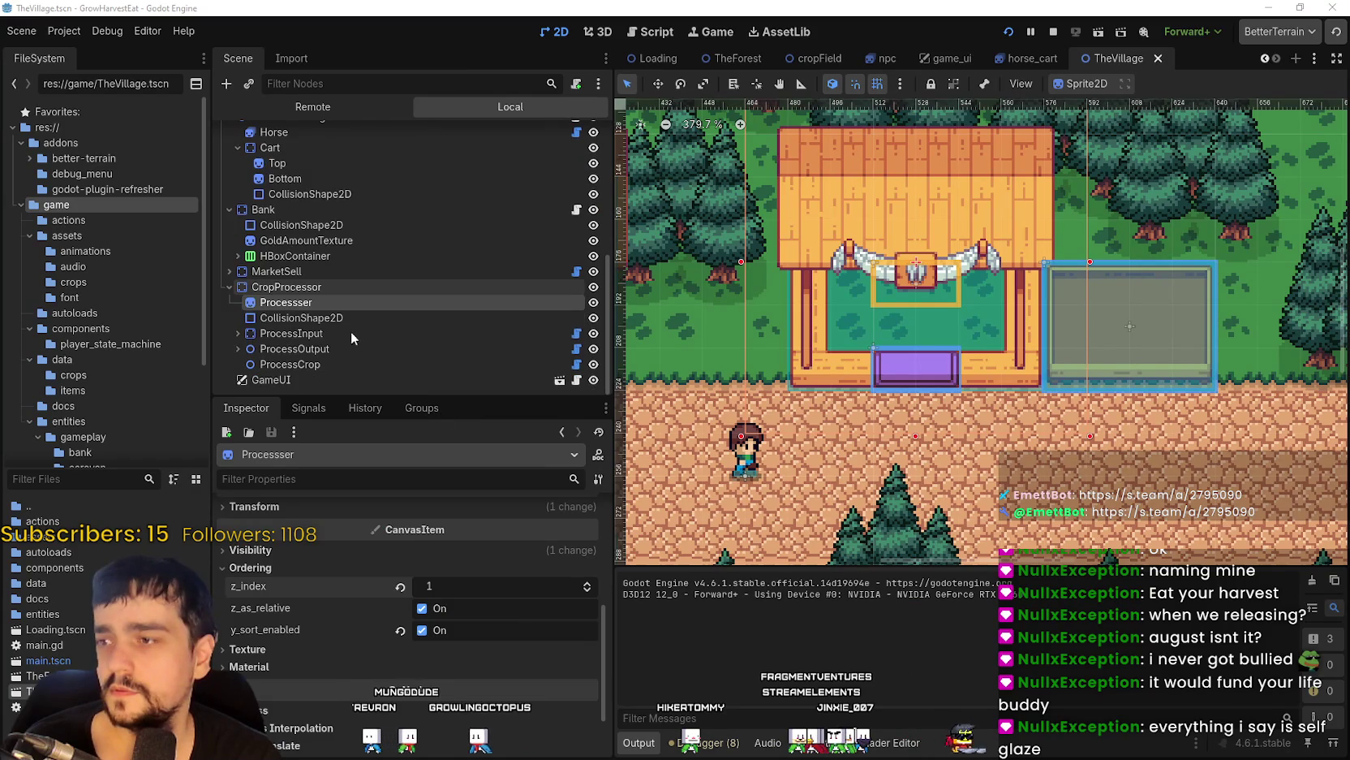
# Lower the ProcessInput node's z_index from 2 to 1.
pyautogui.click(278, 338)
pyautogui.scroll(-3, 354, 668)
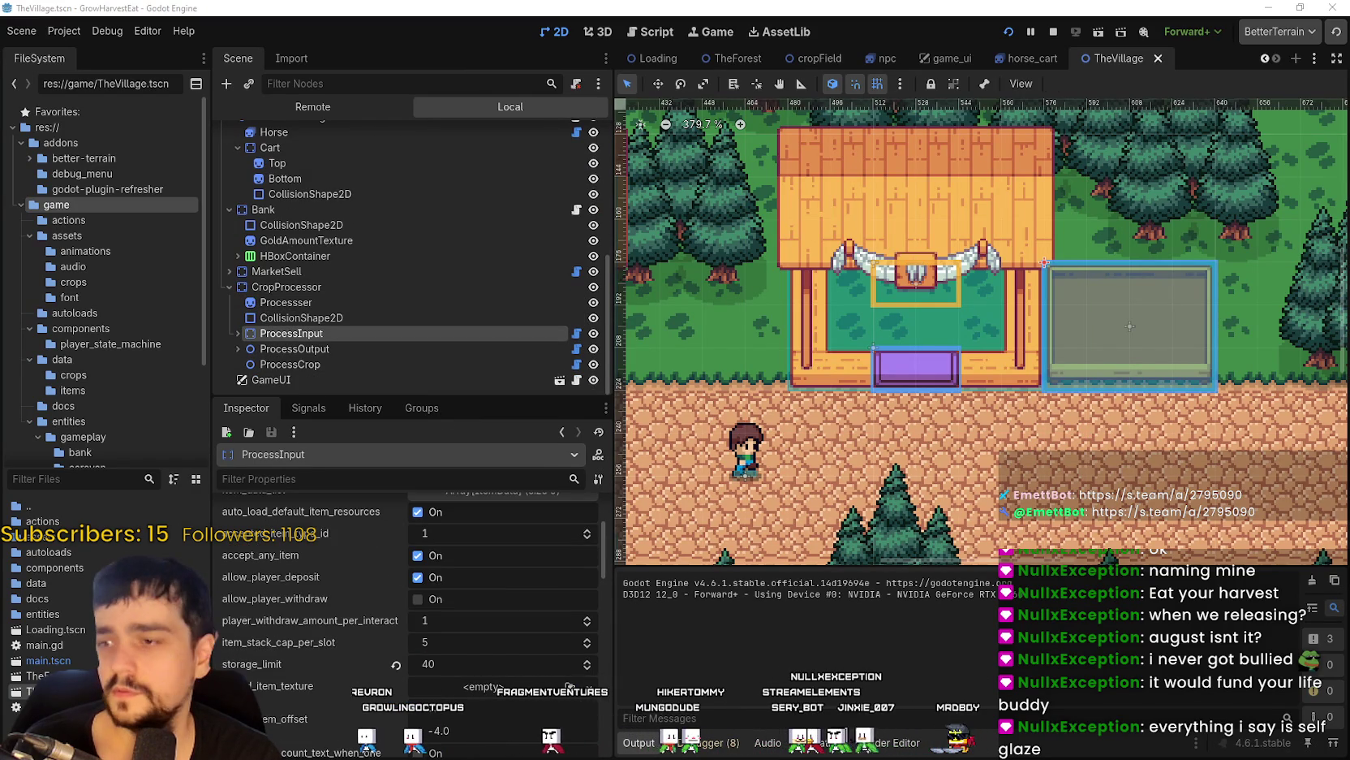
pyautogui.scroll(-10, 417, 715)
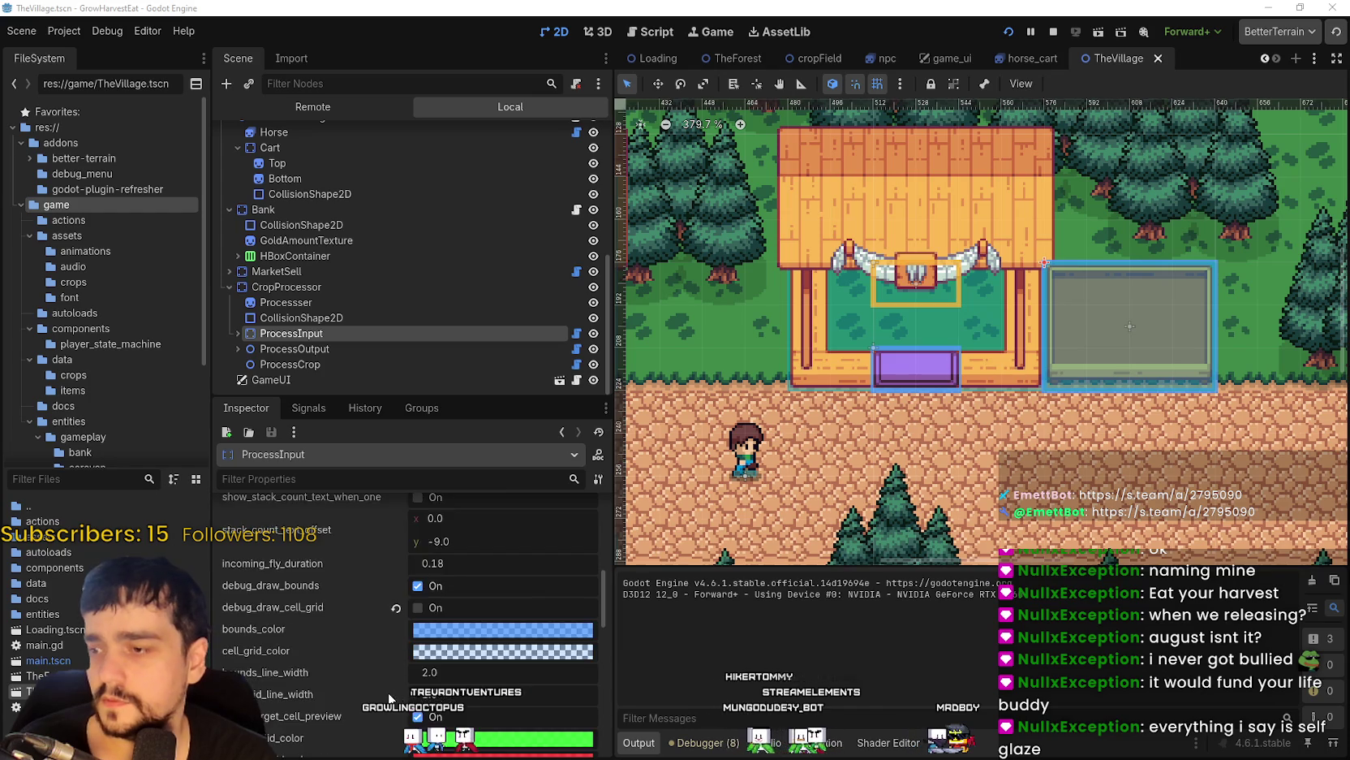
pyautogui.scroll(-3, 383, 696)
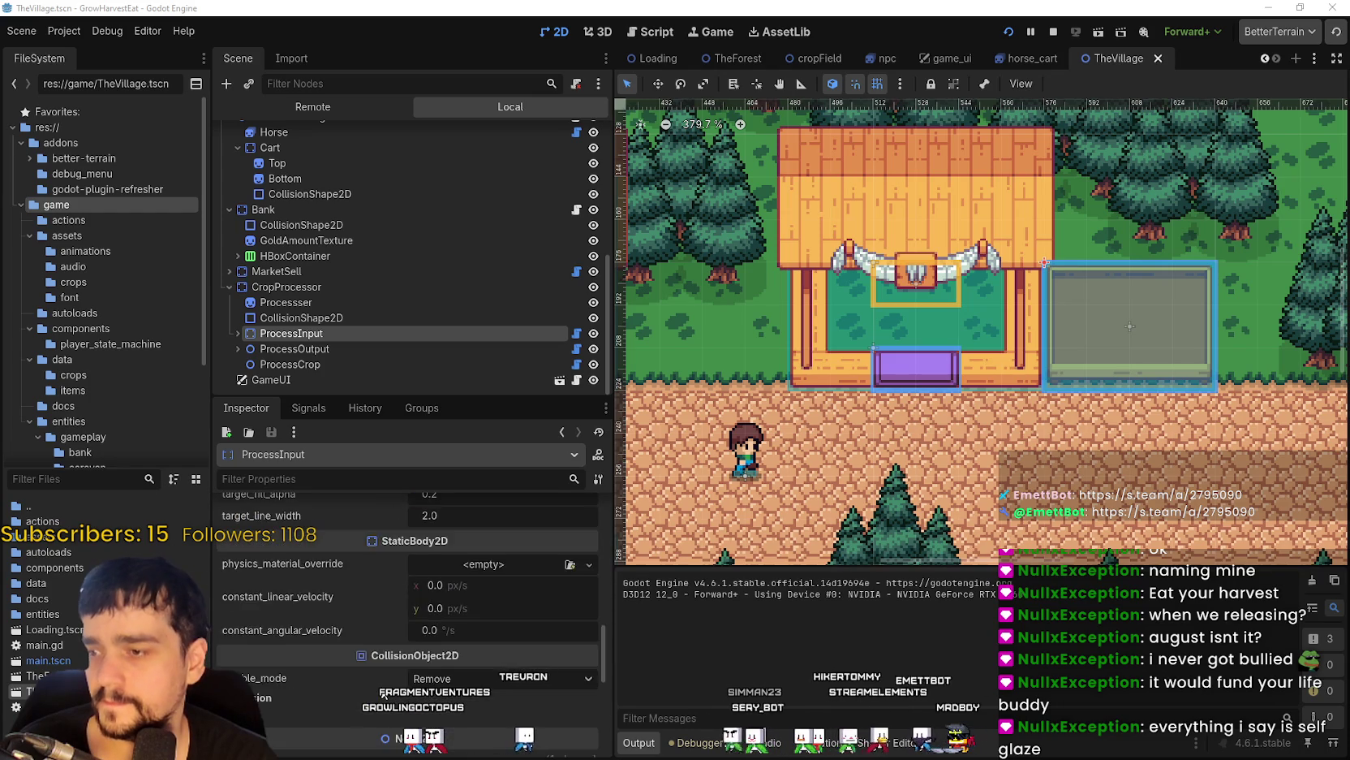
pyautogui.scroll(-10, 383, 692)
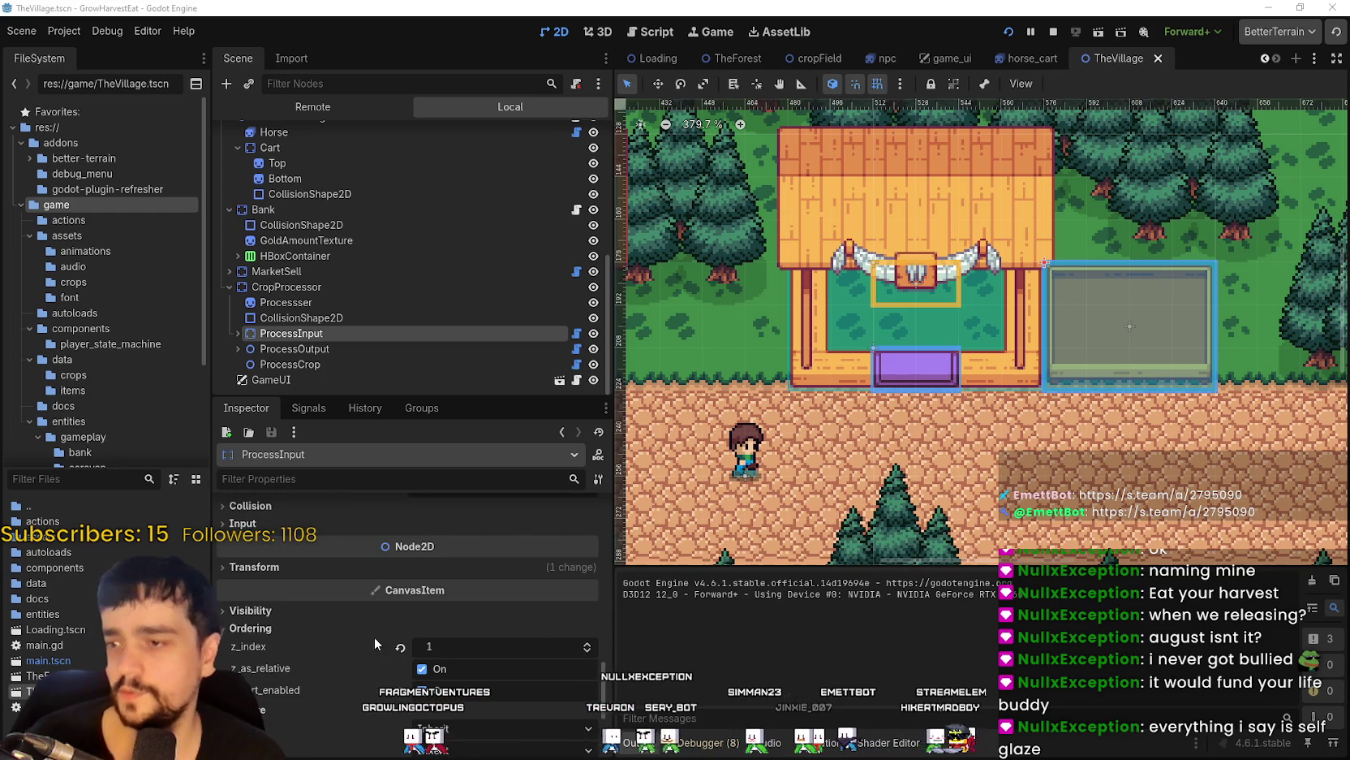
pyautogui.scroll(-3, 325, 623)
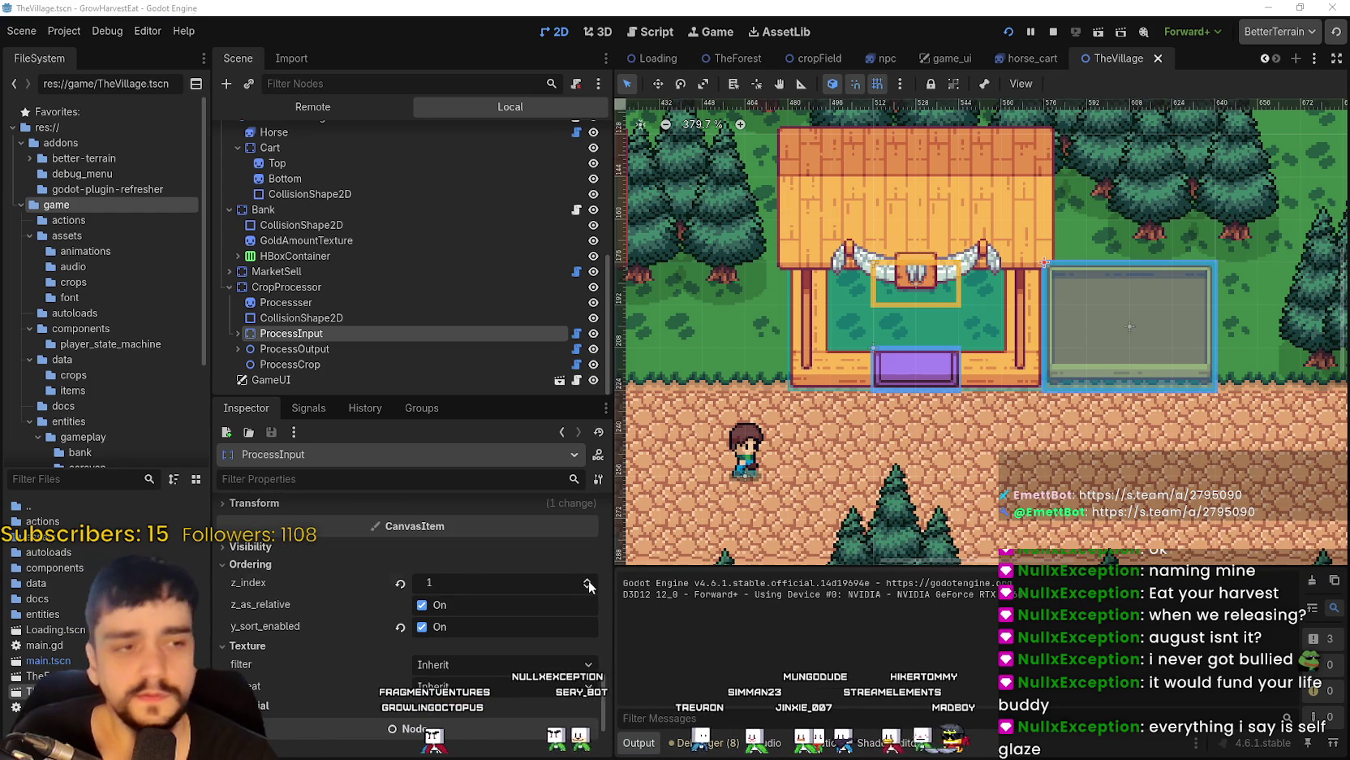
pyautogui.click(586, 589)
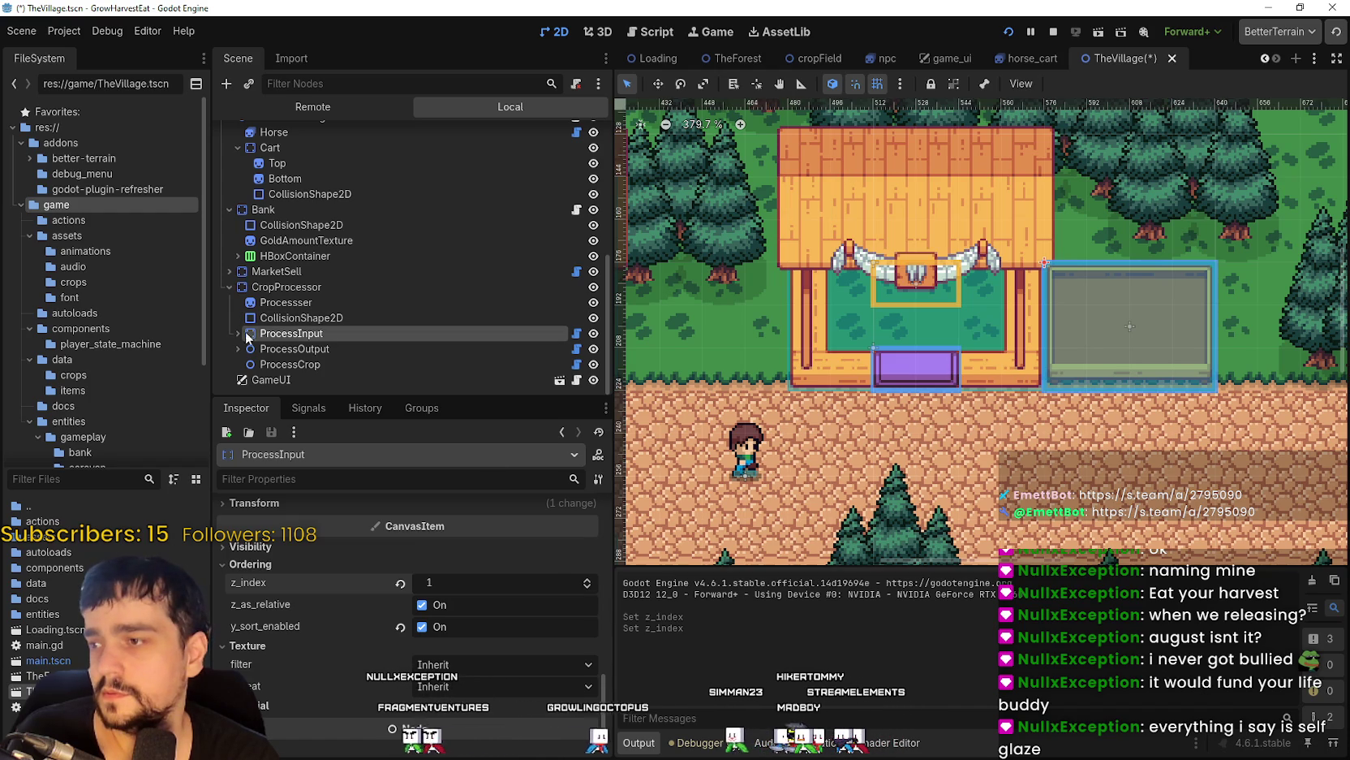
pyautogui.scroll(-1, 293, 347)
# Expand the Visibility settings of the NinePatchRect inside ProcessInput.
pyautogui.click(319, 317)
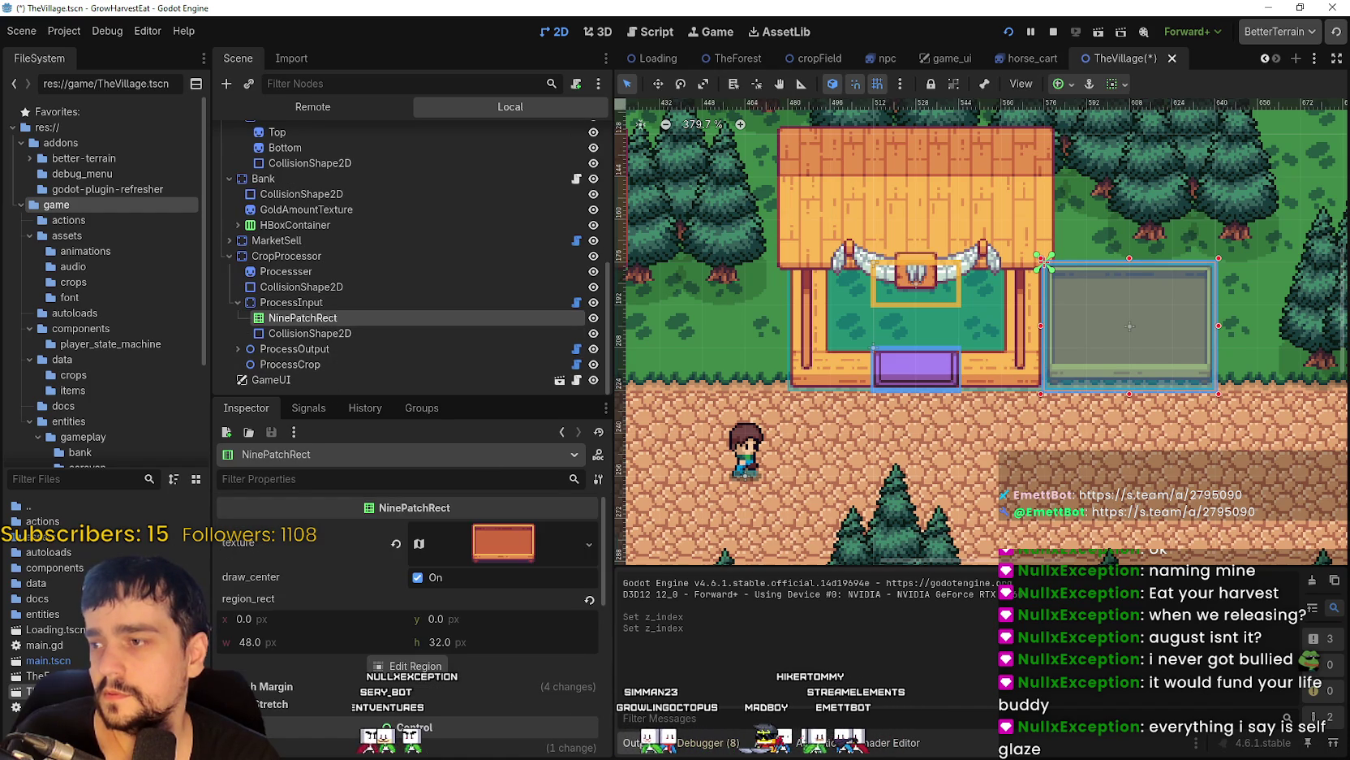
pyautogui.scroll(-2, 422, 710)
pyautogui.scroll(-3, 366, 674)
pyautogui.scroll(-2, 277, 617)
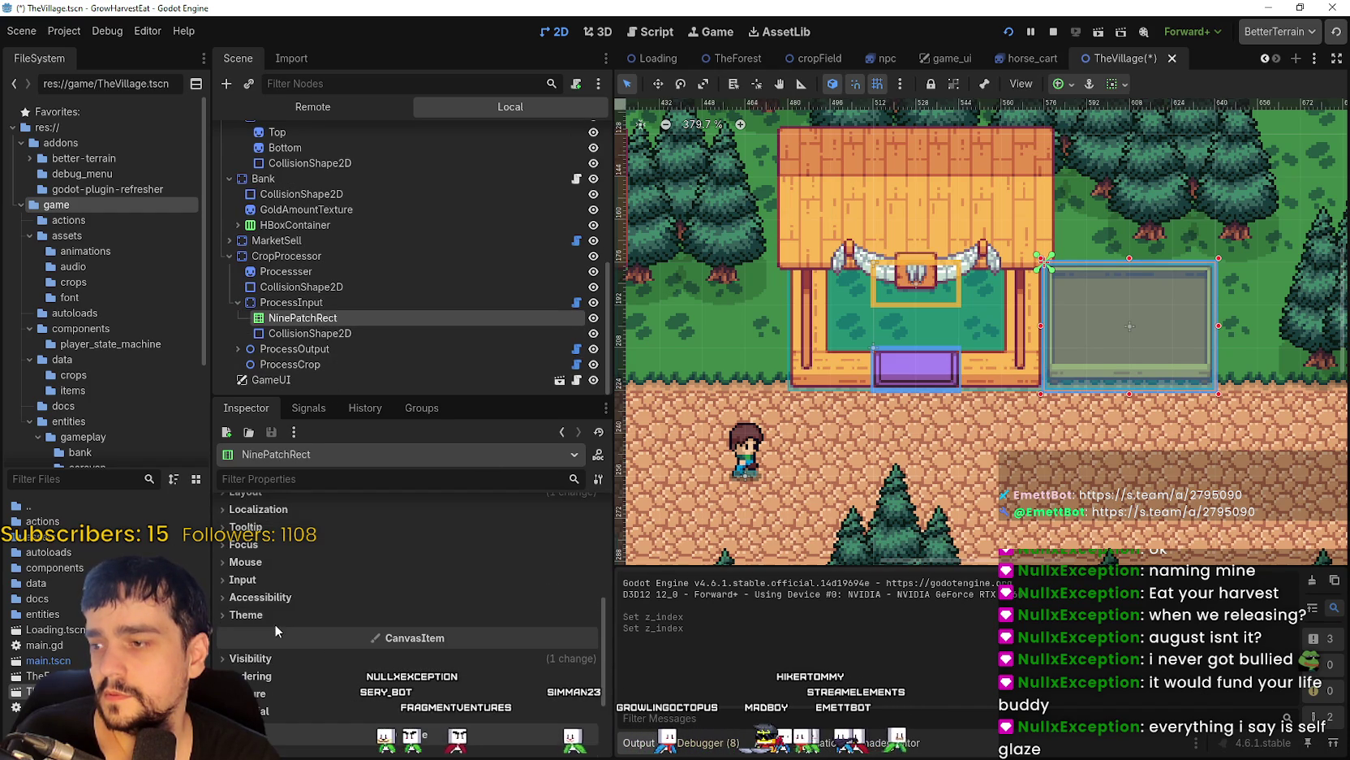
pyautogui.click(284, 656)
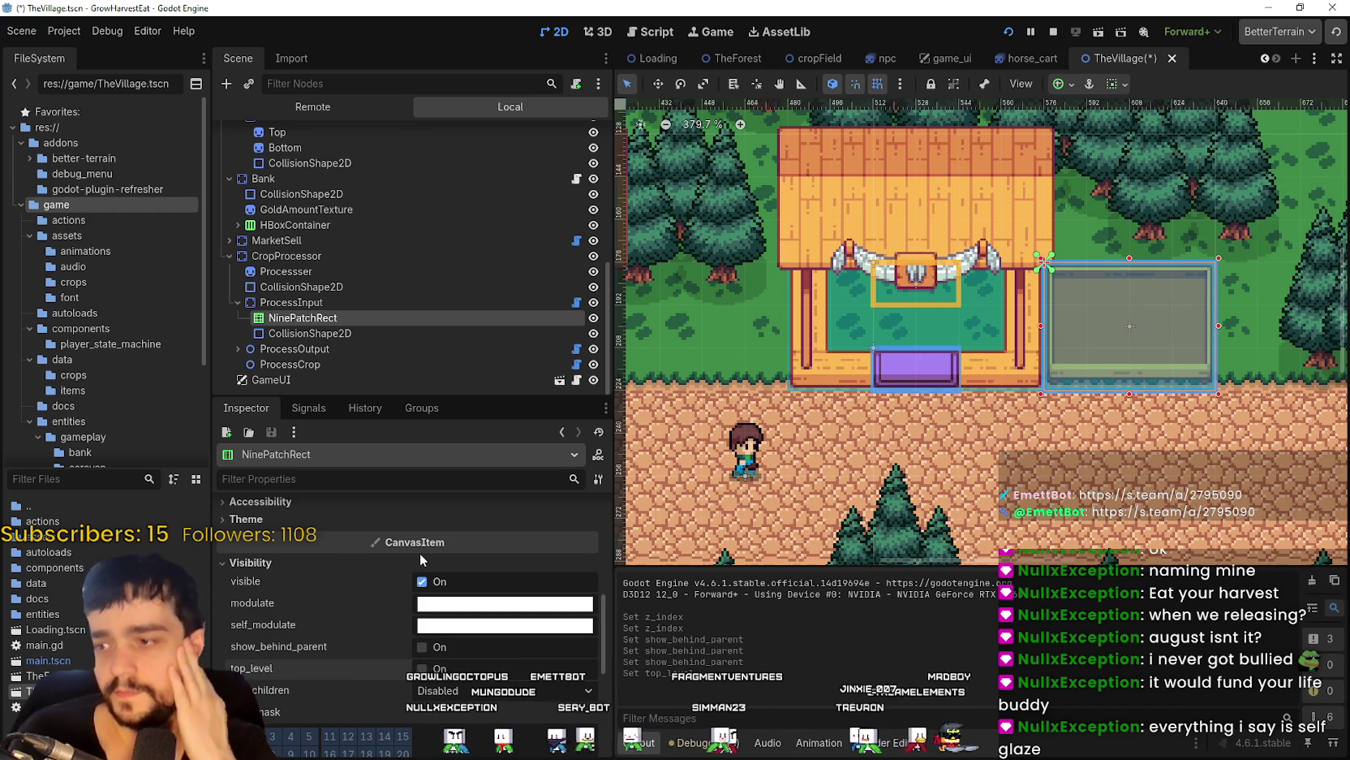
pyautogui.scroll(-3, 405, 585)
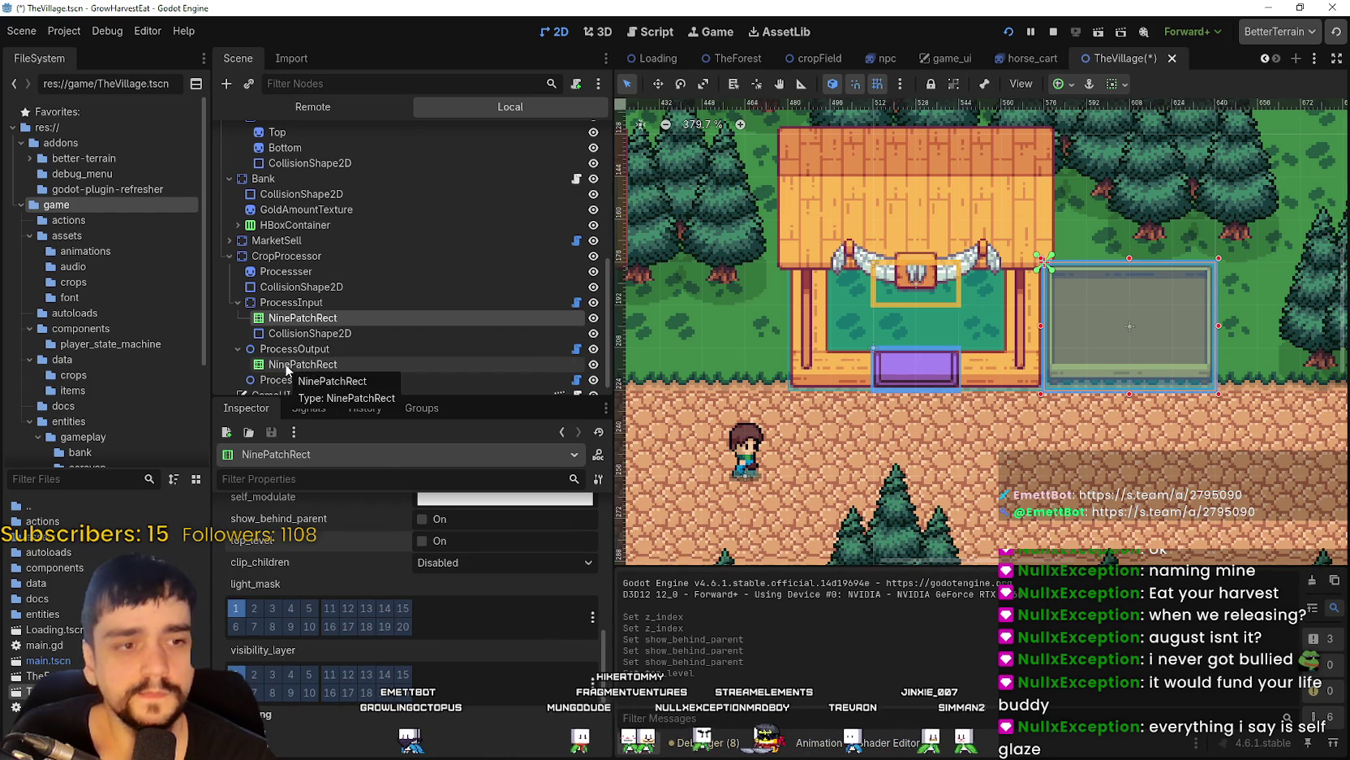
pyautogui.press('F6')
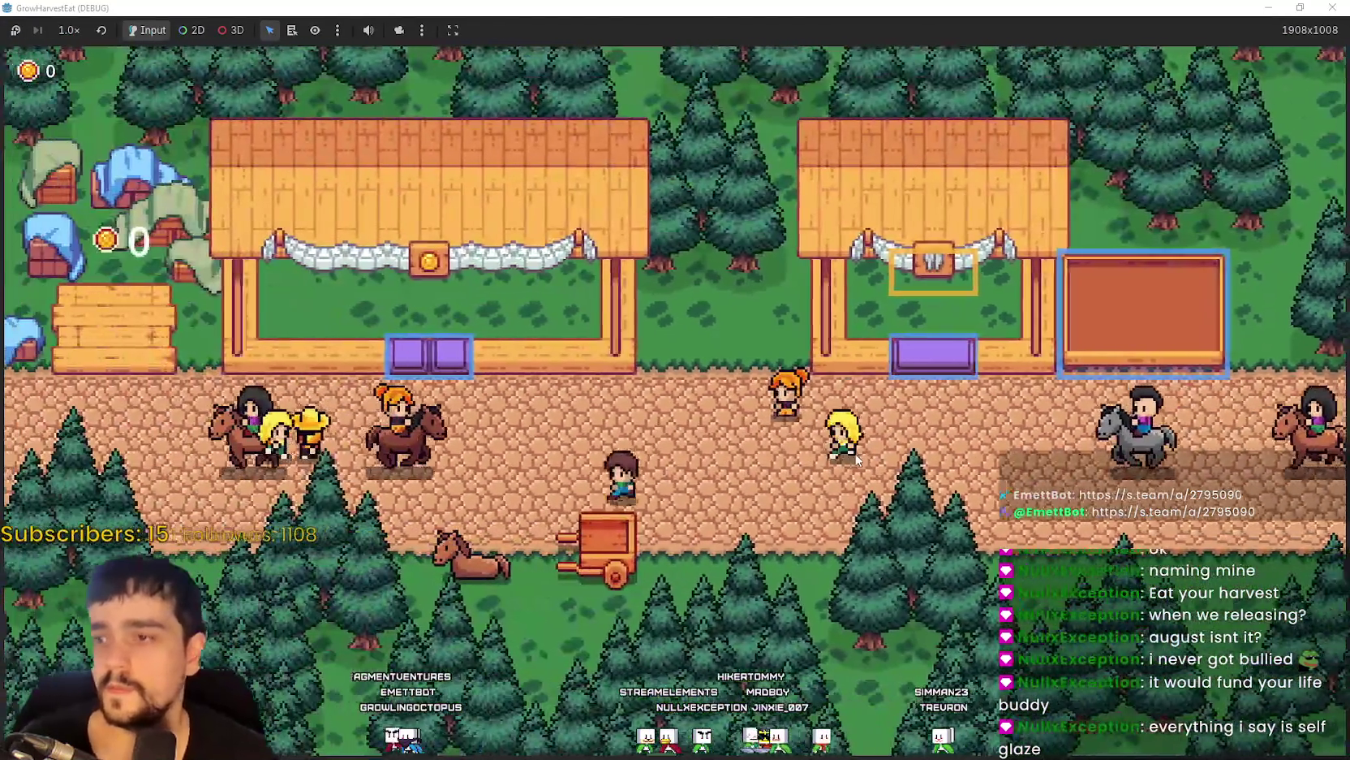
# Travel to the crop field and speed the game to 4x, then 8x, then back to 1.0x.
pyautogui.press('Left')
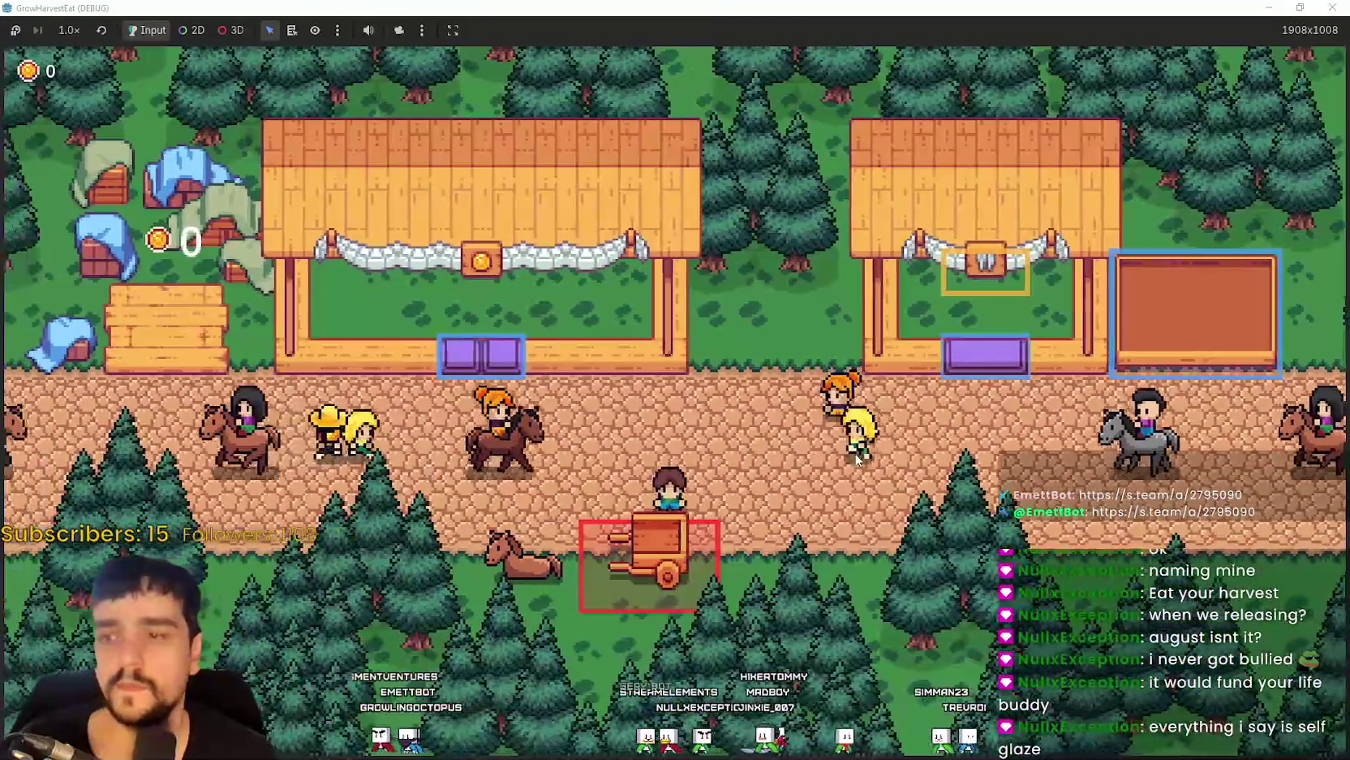
pyautogui.press('e')
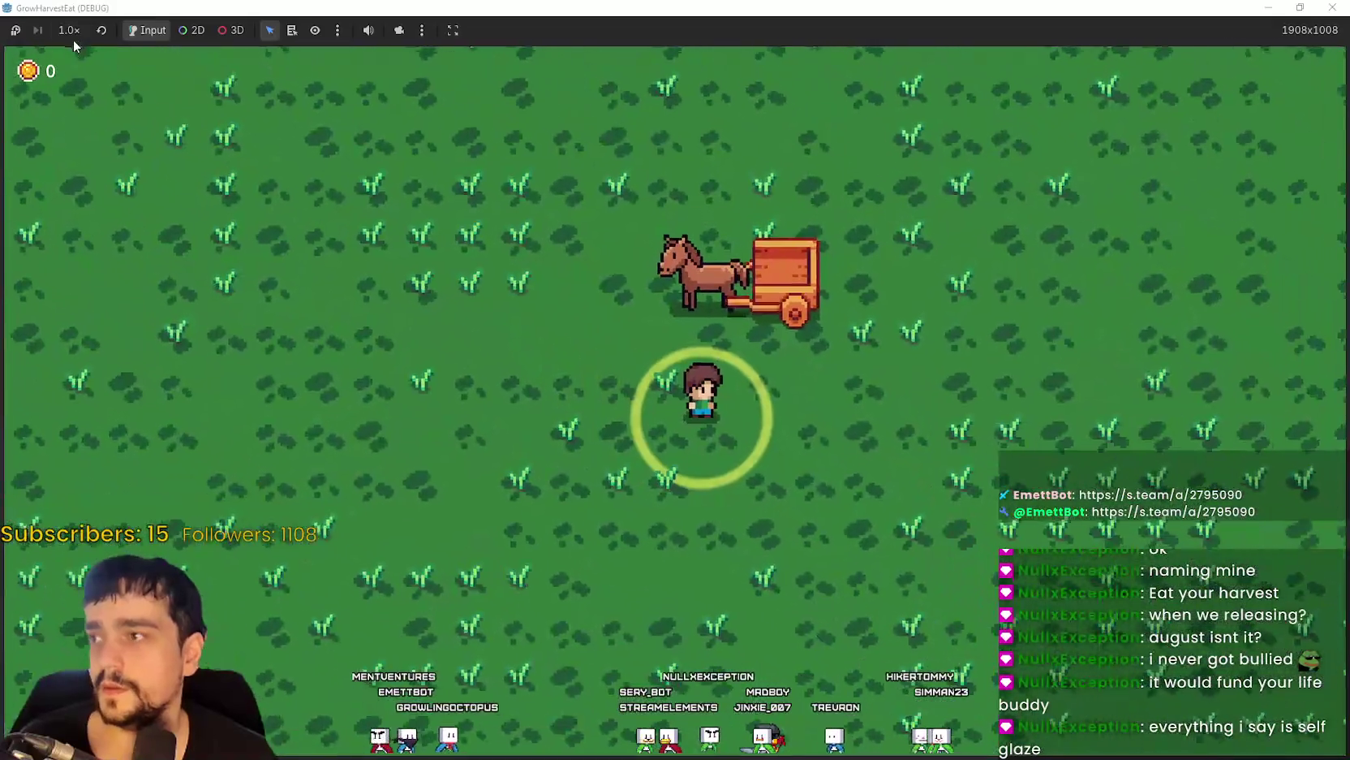
pyautogui.click(71, 34)
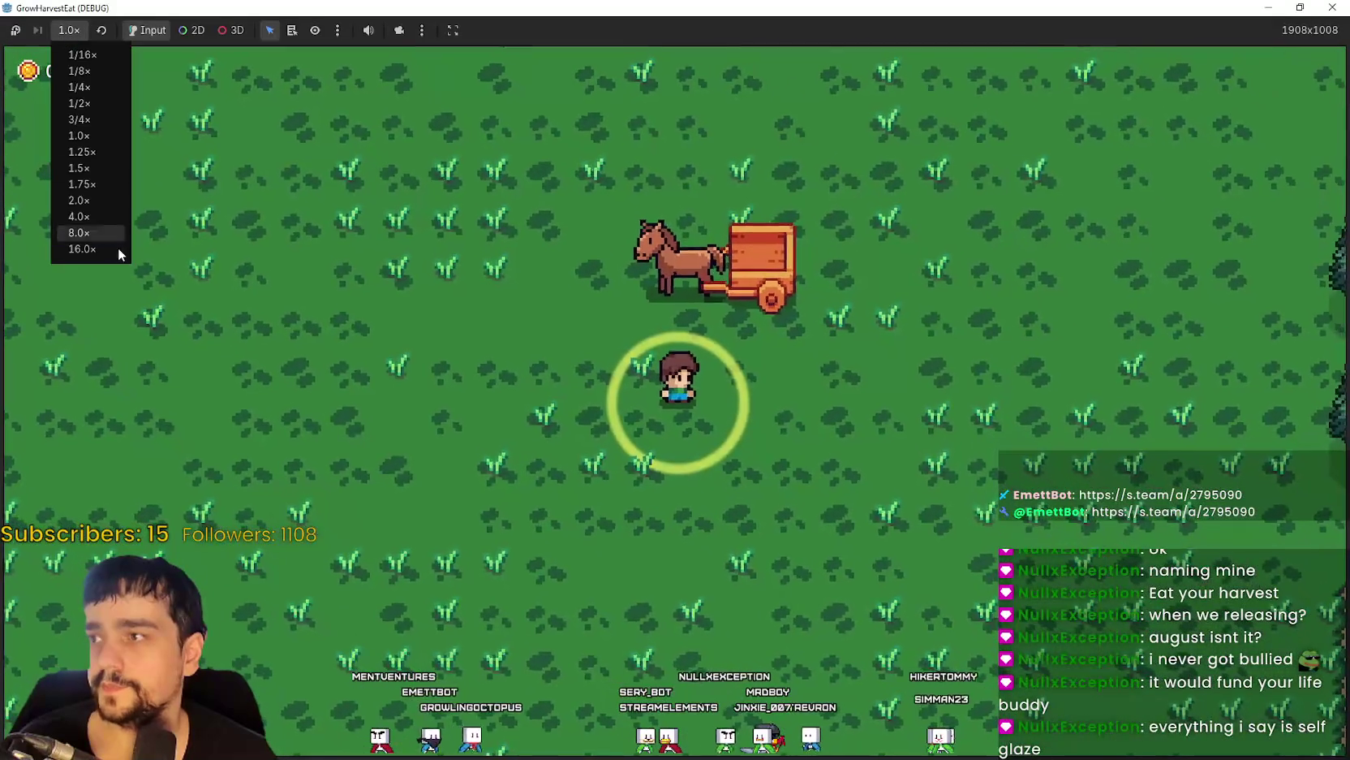
pyautogui.click(91, 209)
pyautogui.click(65, 34)
pyautogui.click(93, 230)
pyautogui.press('Left')
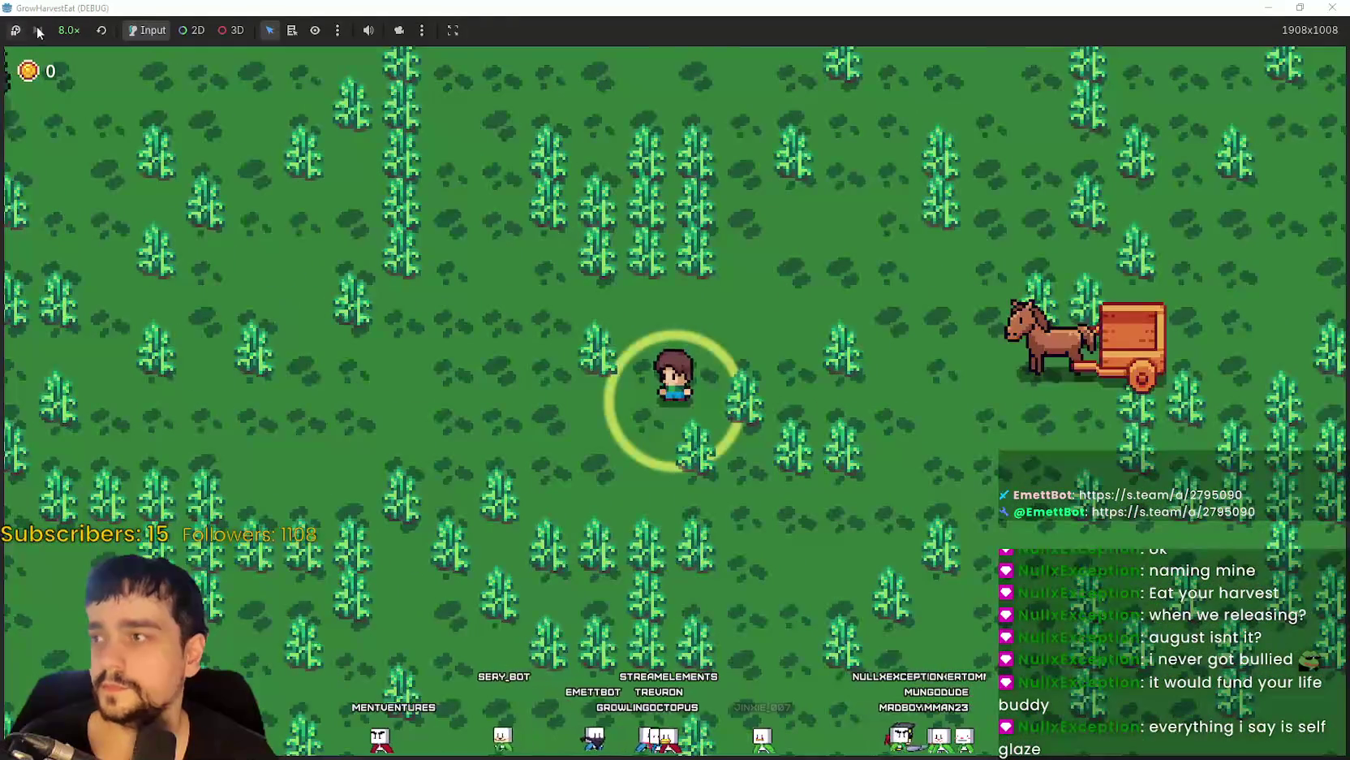
pyautogui.click(95, 137)
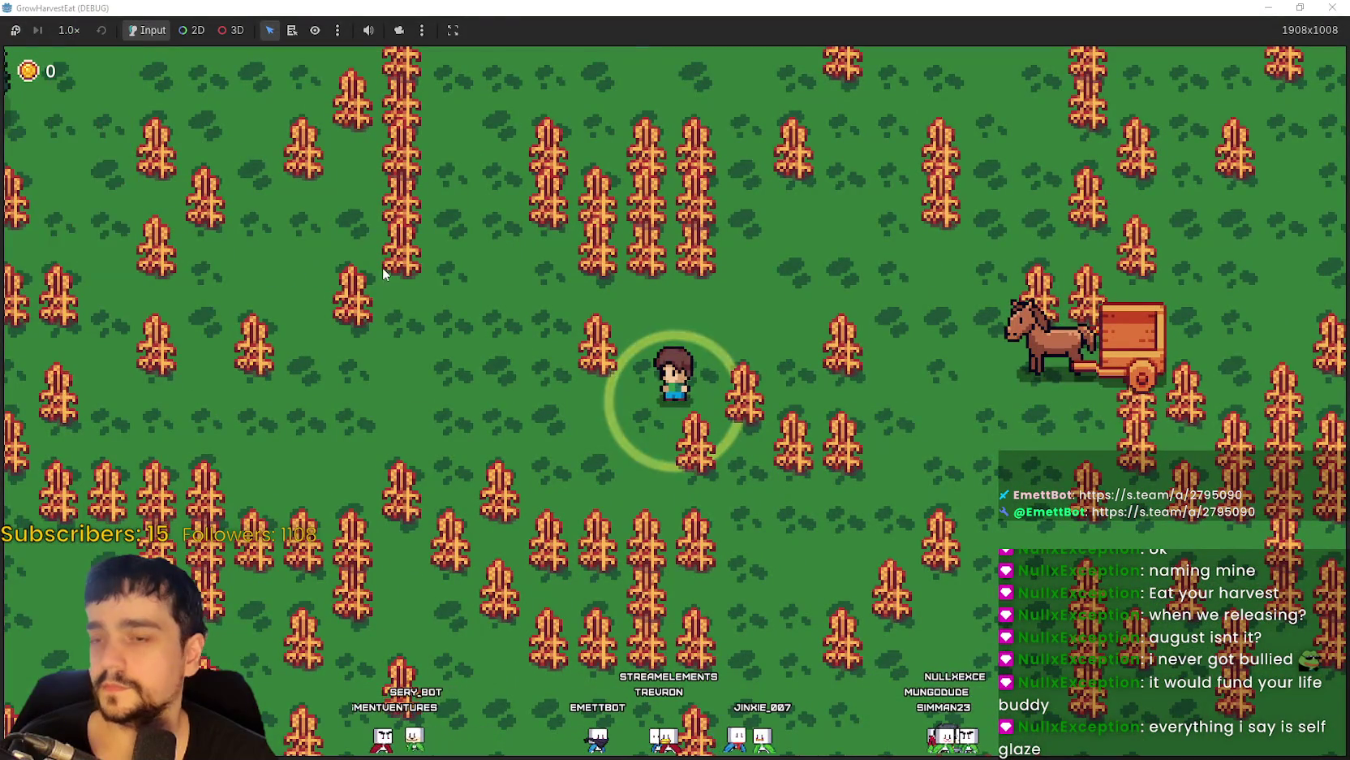
# Walk through the wheat field harvesting crops into the horse cart.
pyautogui.press('Right')
pyautogui.press('Down')
pyautogui.press('Right')
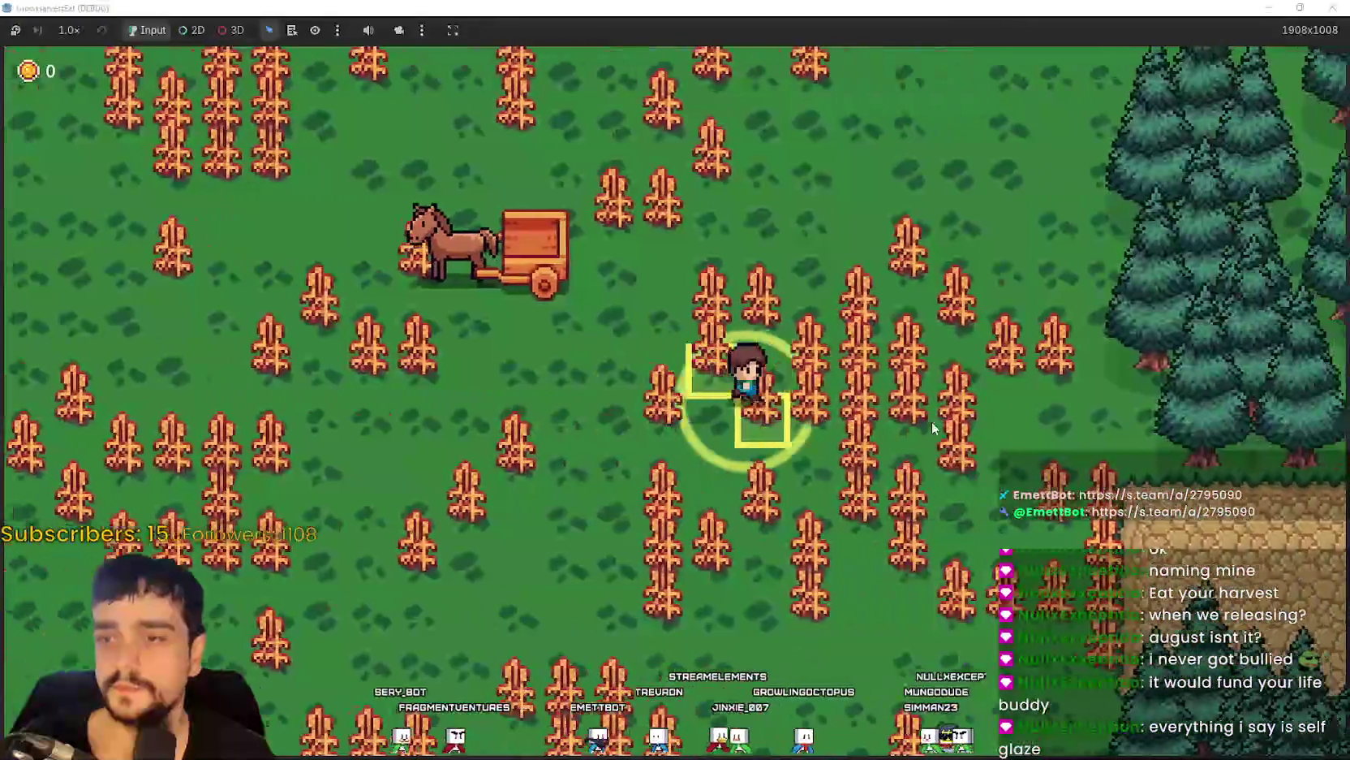
pyautogui.press('Left')
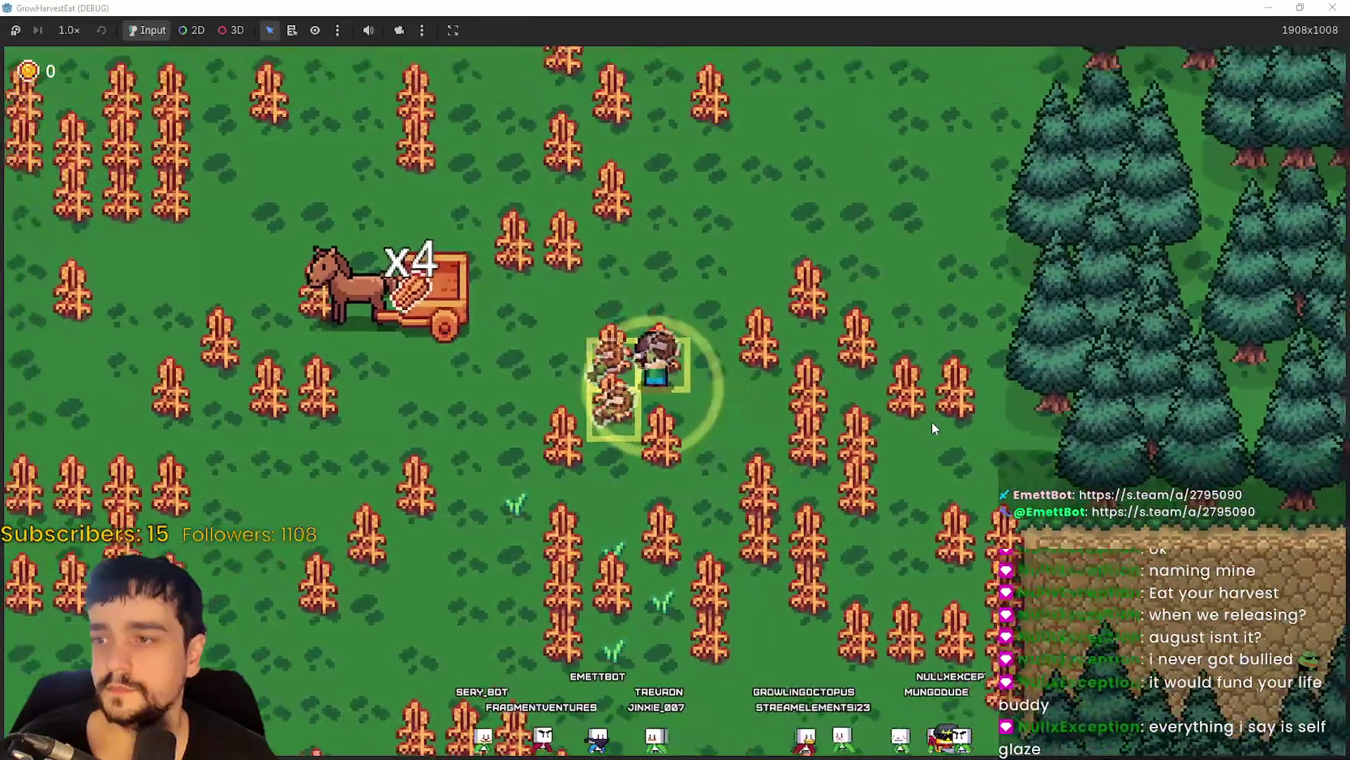
pyautogui.press('Right')
pyautogui.press('Down')
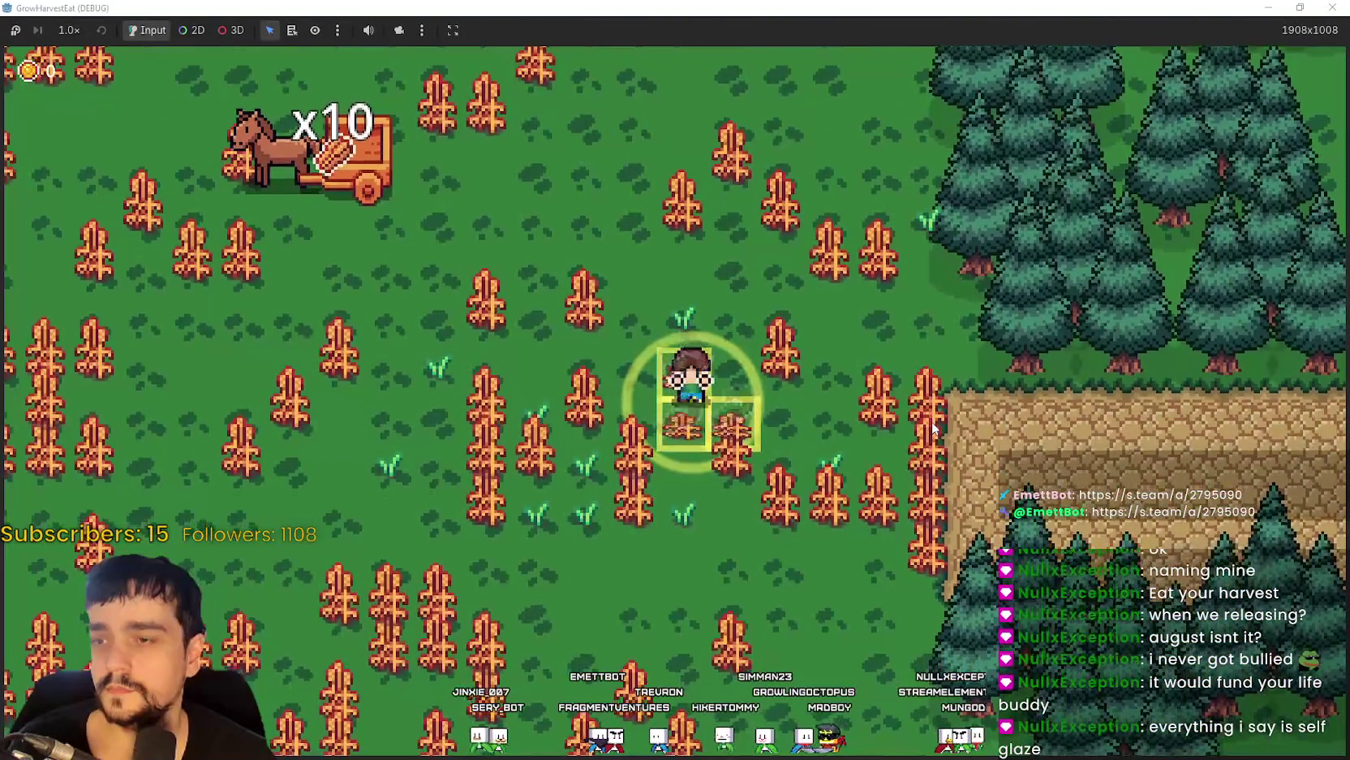
pyautogui.press('Left')
pyautogui.press('Left')
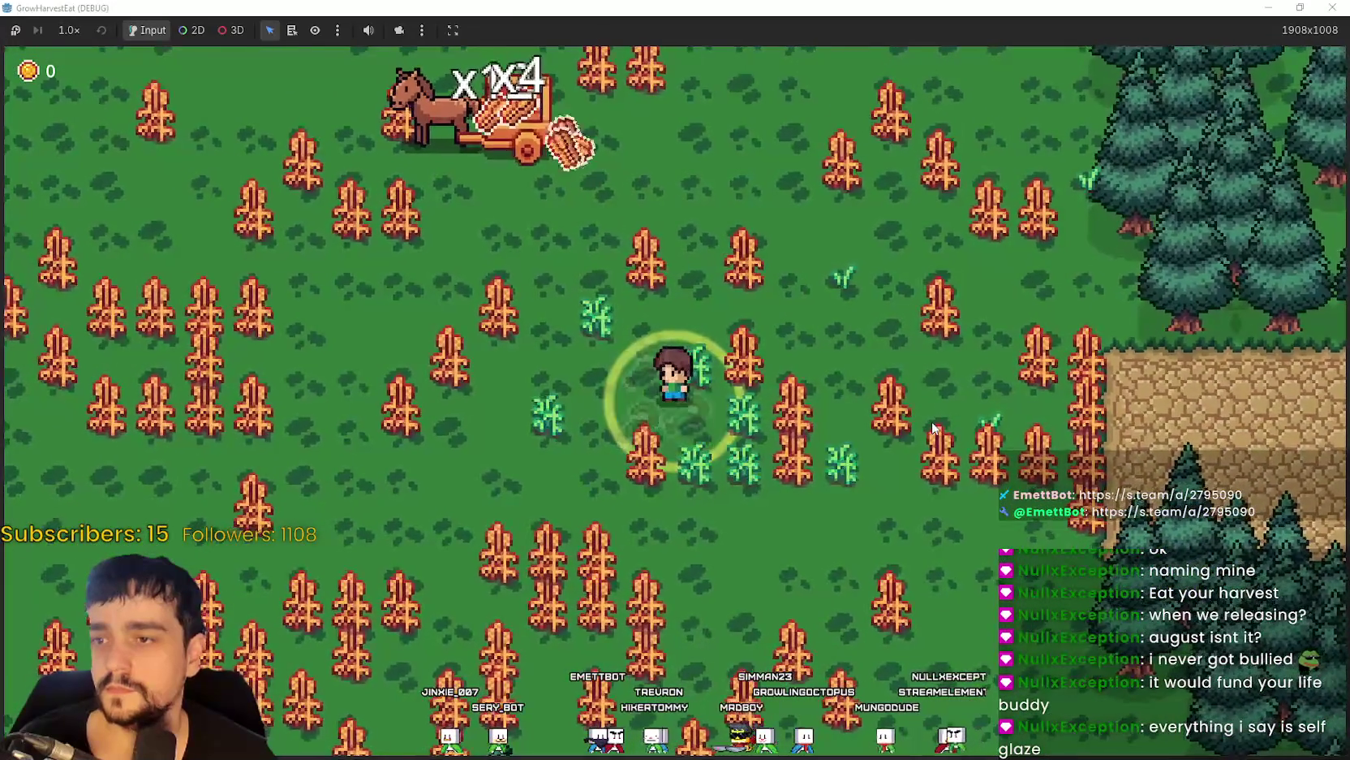
pyautogui.press('Left')
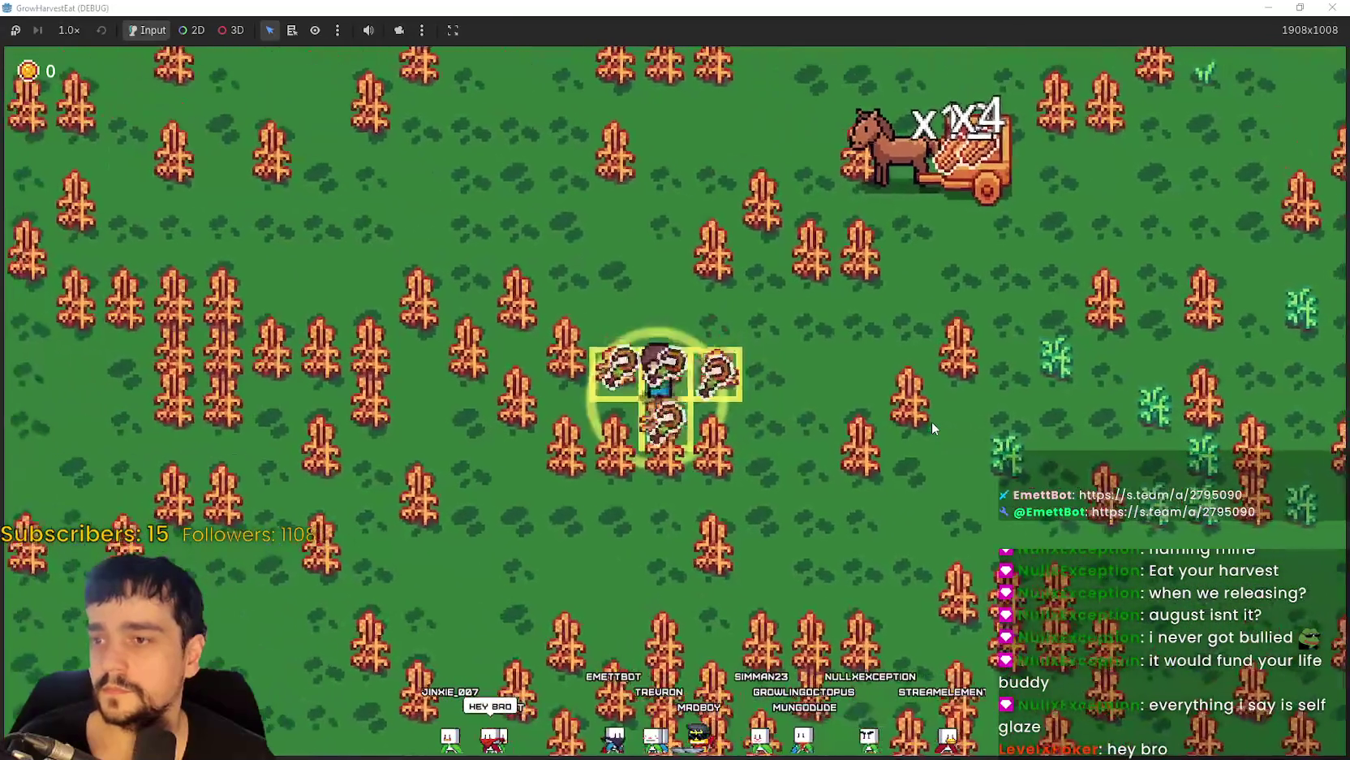
pyautogui.press('Up')
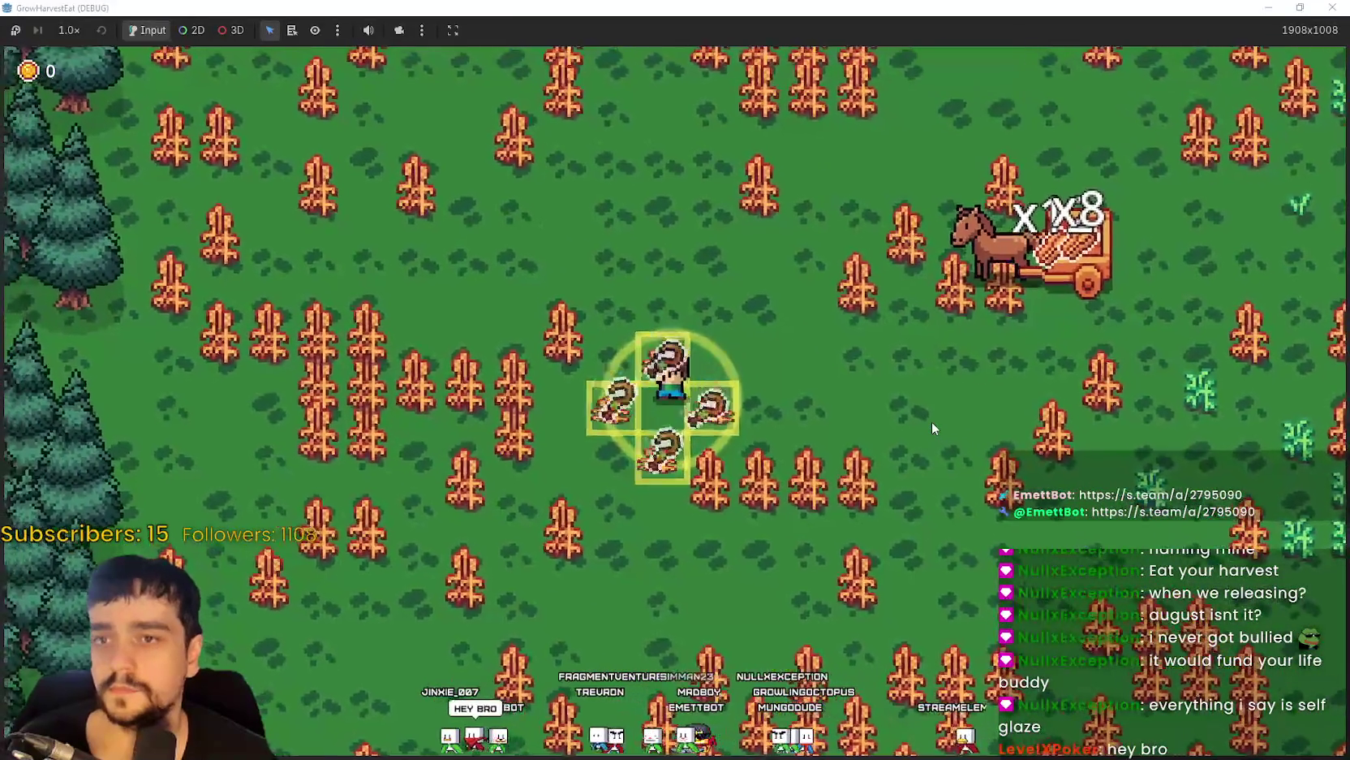
pyautogui.press('Right')
pyautogui.press('Up')
pyautogui.press('Up')
pyautogui.press('Right')
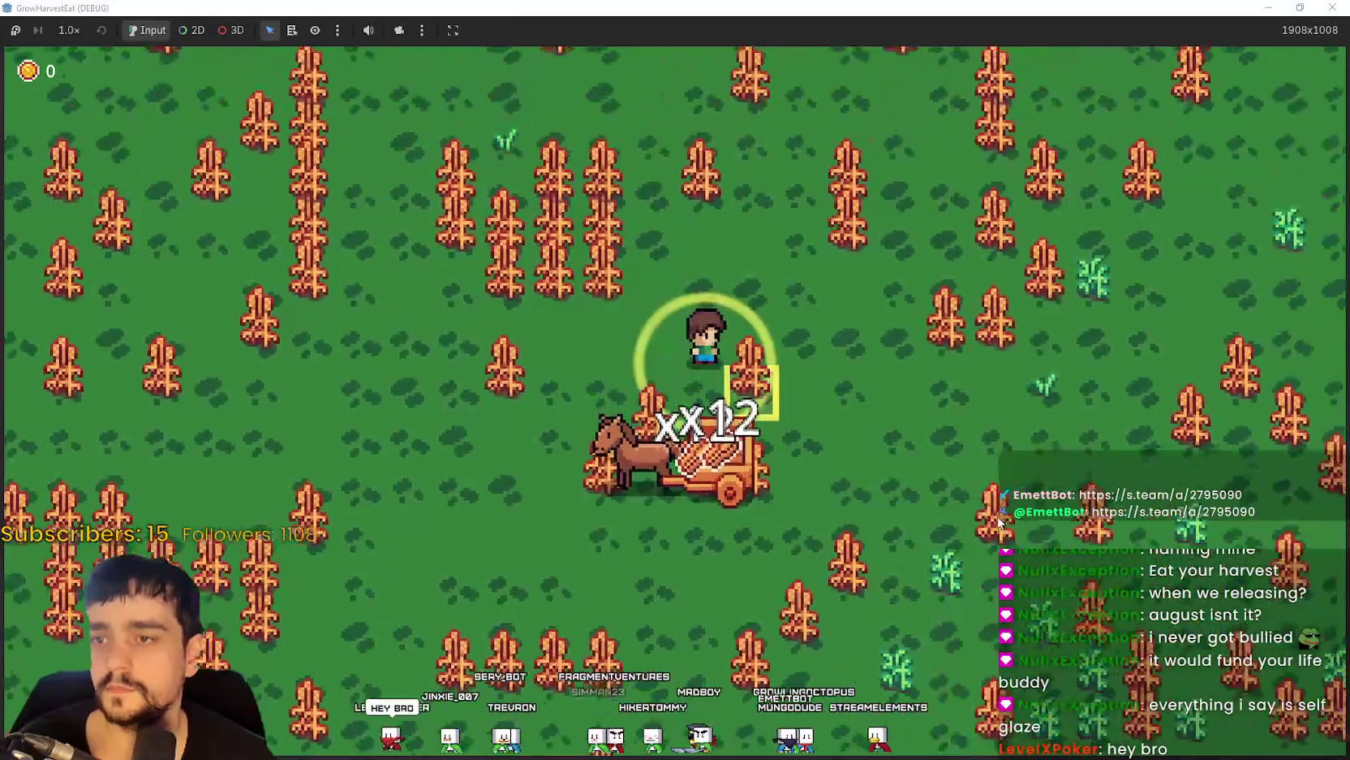
pyautogui.press('Up')
pyautogui.press('Left')
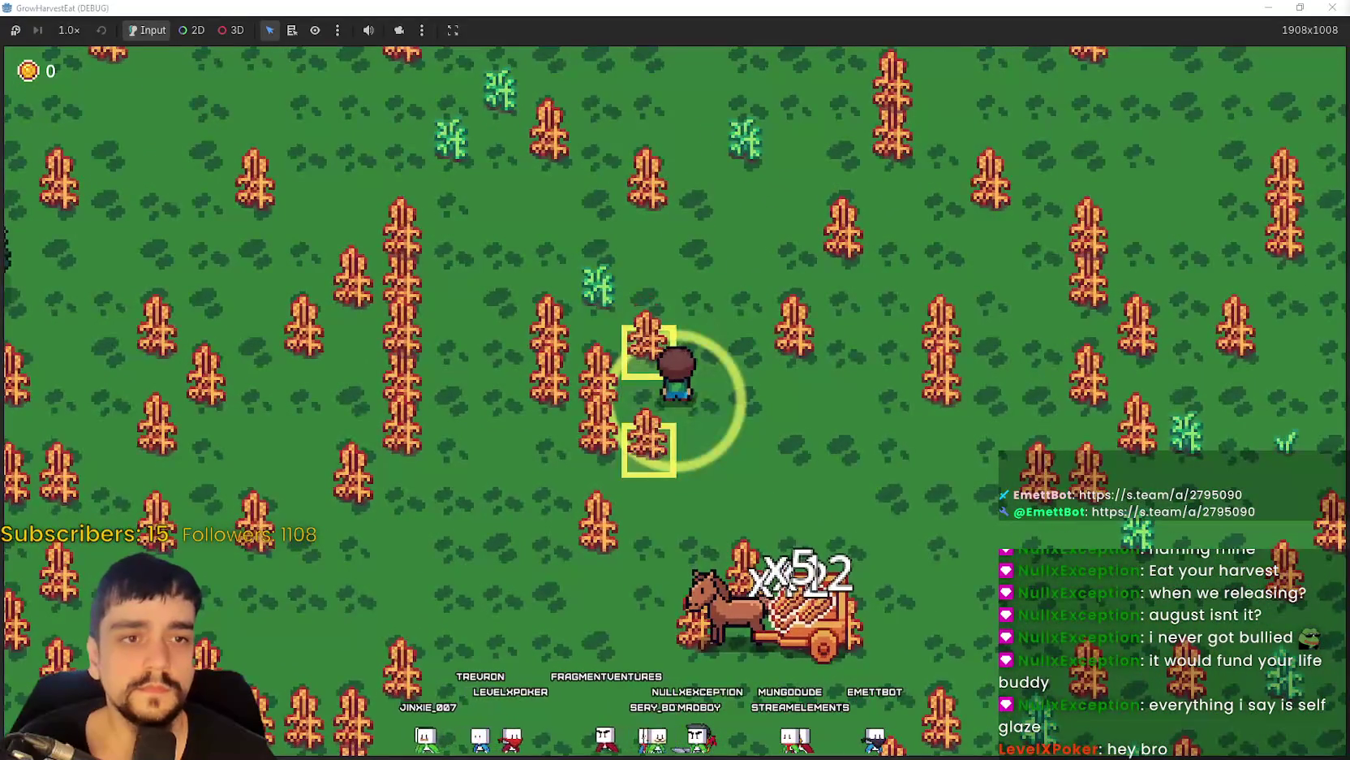
pyautogui.press('Left')
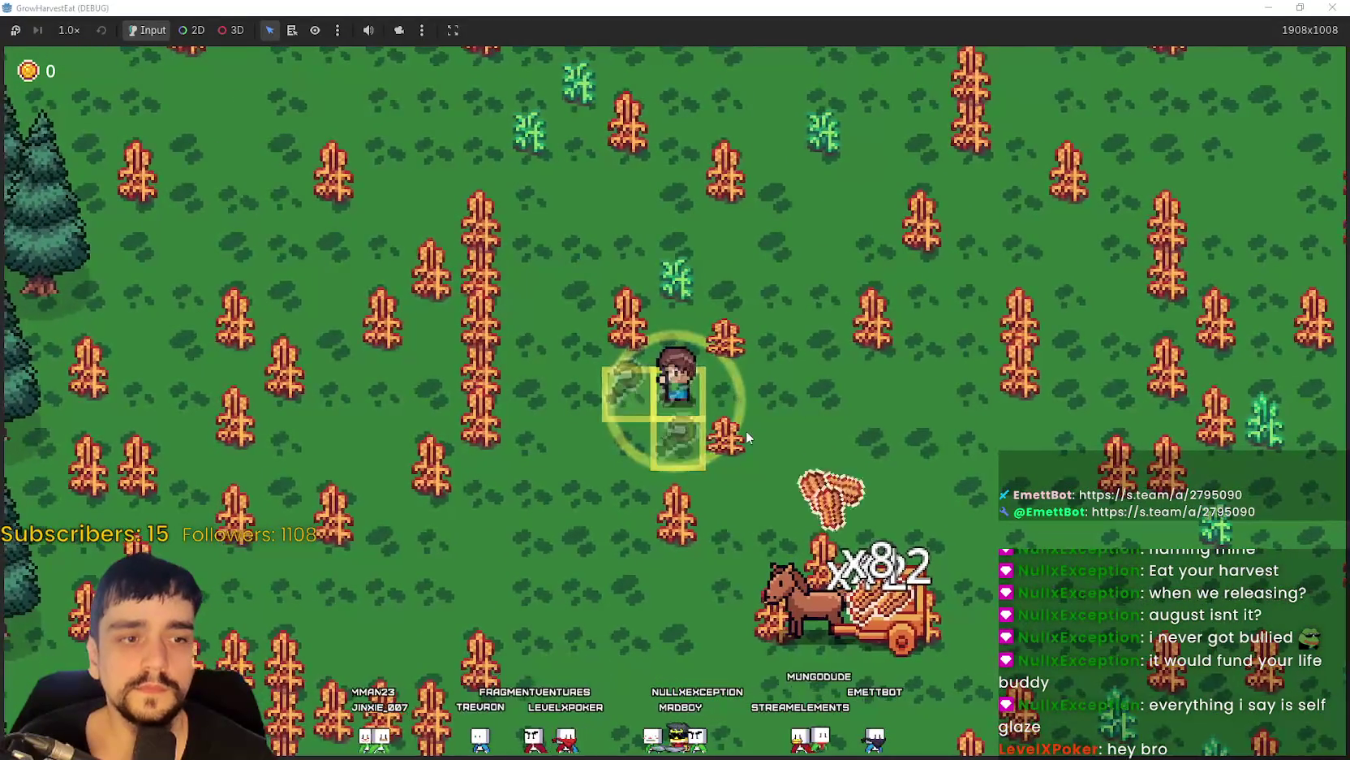
# Harvest the remaining nearby wheat, then walk right along the cliff edge to the village road.
pyautogui.press('Down')
pyautogui.press('Right')
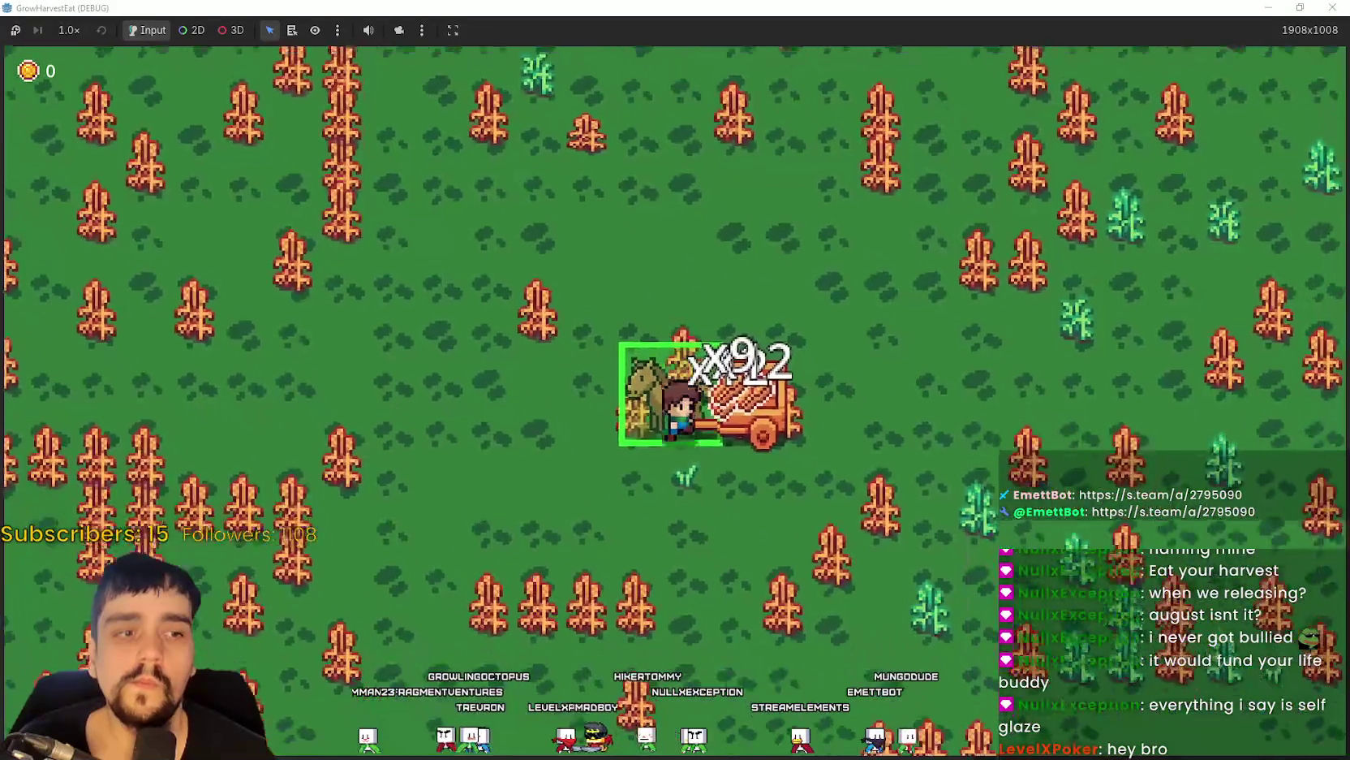
pyautogui.press('Up')
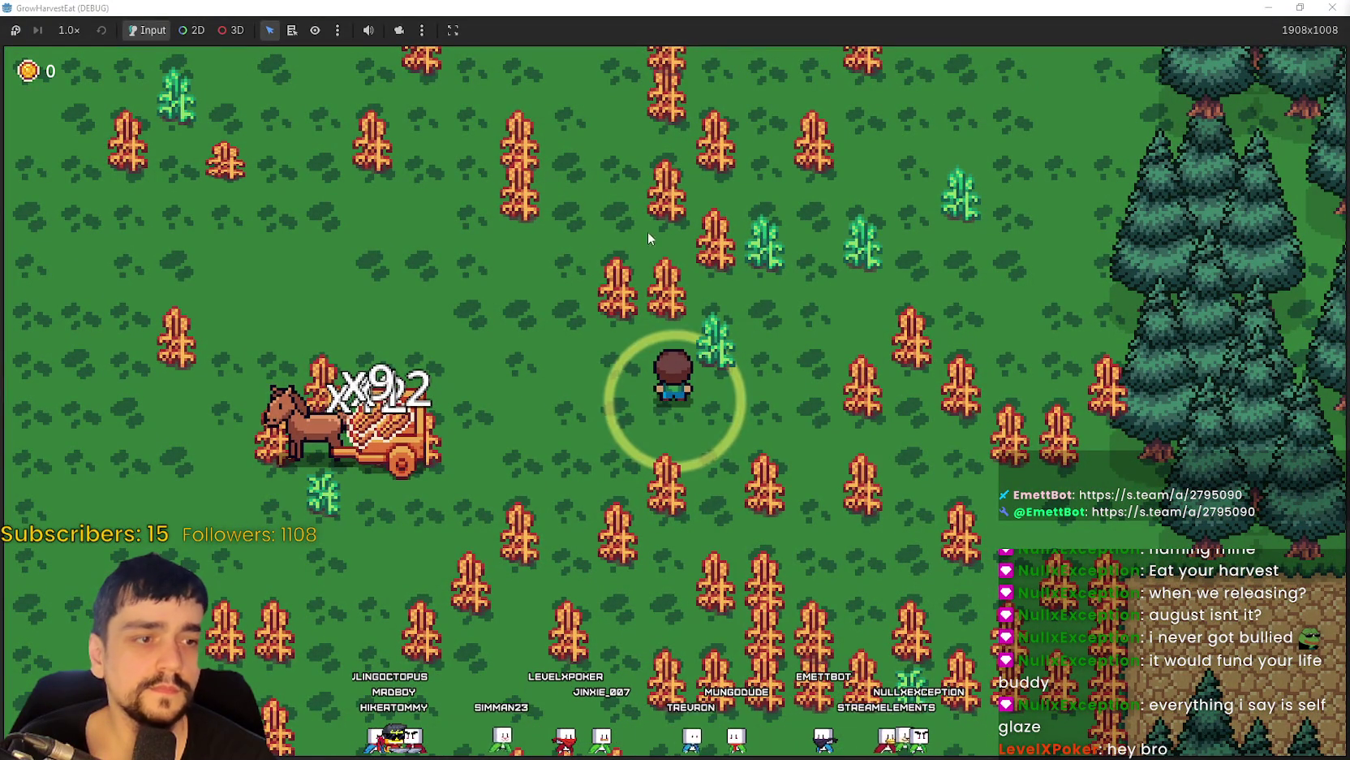
pyautogui.press('Down')
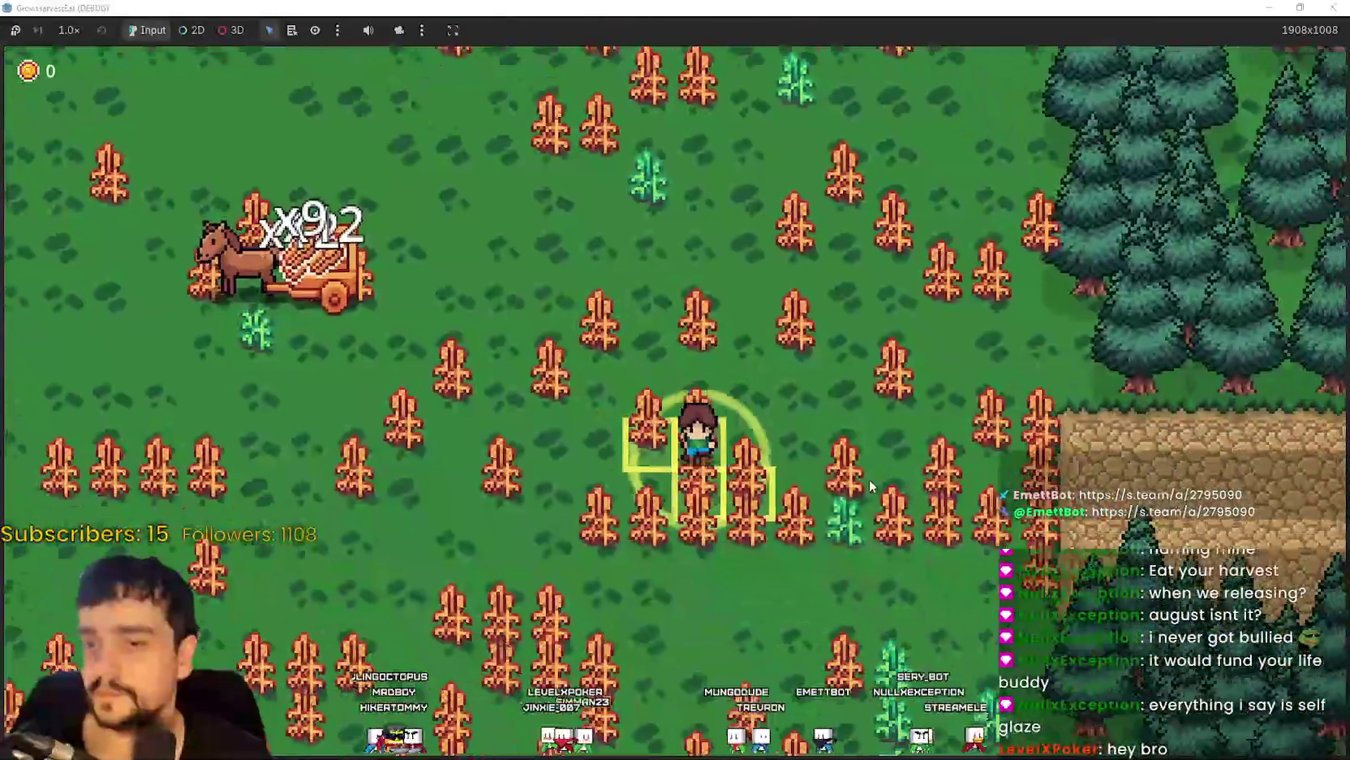
pyautogui.press('Left')
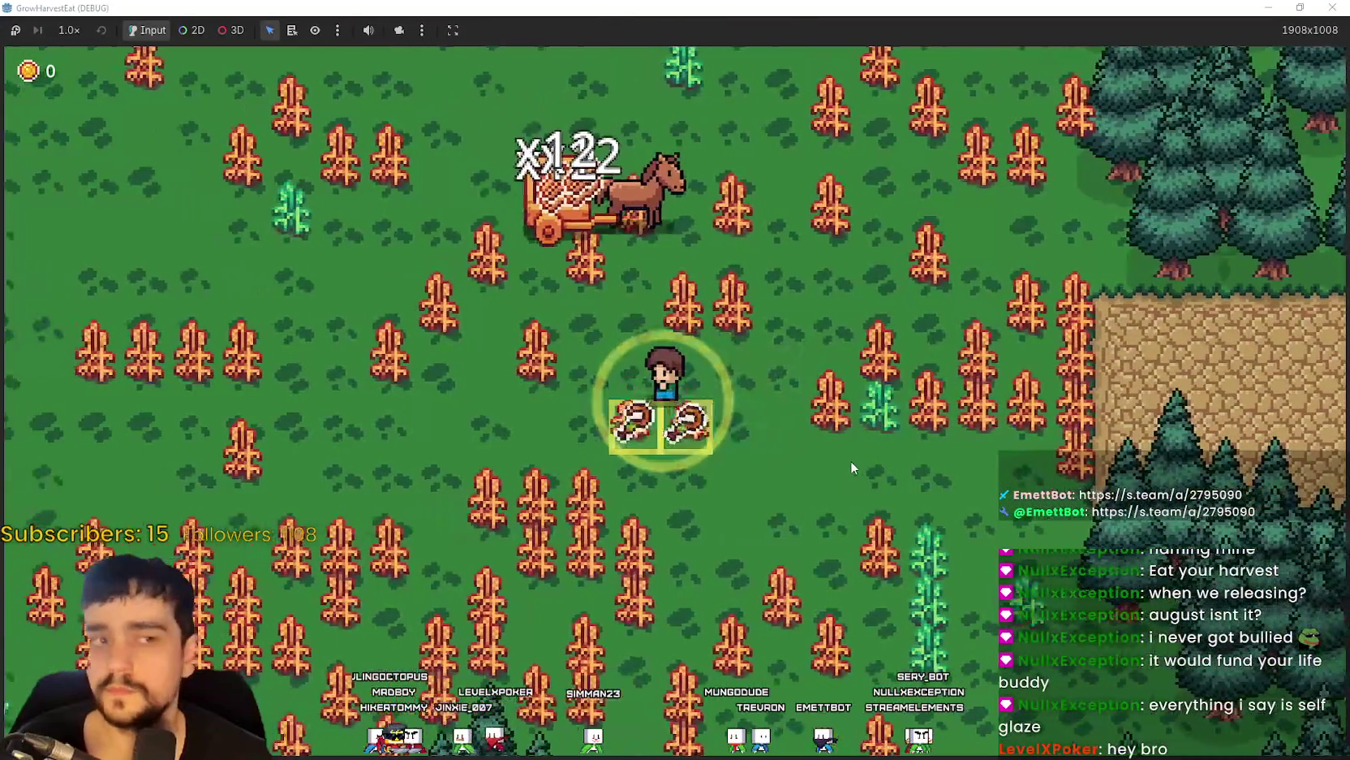
pyautogui.press('Down')
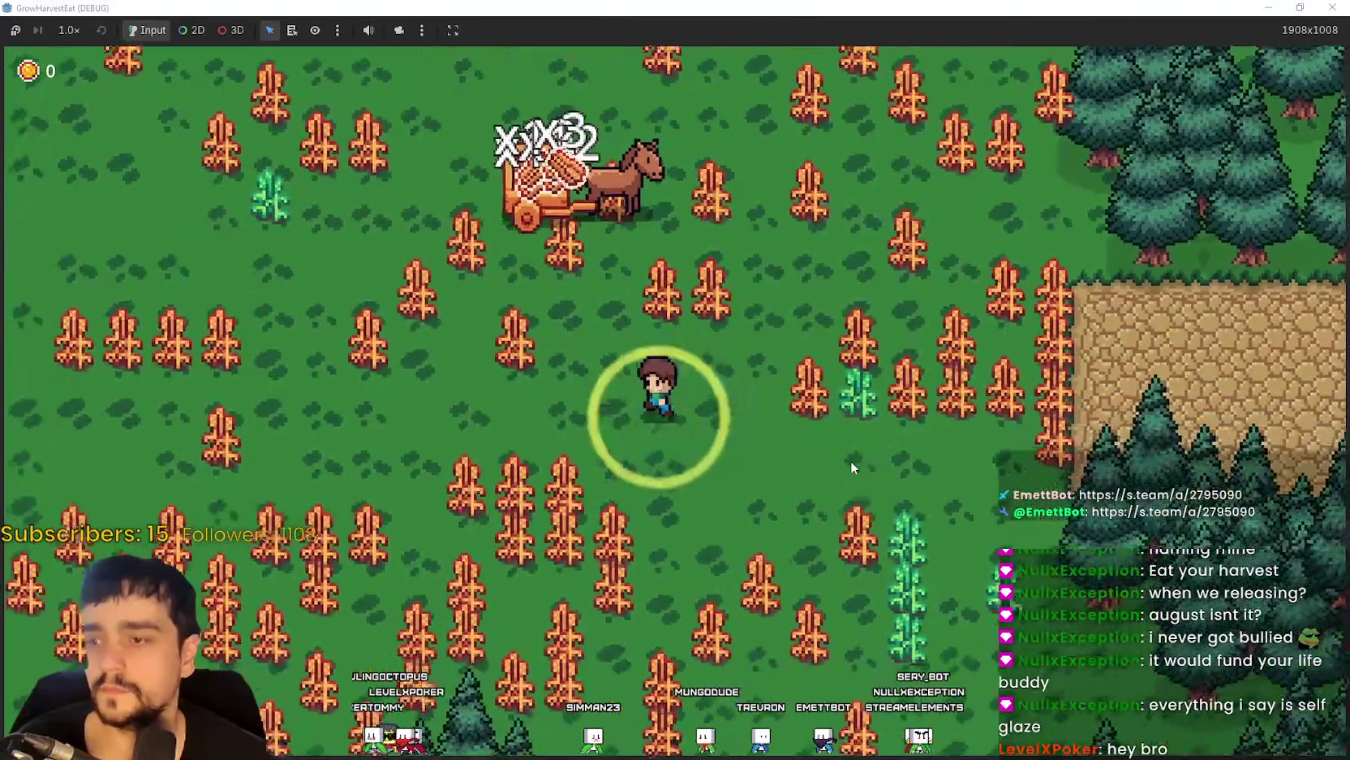
pyautogui.press('Up')
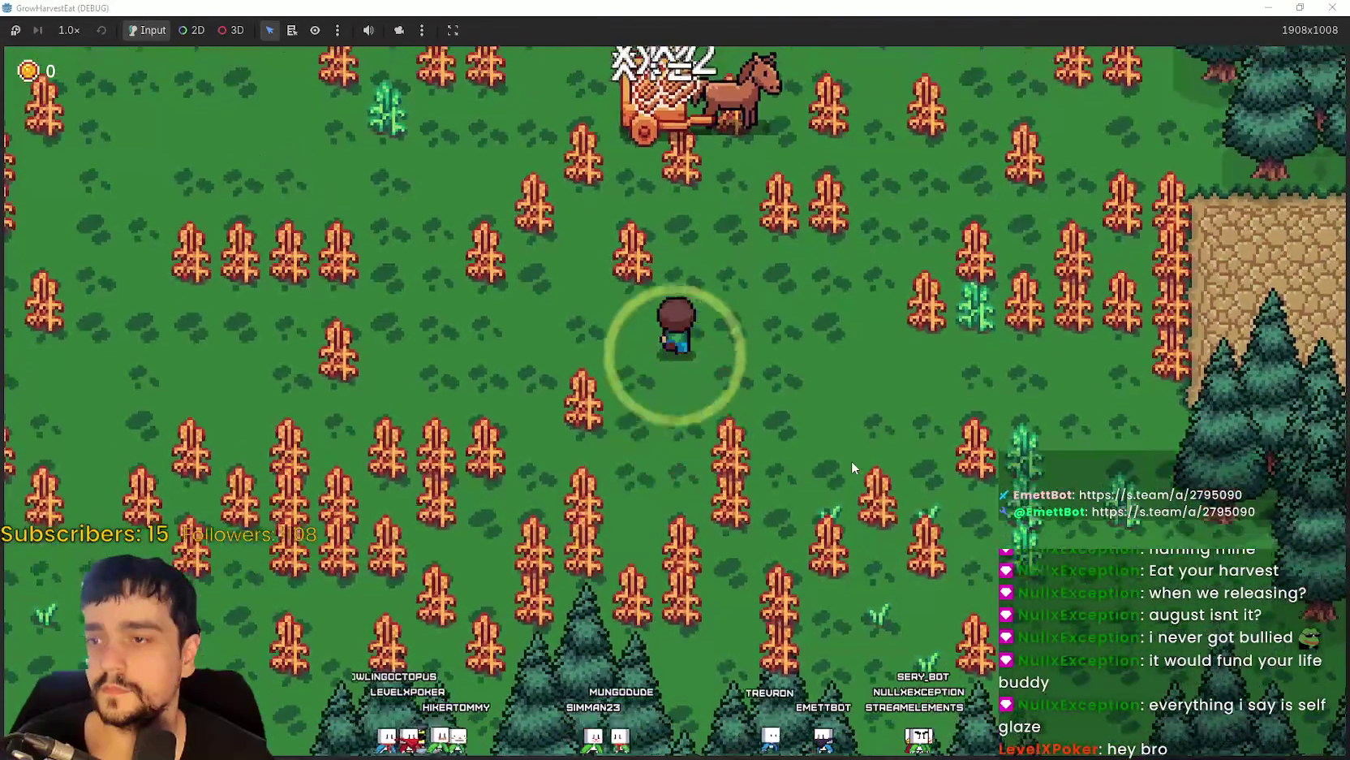
pyautogui.press('Right')
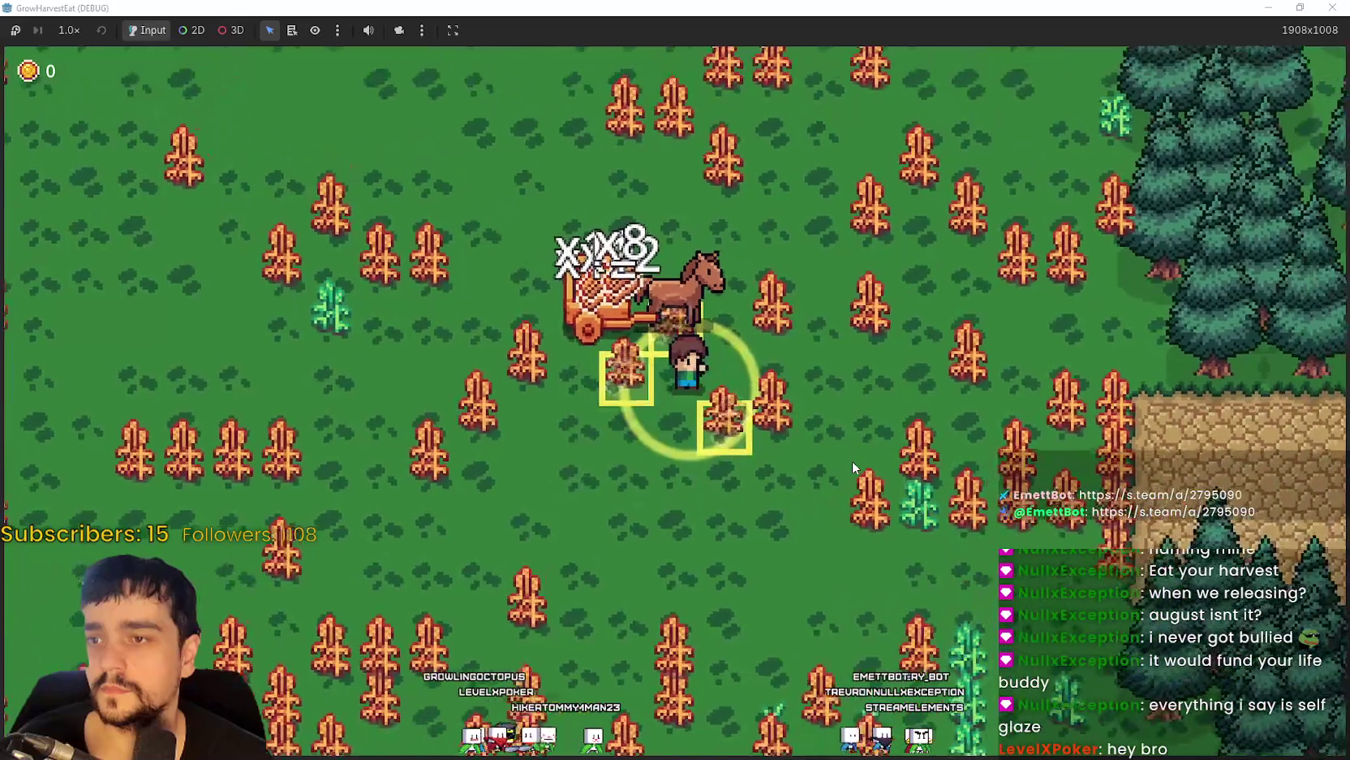
pyautogui.press('Right')
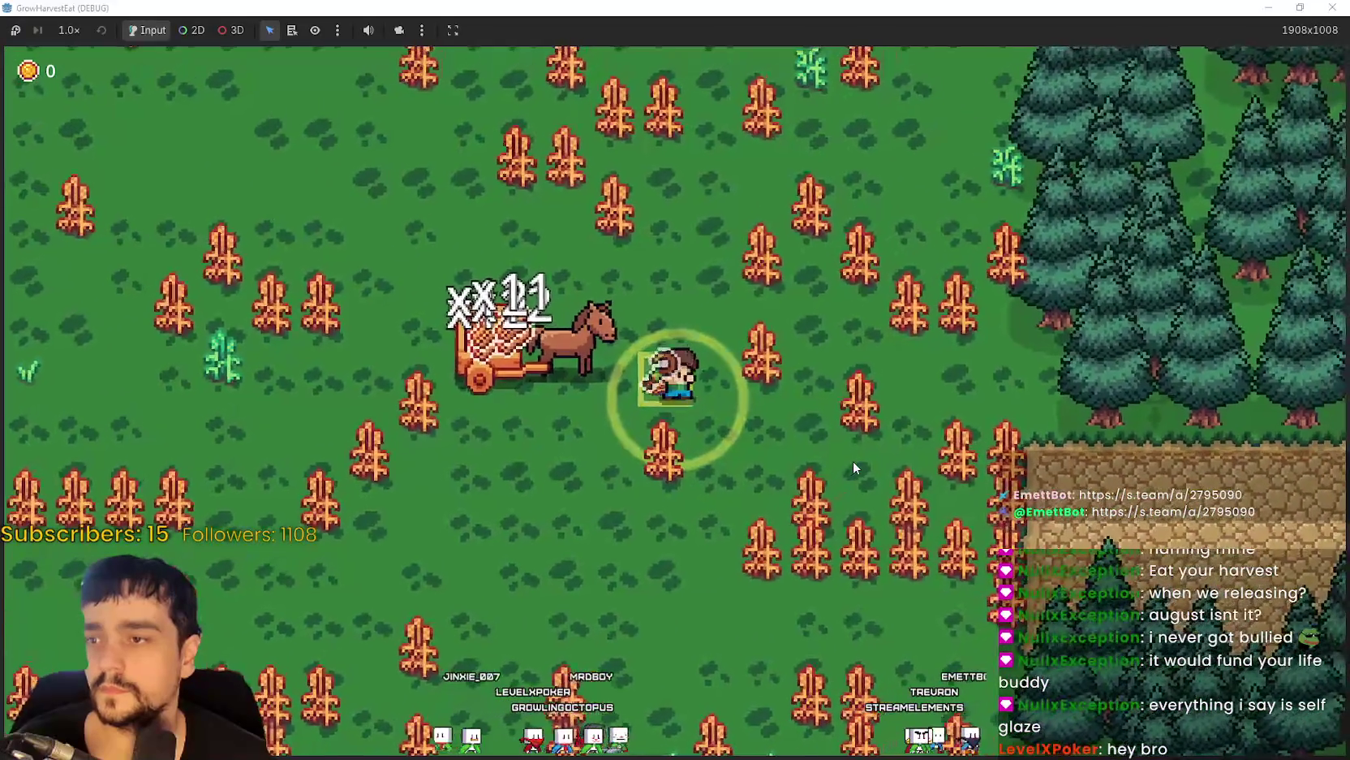
pyautogui.press('Right')
pyautogui.press('Down')
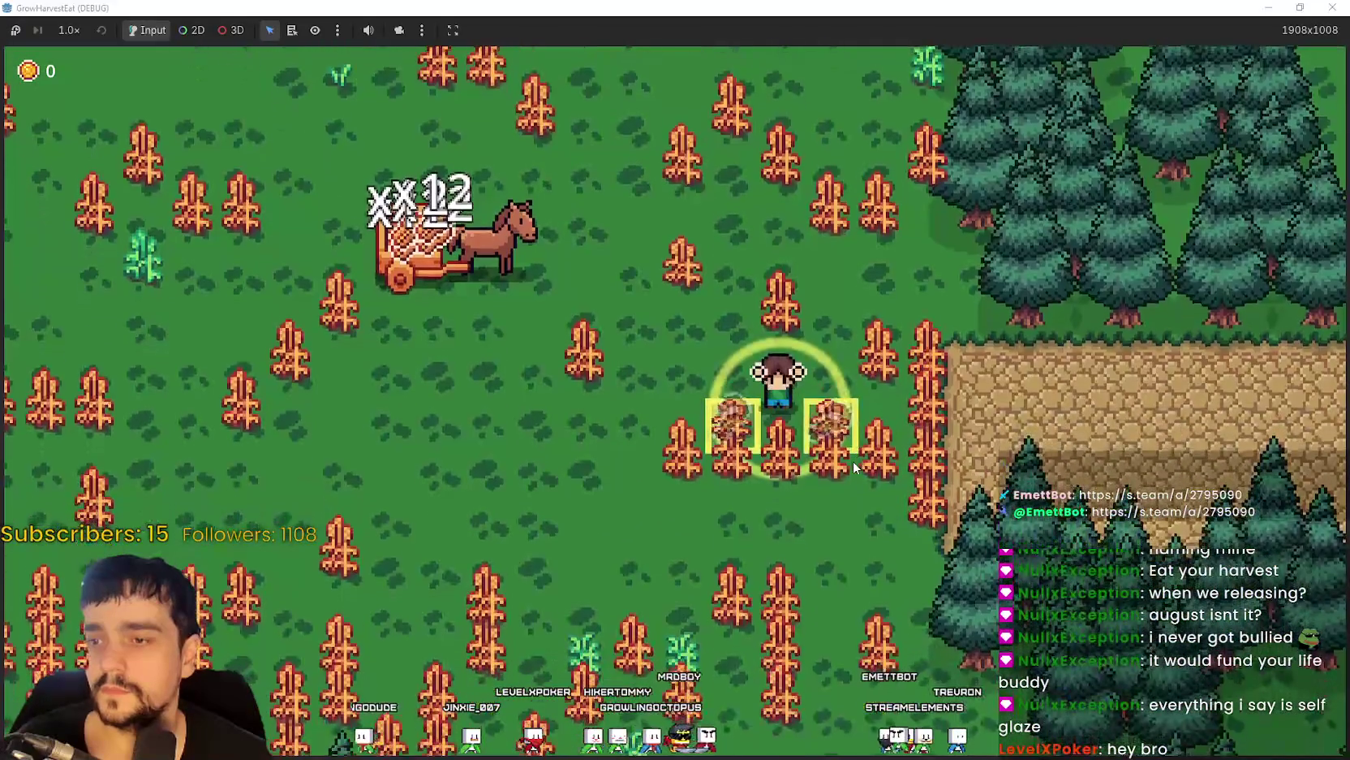
pyautogui.press('Right')
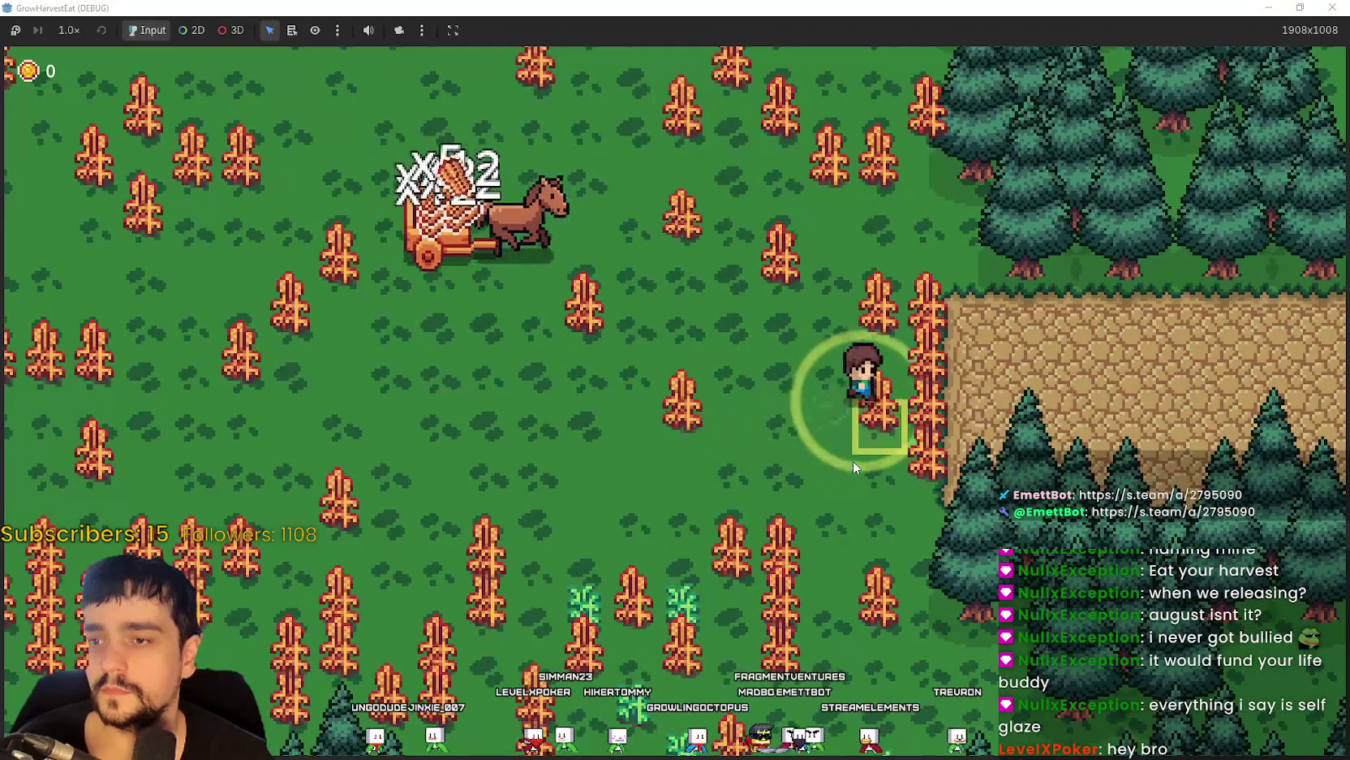
pyautogui.press('Up')
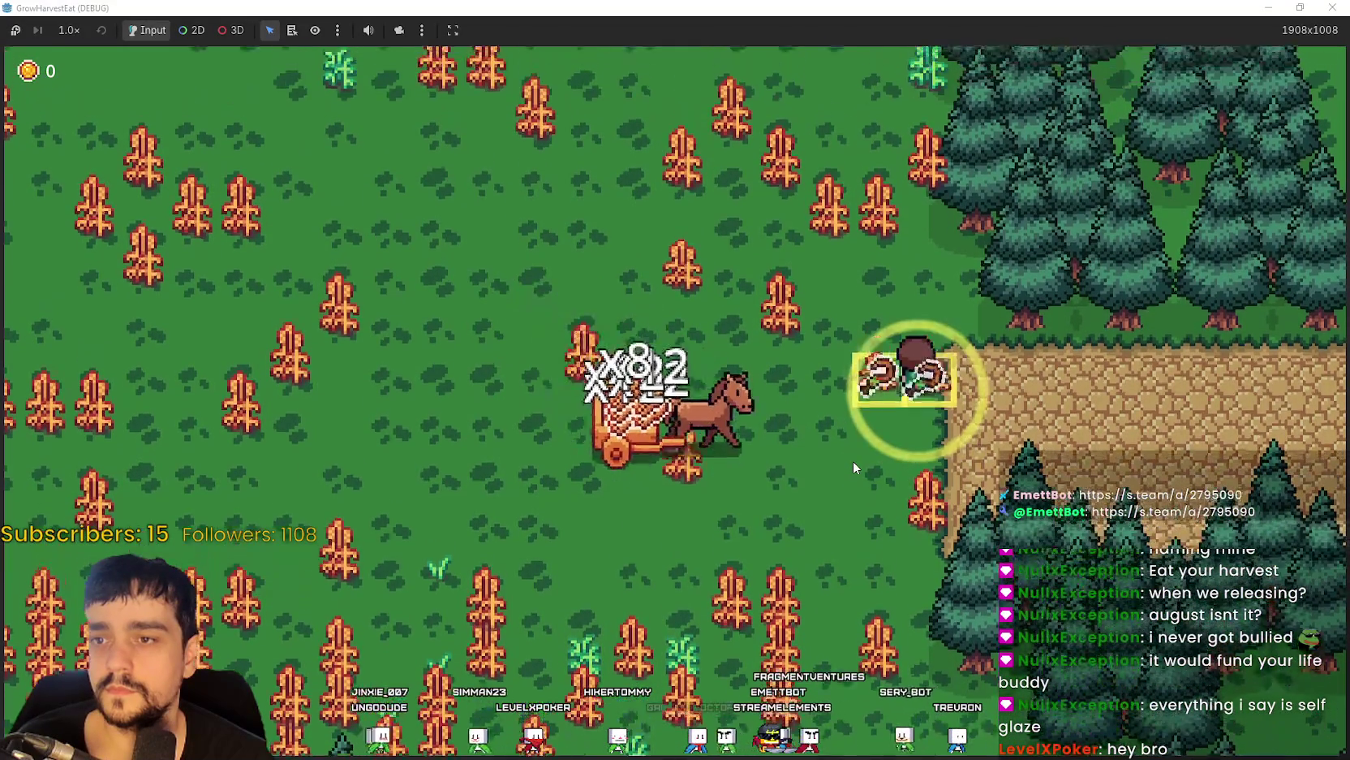
pyautogui.press('Right')
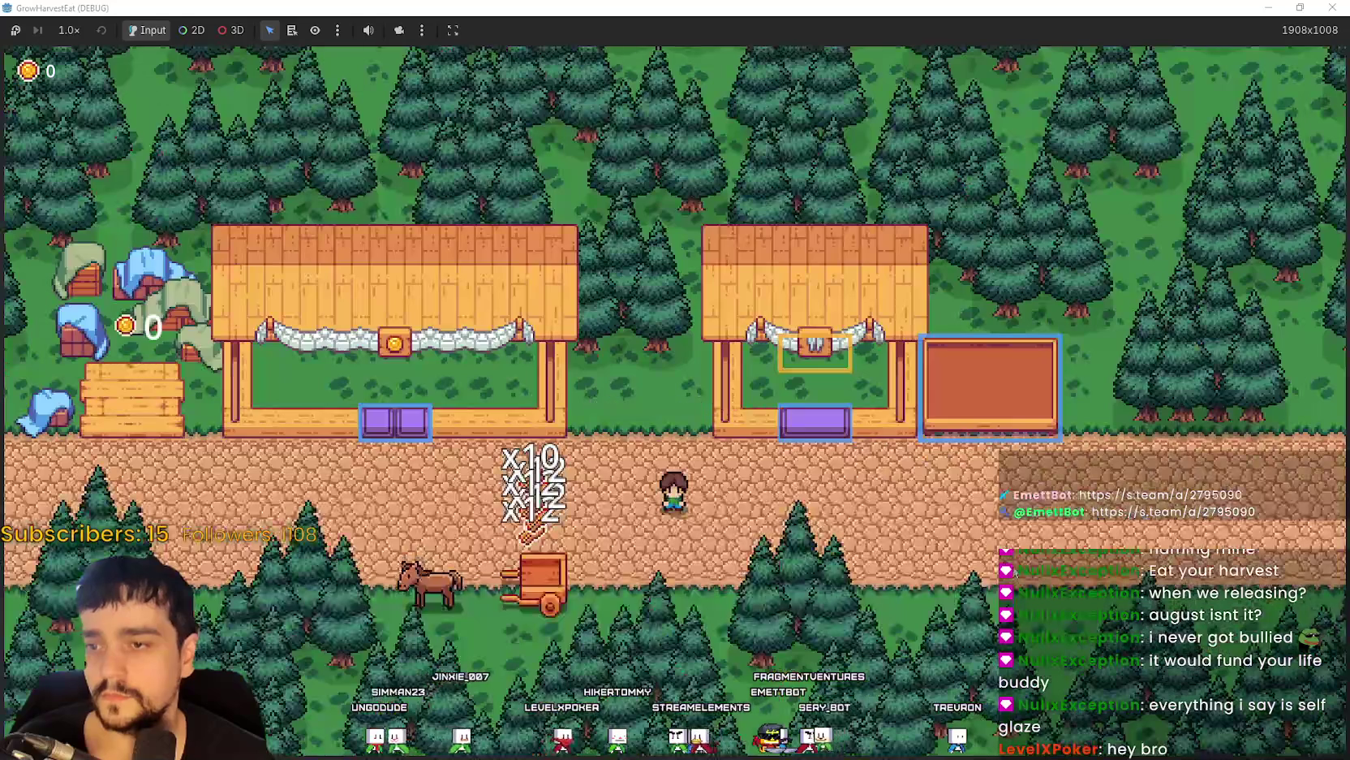
# Walk from the cart to the crop processor stall and load the crops into it.
pyautogui.press('Left')
pyautogui.press('Right')
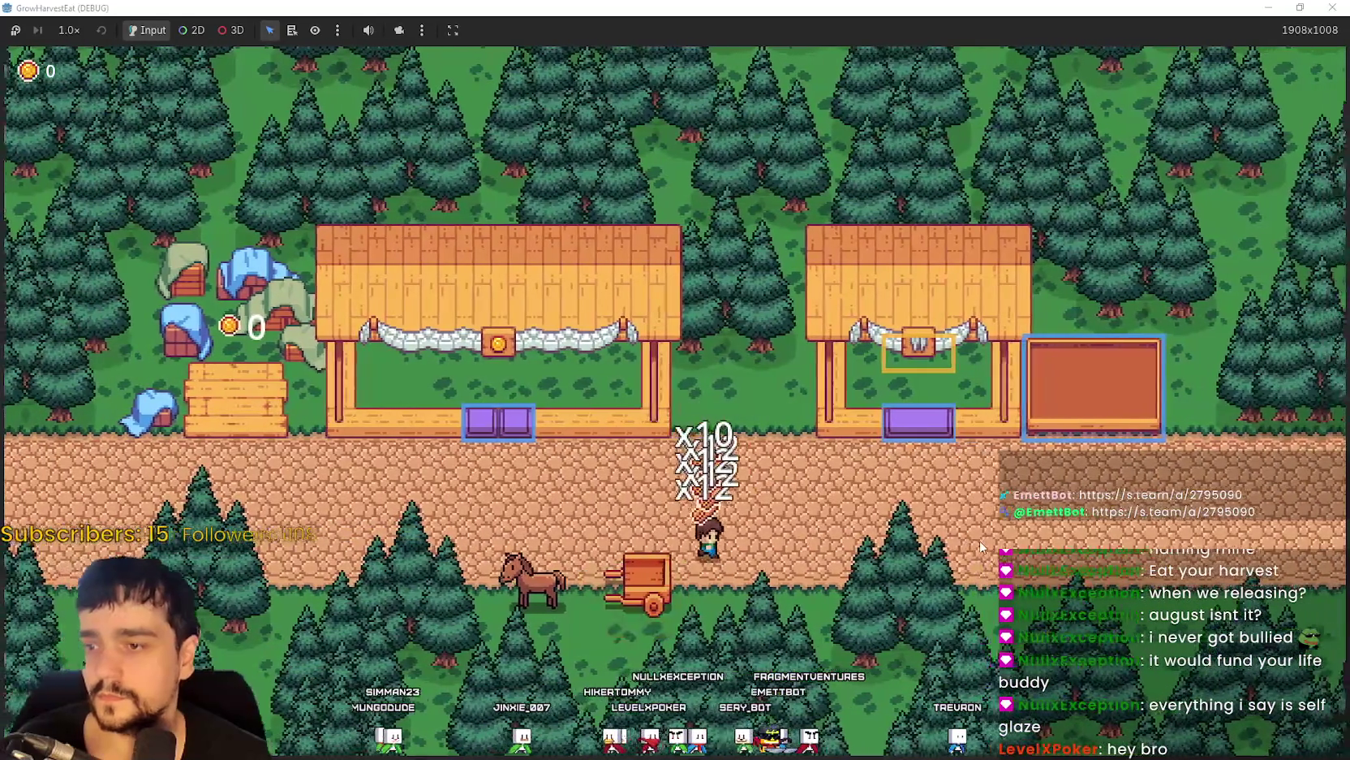
pyautogui.press('Right')
pyautogui.press('Up')
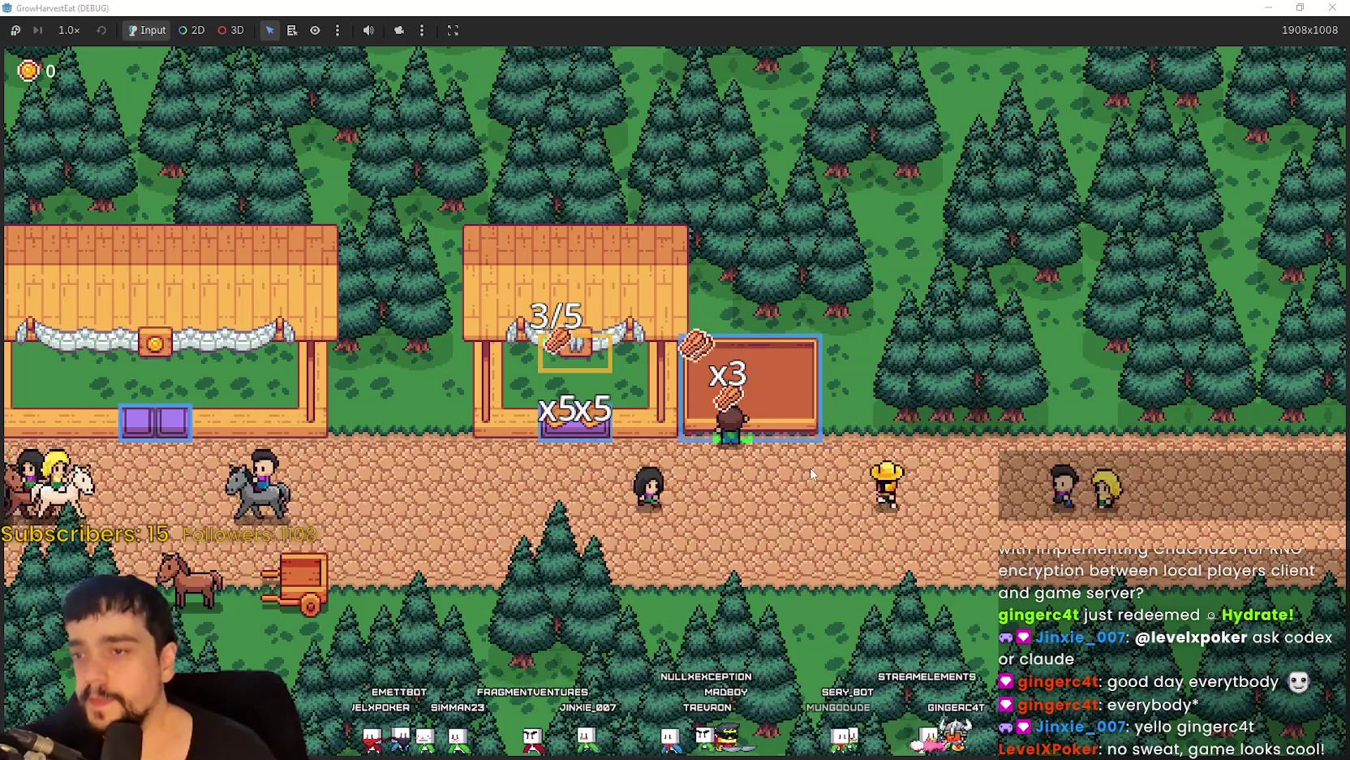
# Deliver crops to the selling counter for 72 coins, then take the cart back to the field.
pyautogui.press('Left')
pyautogui.press('Left')
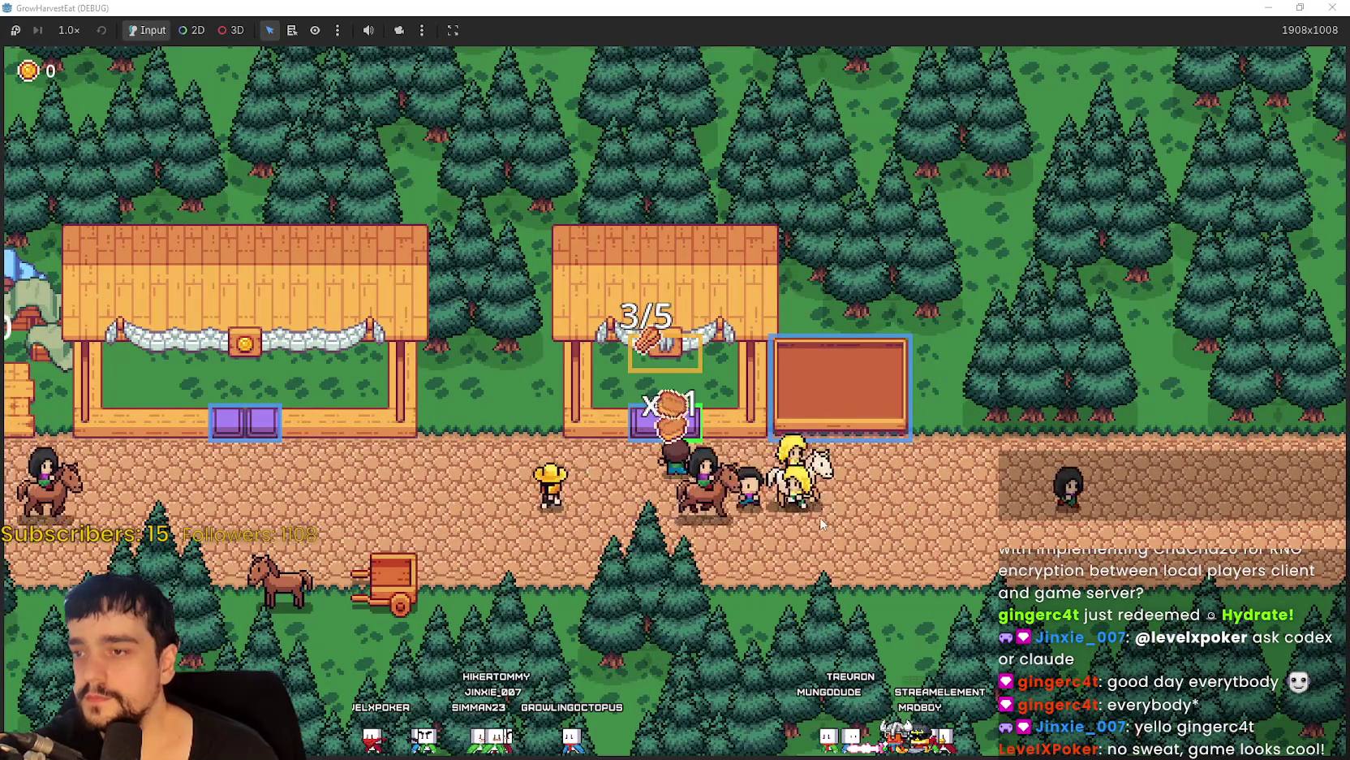
pyautogui.press('Left')
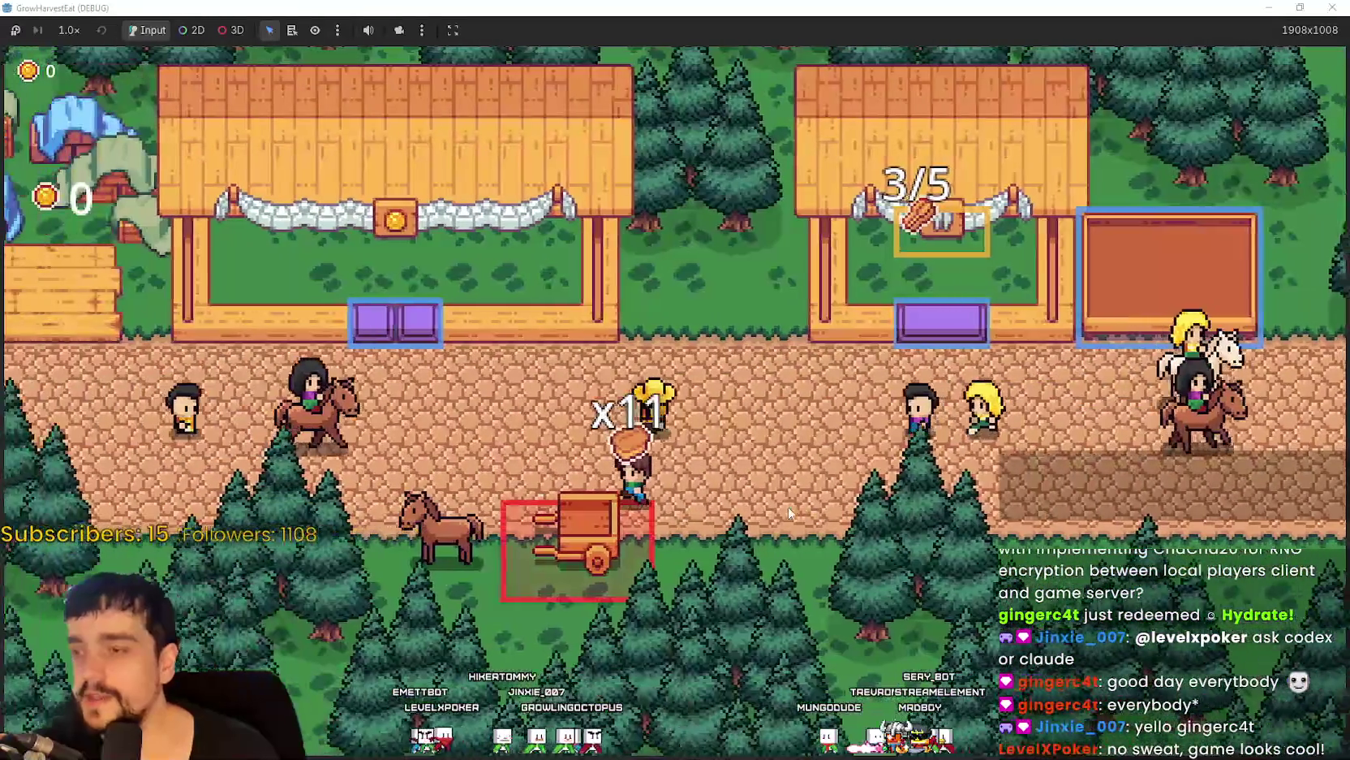
pyautogui.press('Left')
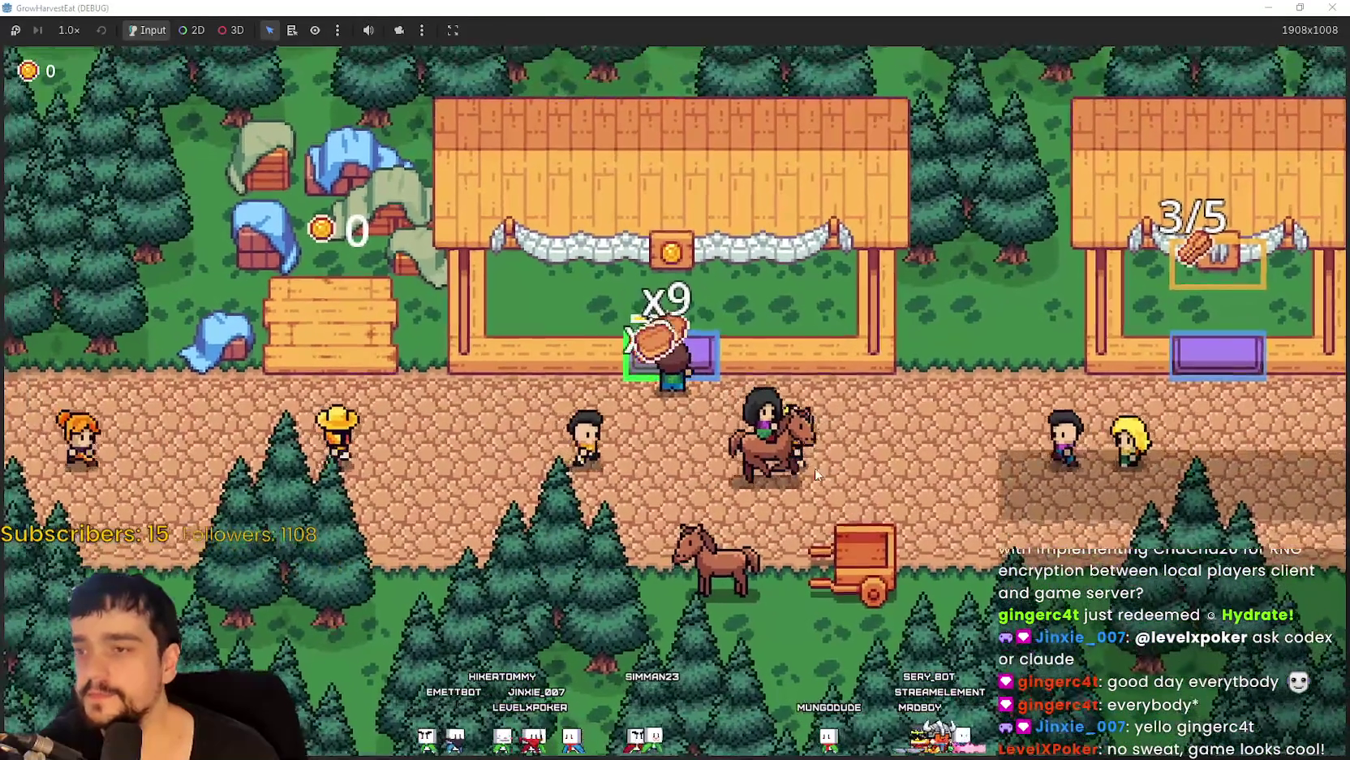
pyautogui.press('Up')
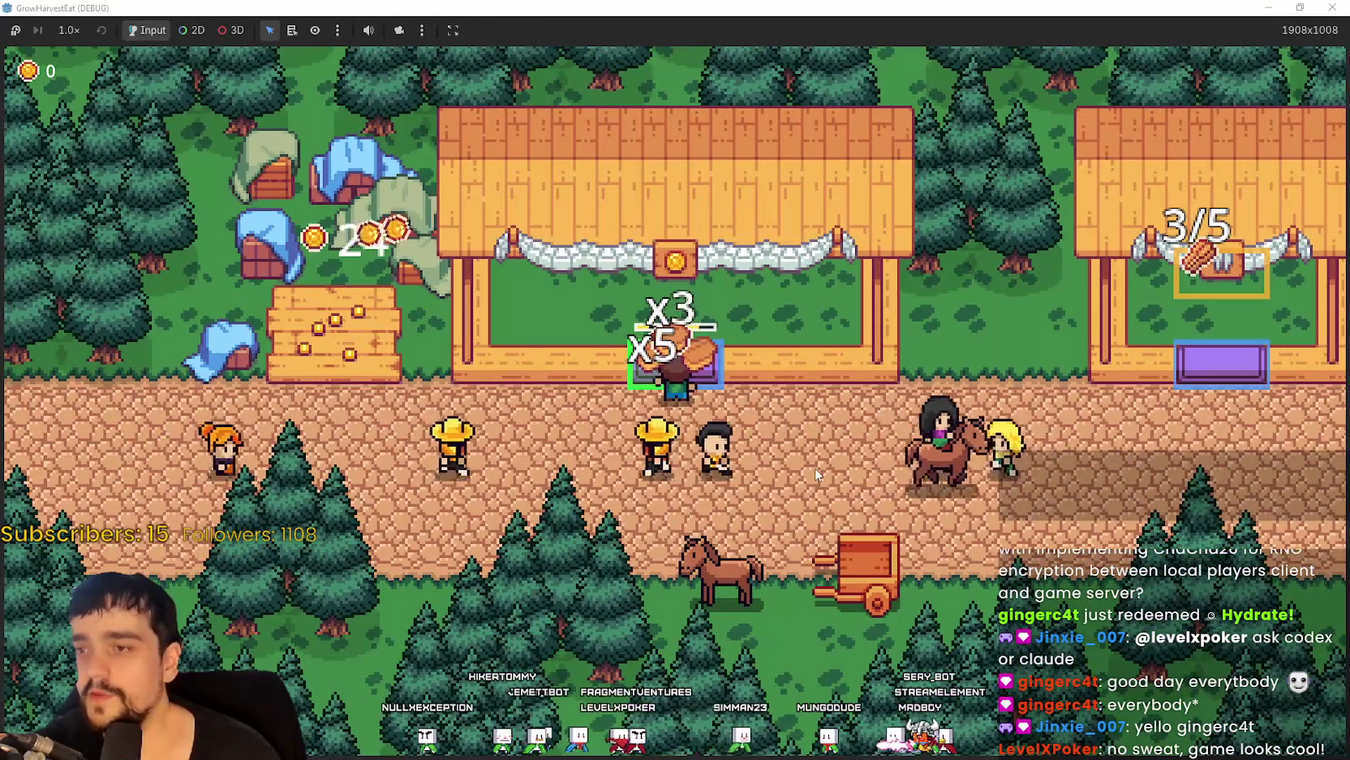
pyautogui.press('Down')
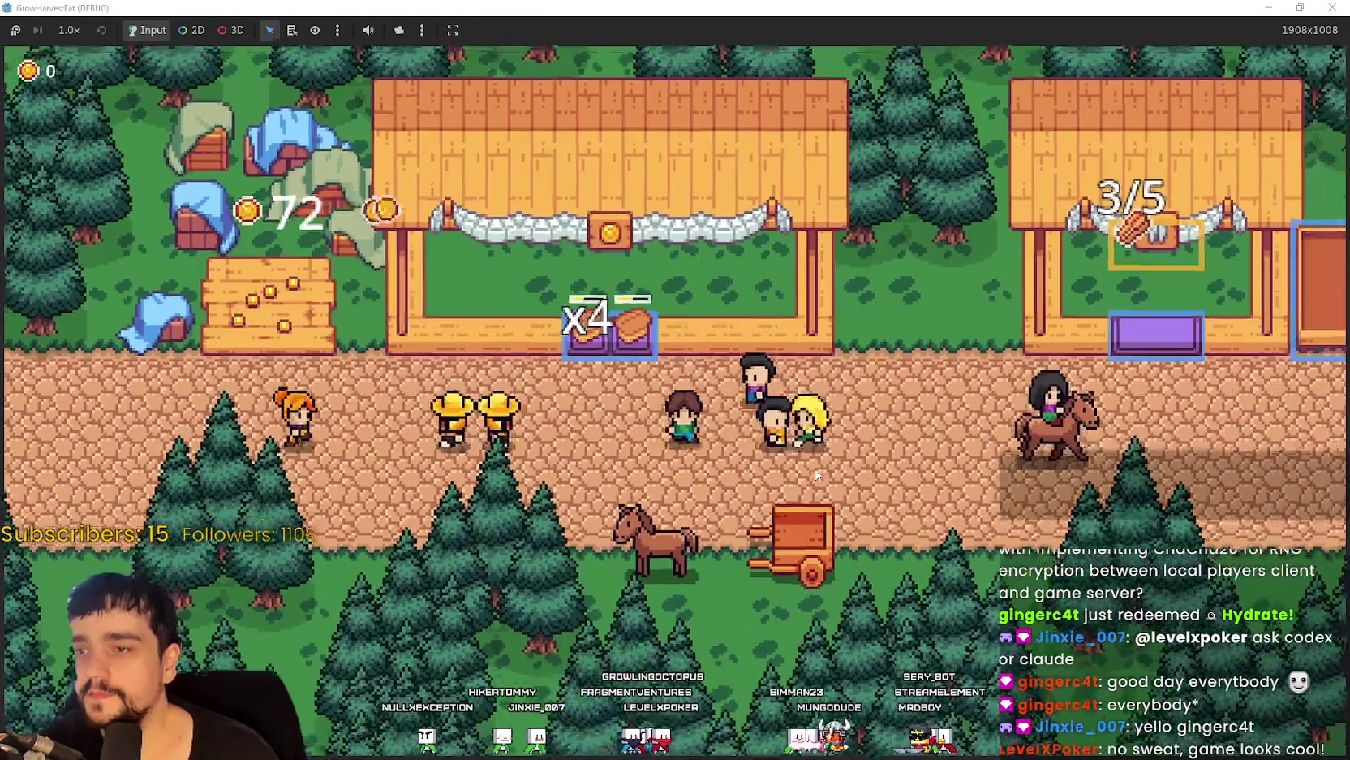
pyautogui.press('e')
pyautogui.click(813, 474)
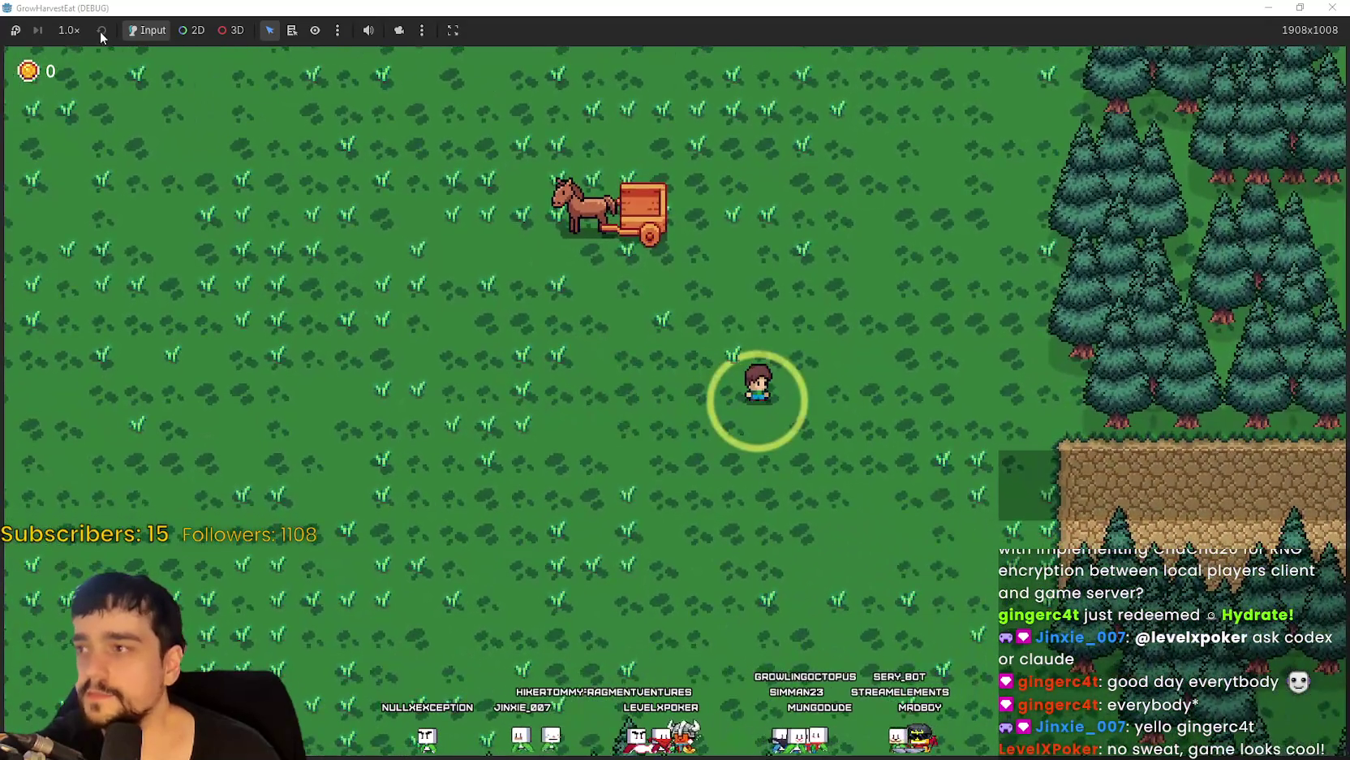
# Fast-forward the game at 16.0× until the crops ripen, then return to 1.0× speed.
pyautogui.click(70, 30)
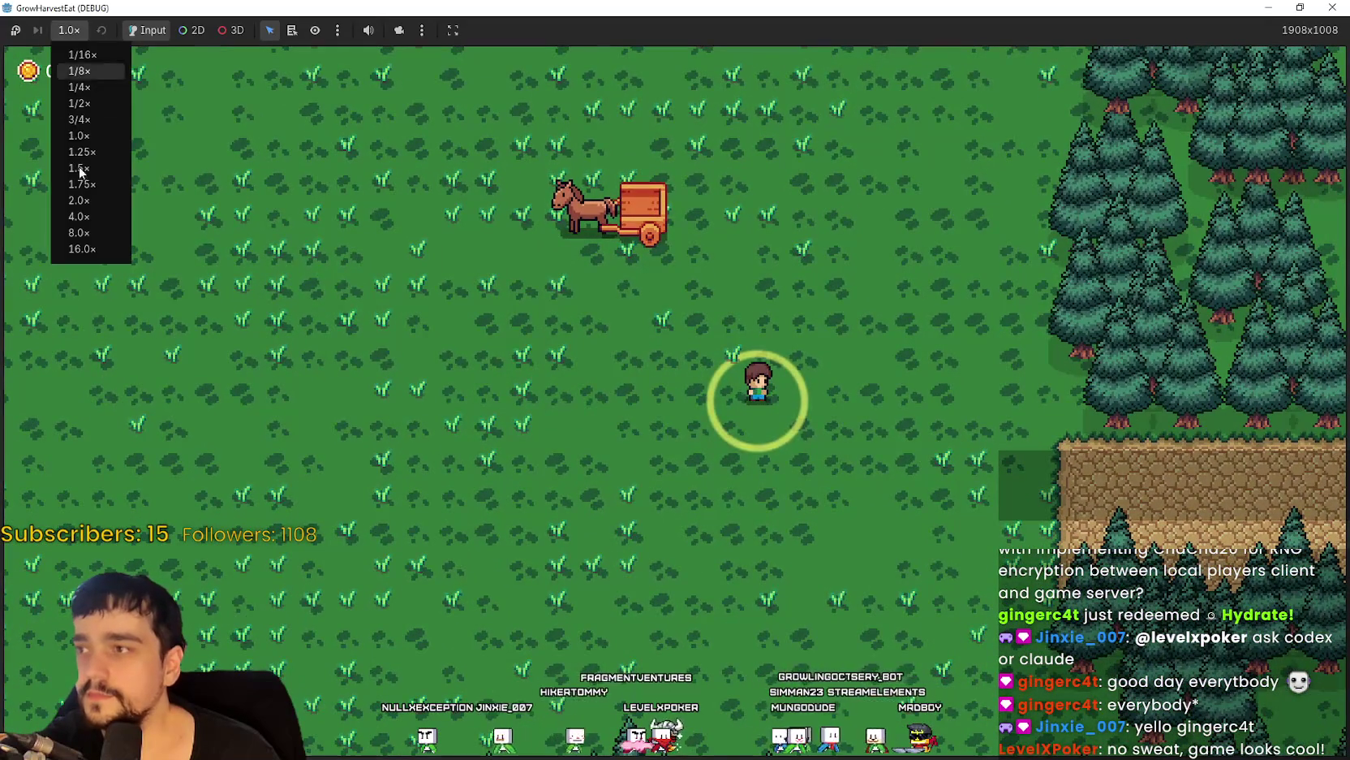
pyautogui.click(82, 249)
pyautogui.click(68, 30)
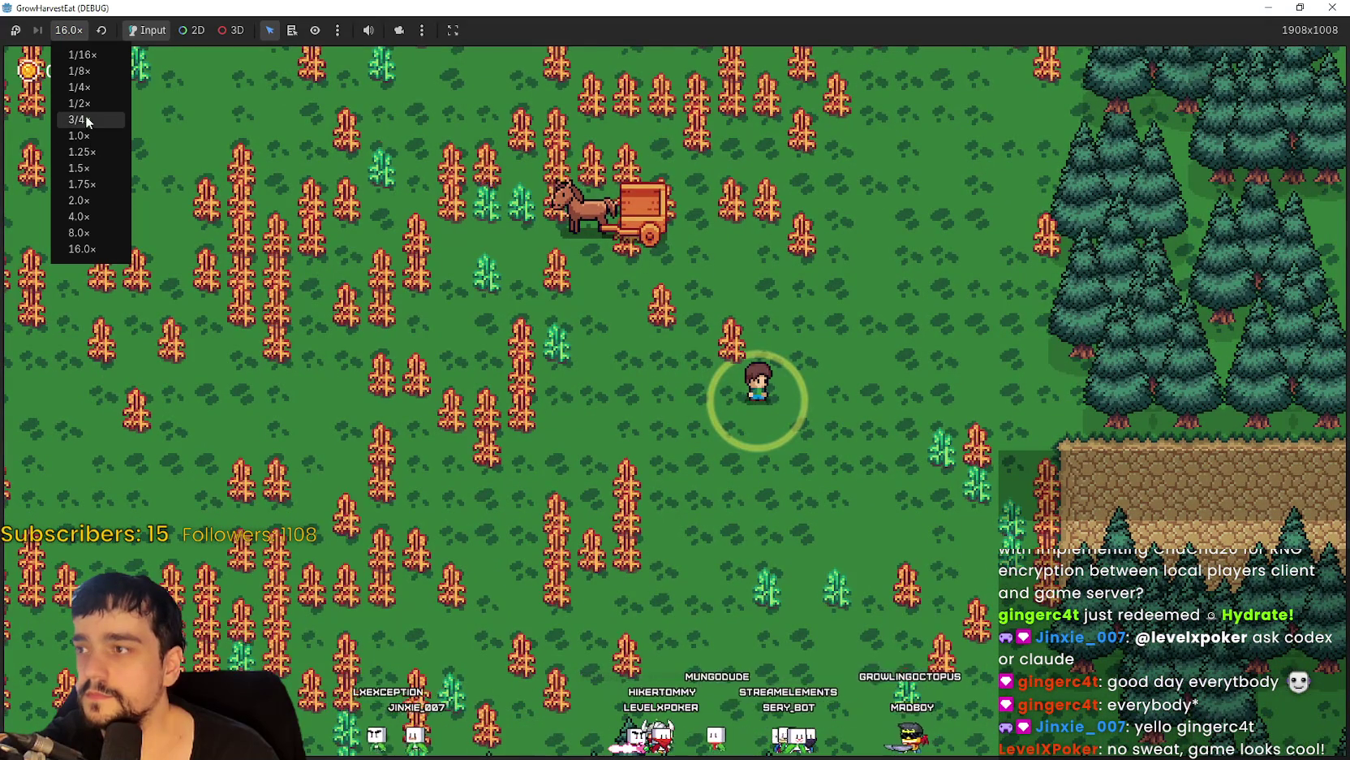
pyautogui.click(81, 135)
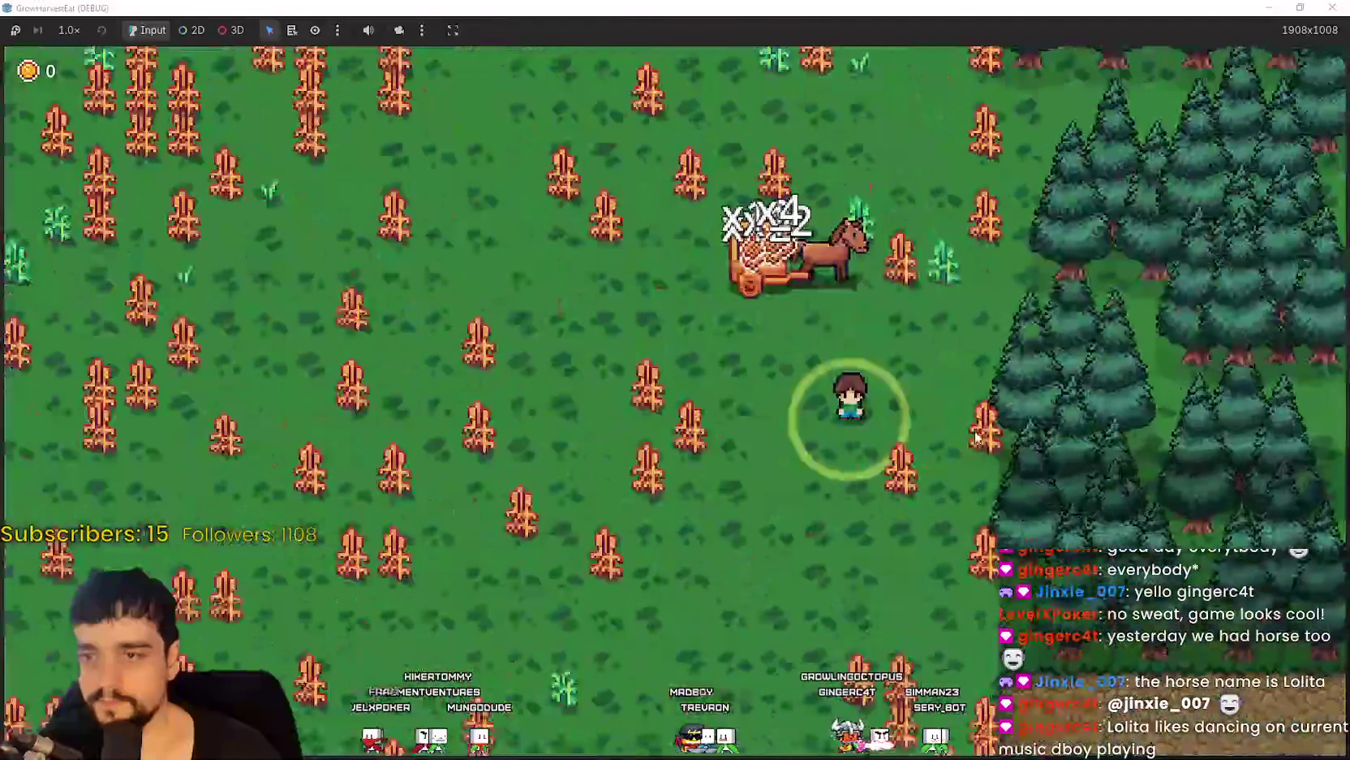
# Restore the game window from full screen, then make it full screen again.
pyautogui.doubleClick(735, 7)
pyautogui.doubleClick(735, 76)
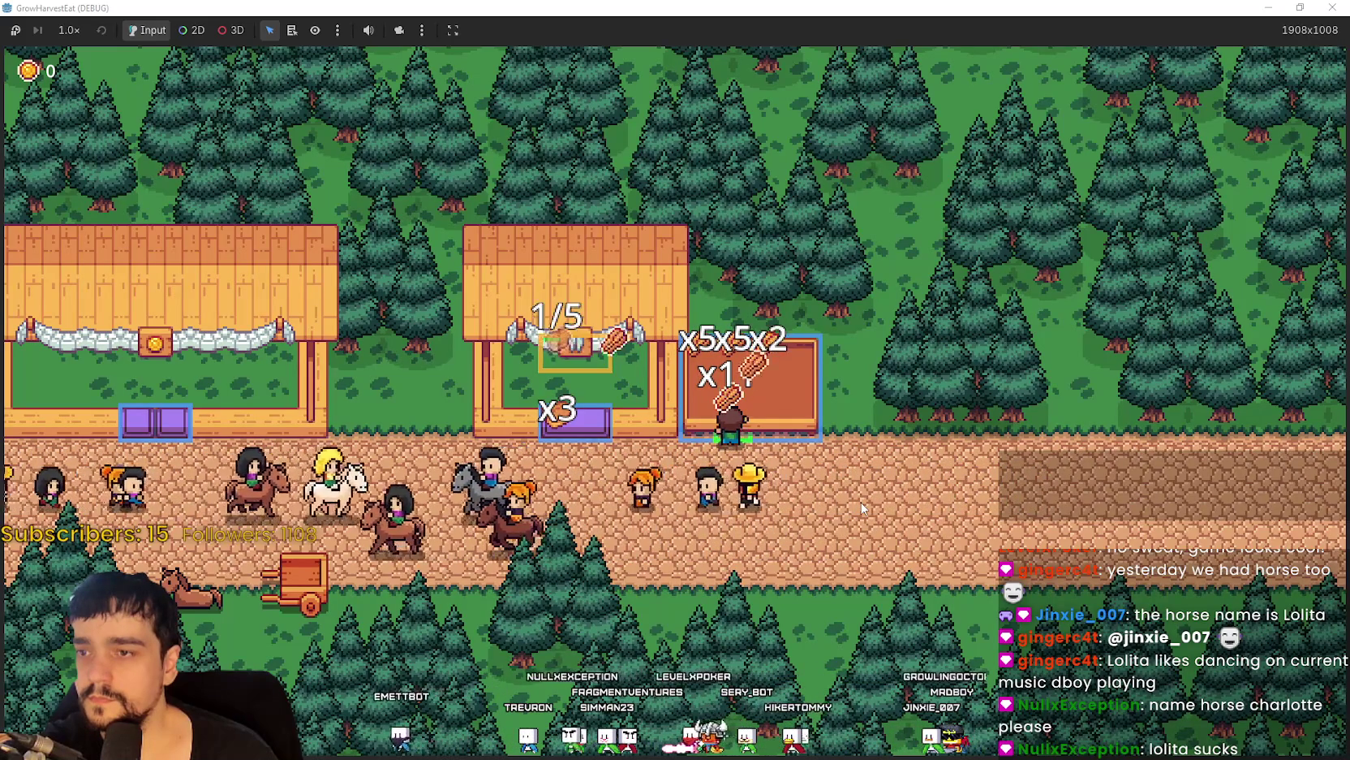
# Walk the character down to the cart to pick up the x9 goods, then into the village market.
pyautogui.press('Left')
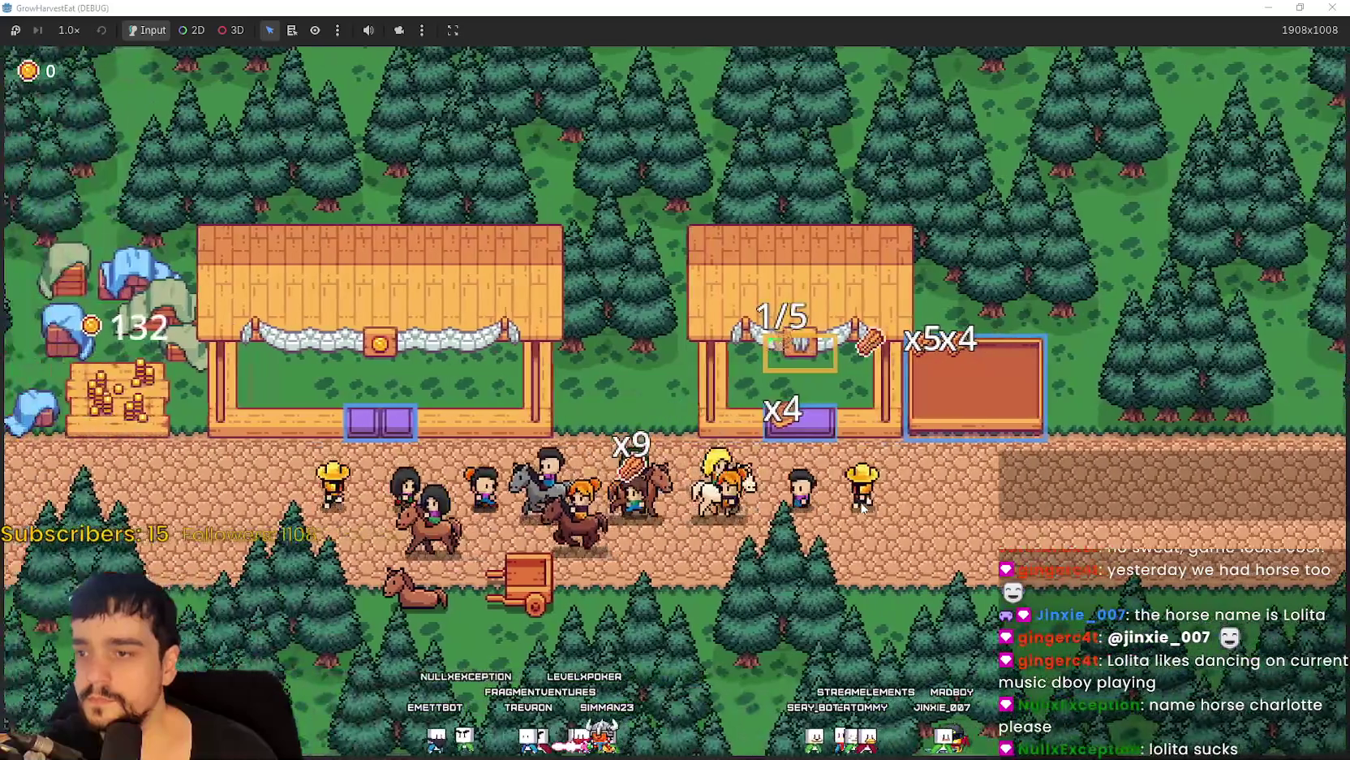
pyautogui.press('Down')
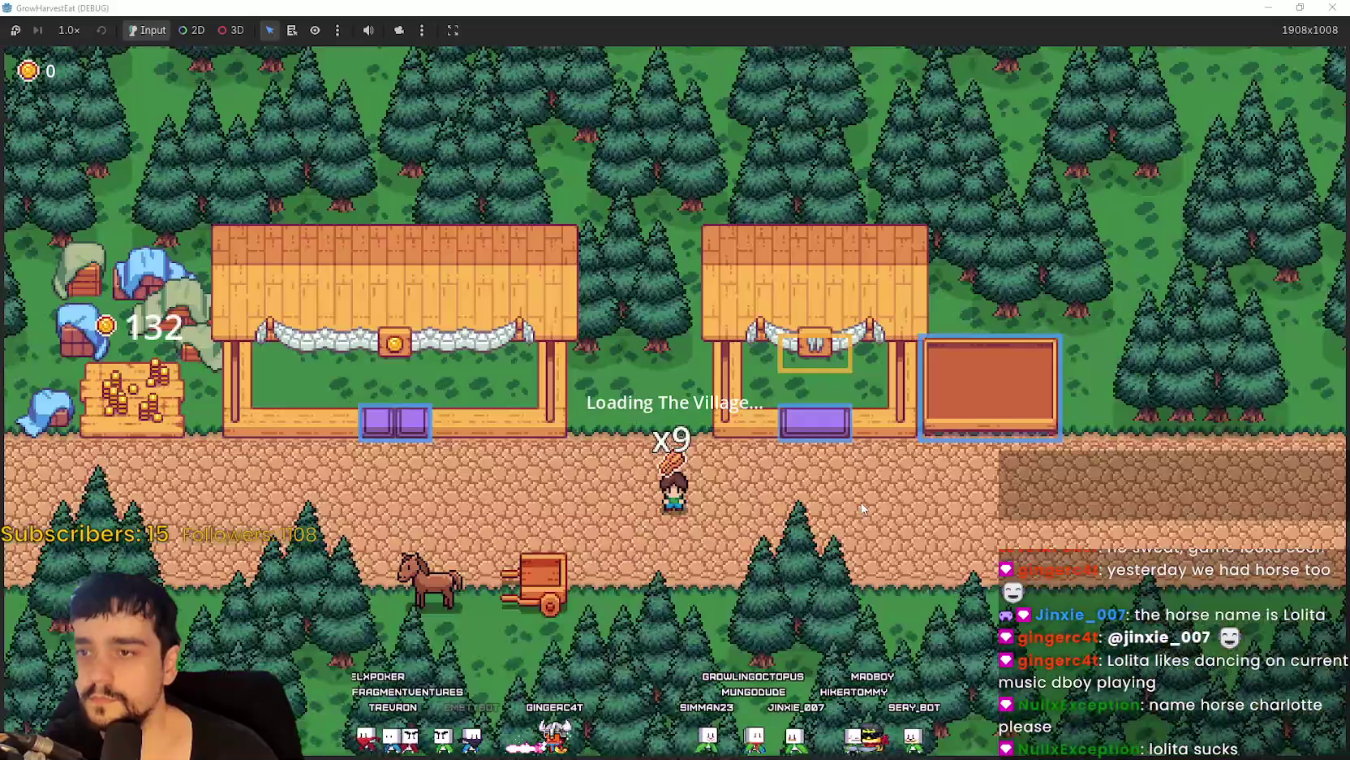
pyautogui.press('Right')
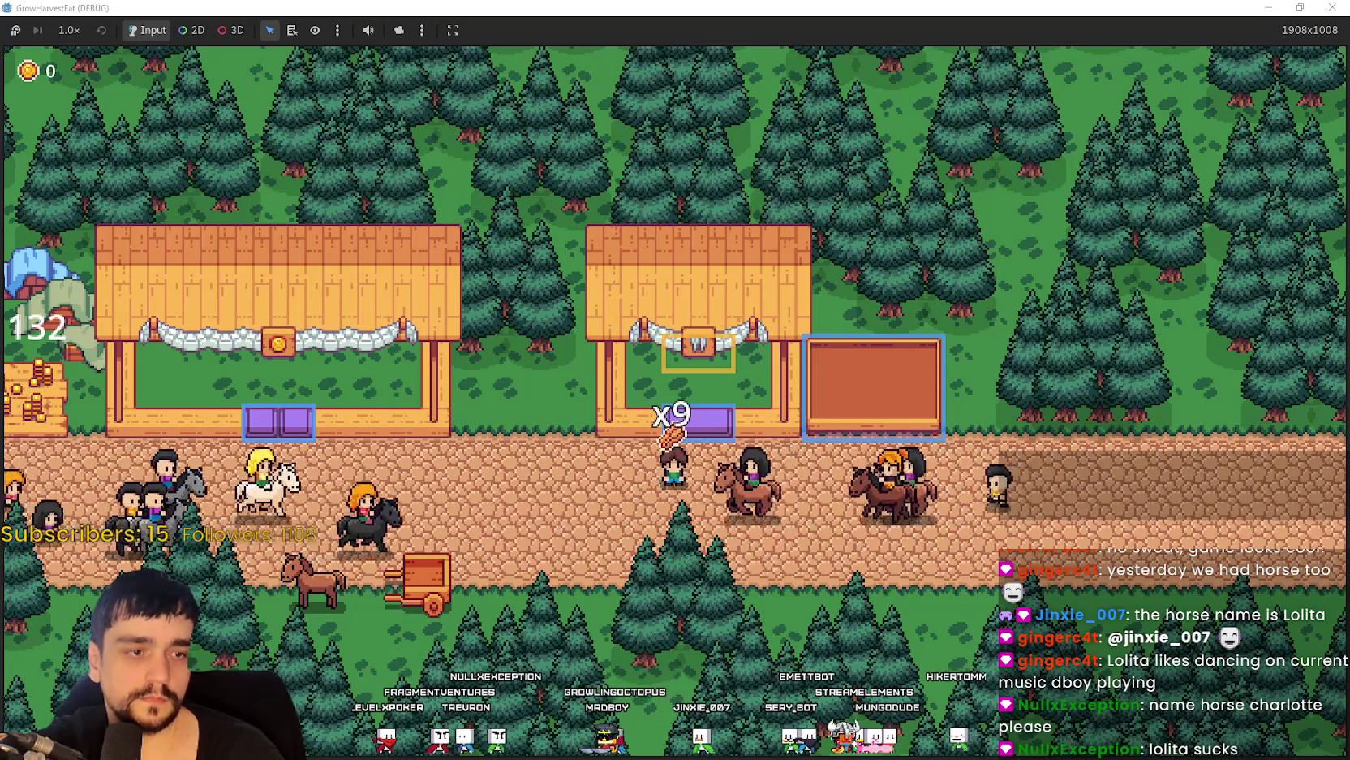
# Minimize the SteamSales and main_menu editor windows and return to the TheVillage scene.
pyautogui.hotkey('alt', 'Tab')
pyautogui.hotkey('alt', 'Tab')
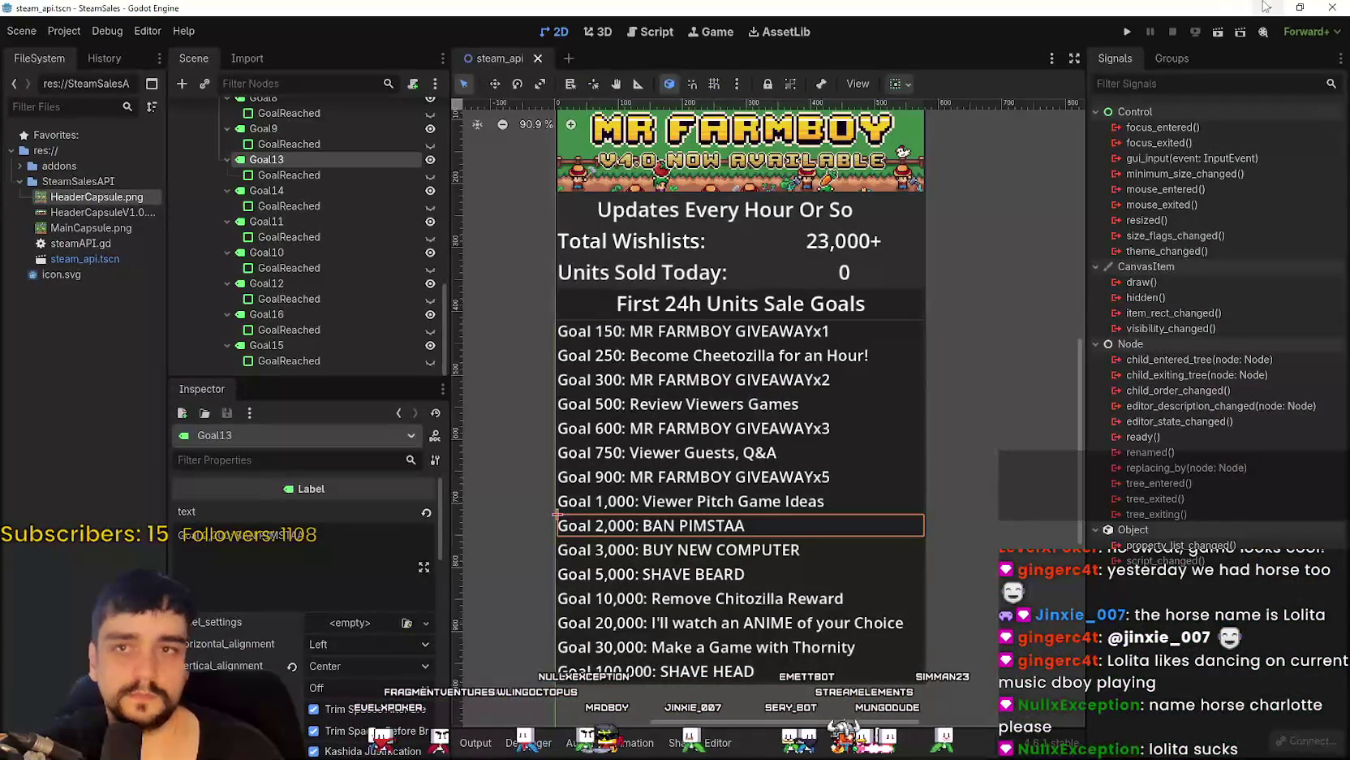
pyautogui.click(1266, 6)
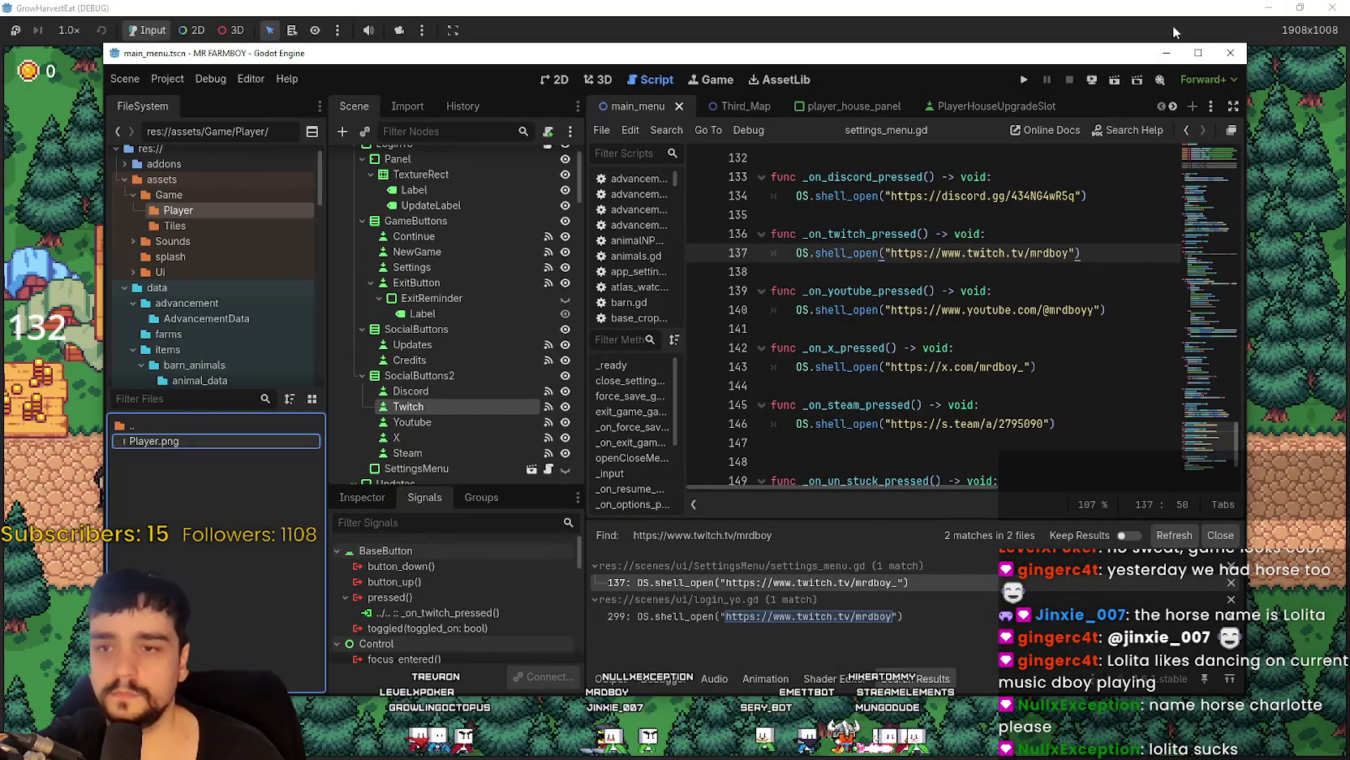
pyautogui.click(1155, 55)
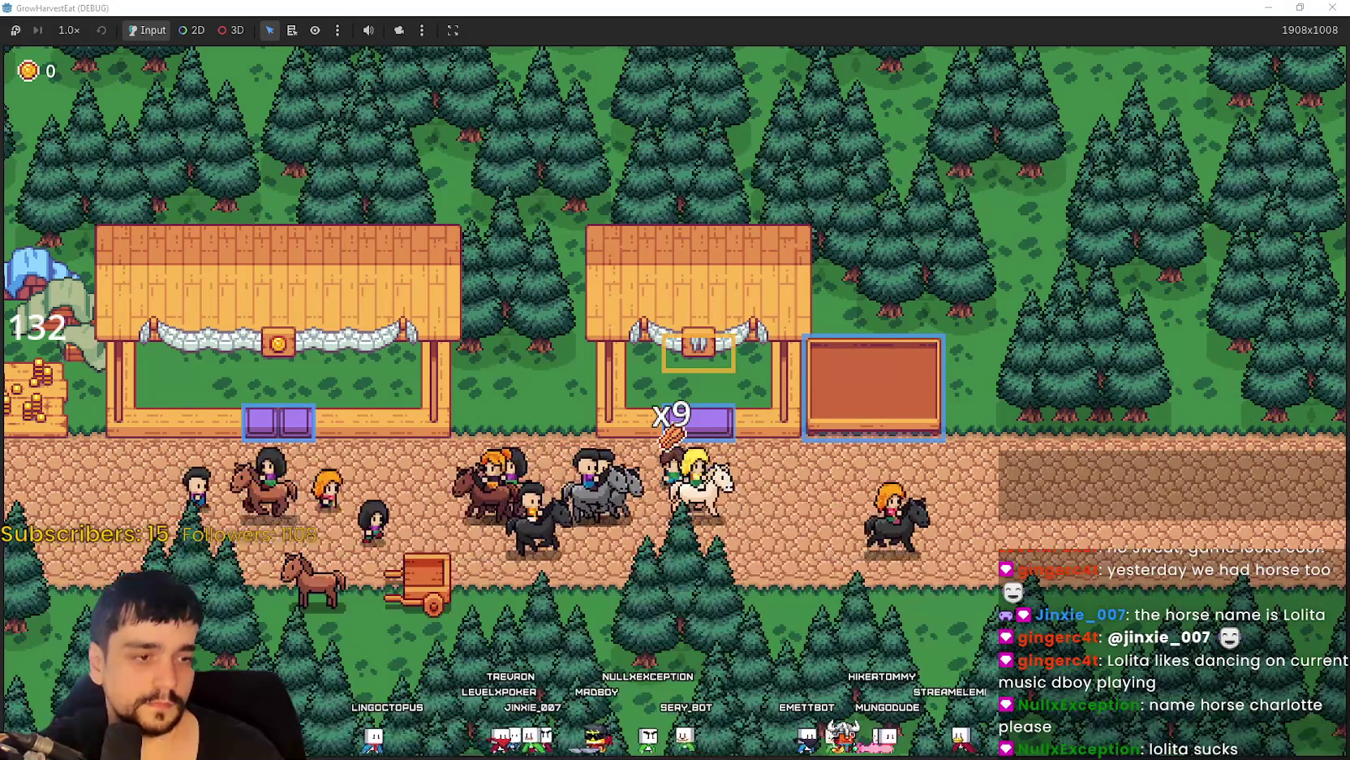
pyautogui.hotkey('alt', 'Tab')
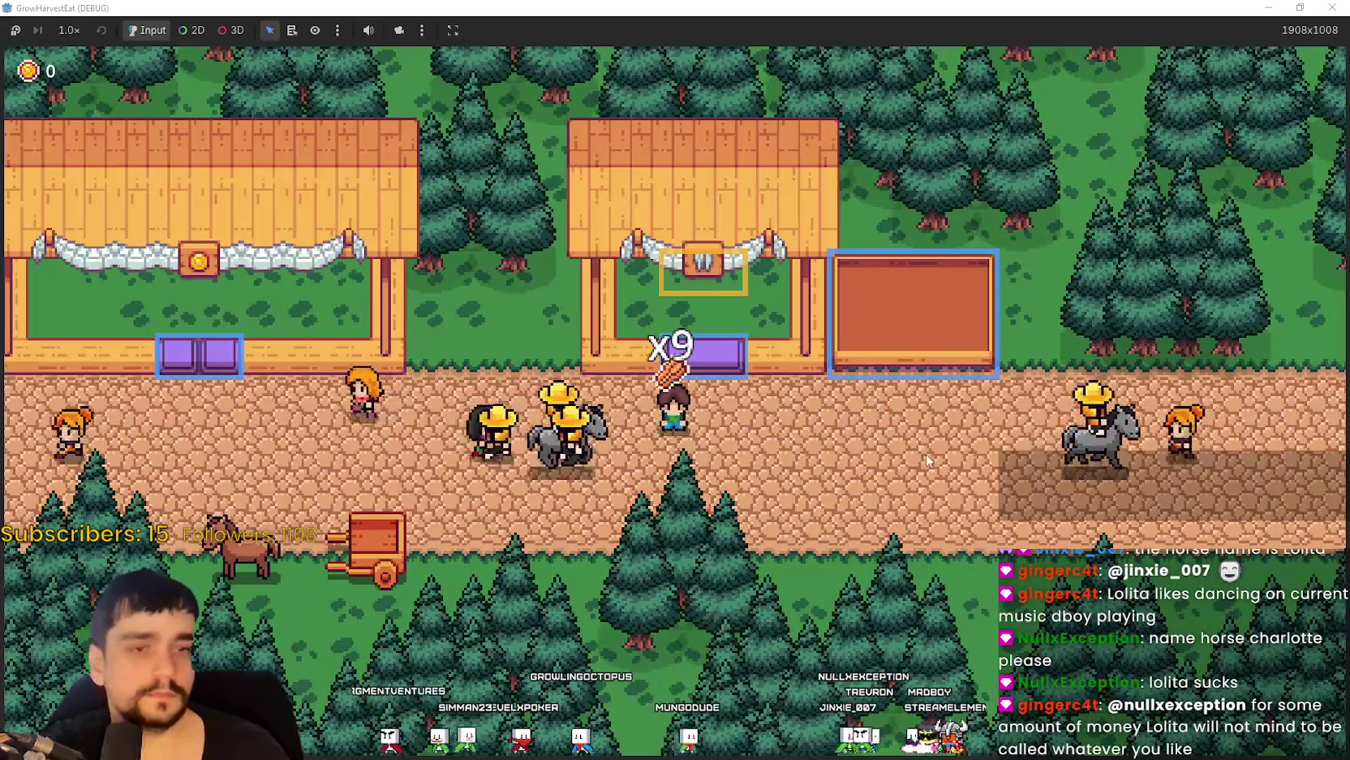
# Drop goods on the orange processor counter, then walk left toward the purple counter.
pyautogui.press('d')
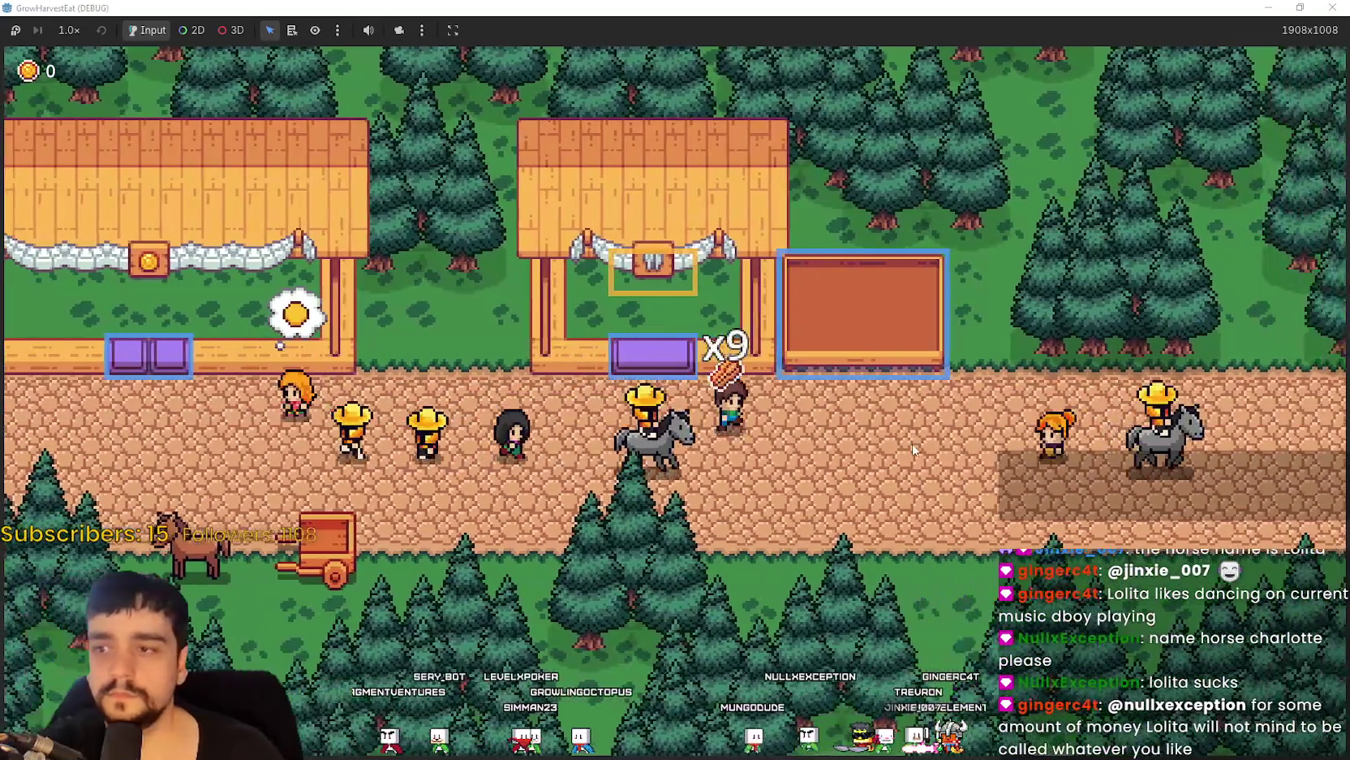
pyautogui.press('d')
pyautogui.press('w')
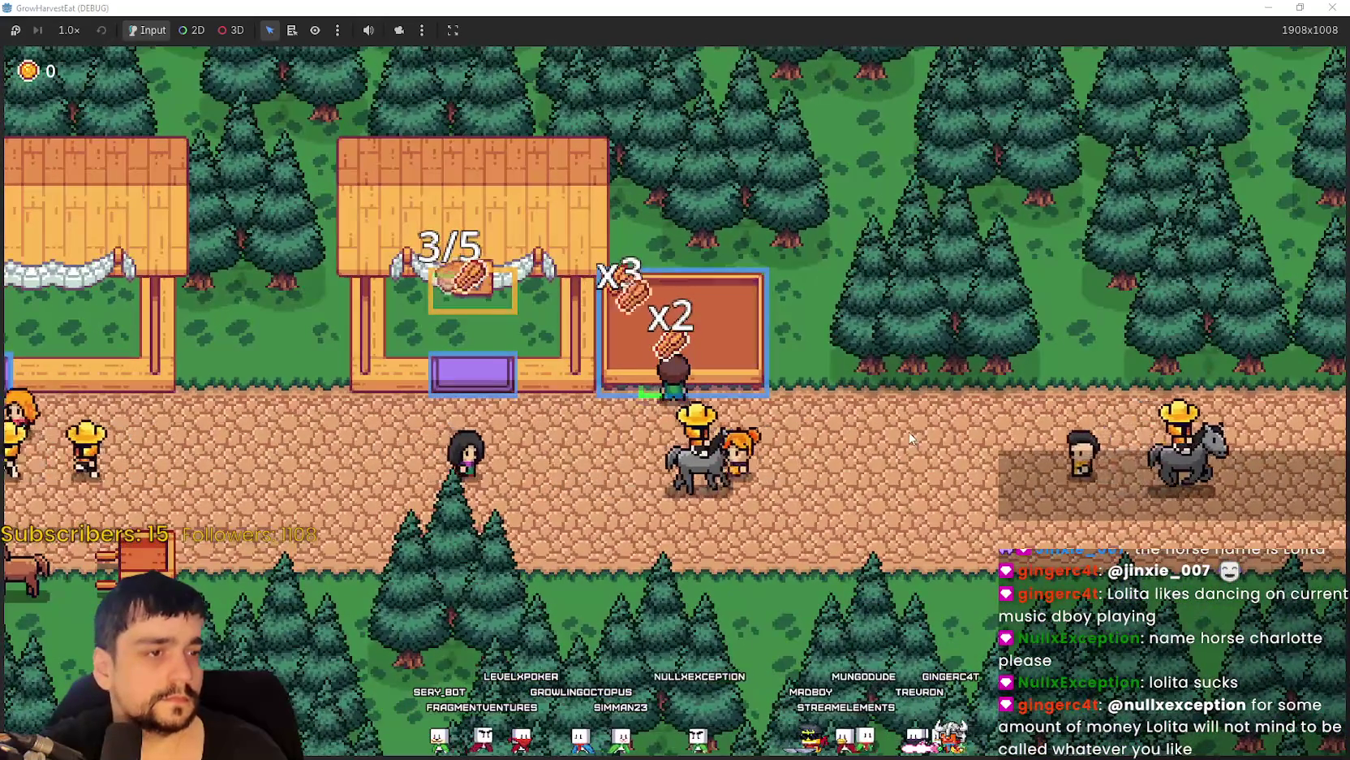
pyautogui.press('a')
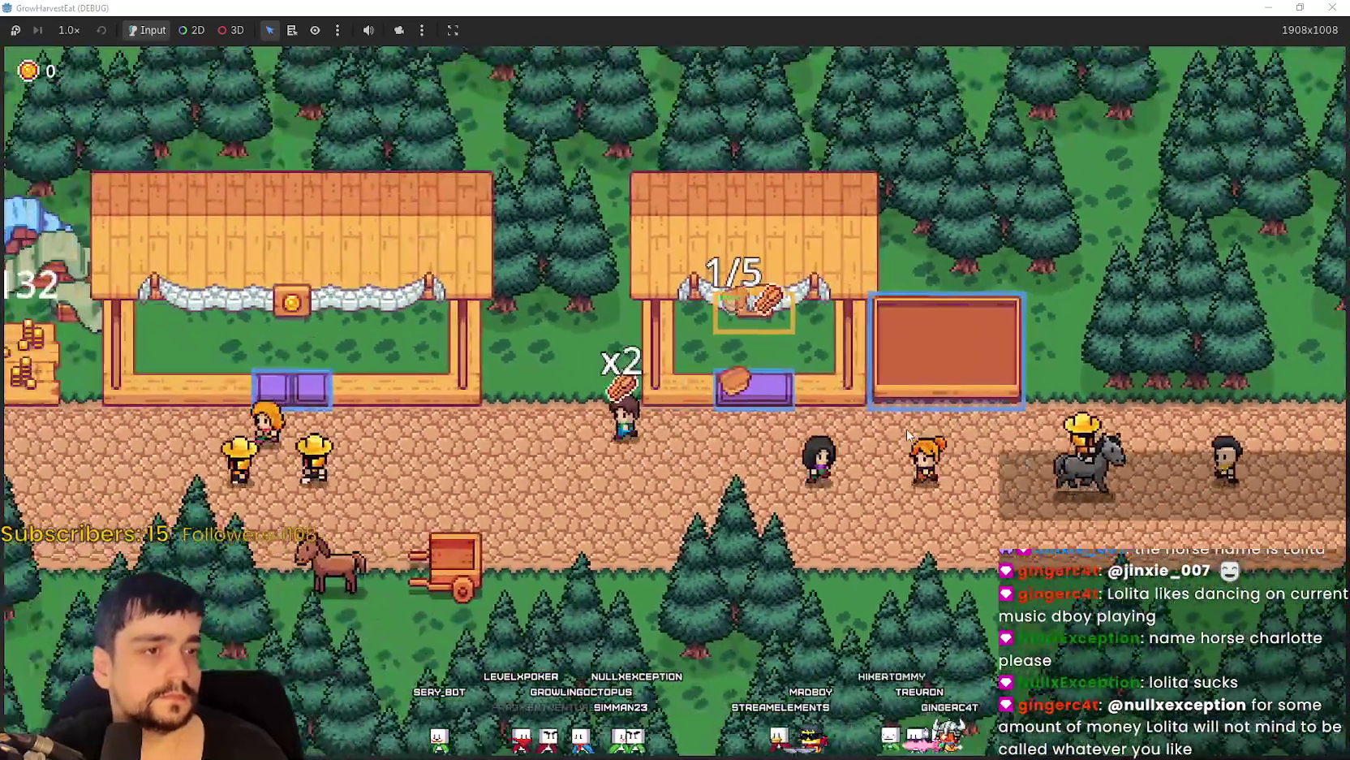
pyautogui.press('a')
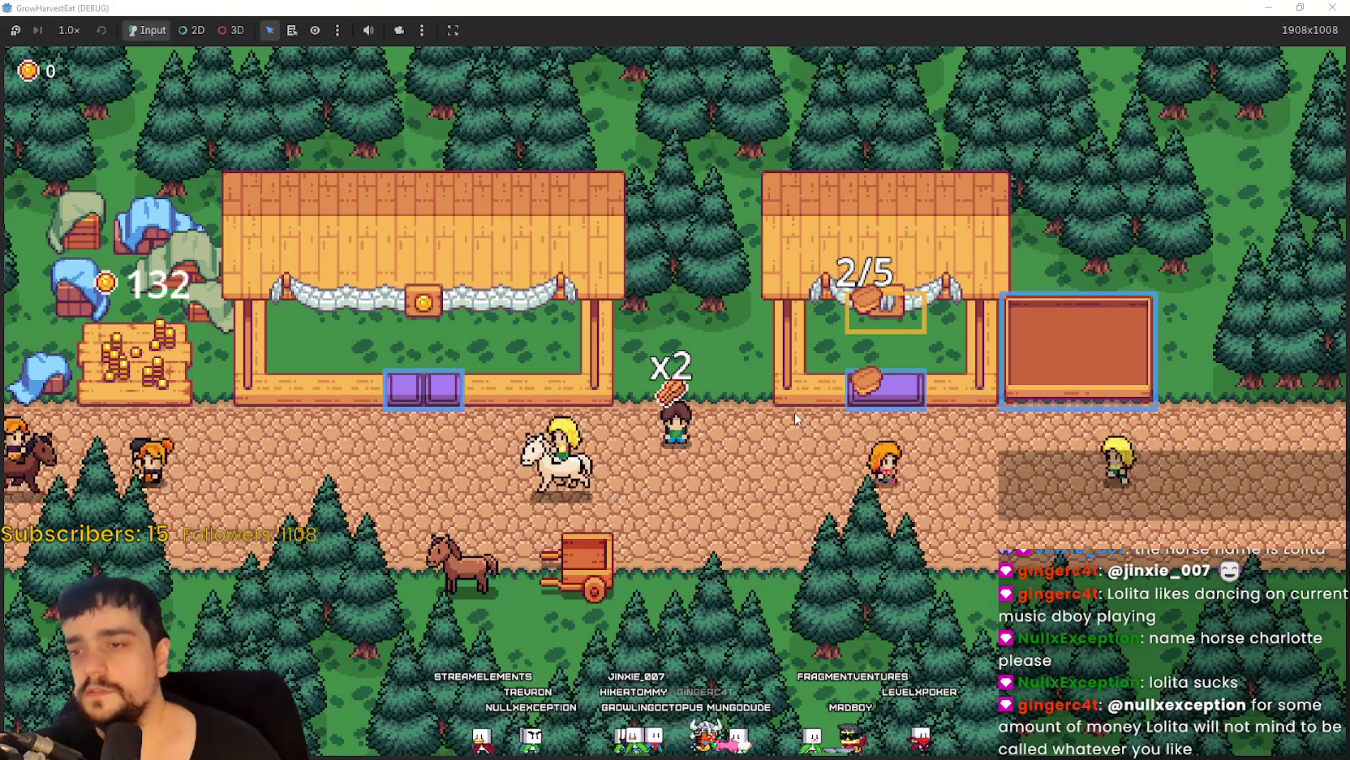
# Sell the carried bread at the first stall's purple counter, bringing the coin total to 168.
pyautogui.press('Right')
pyautogui.press('Left')
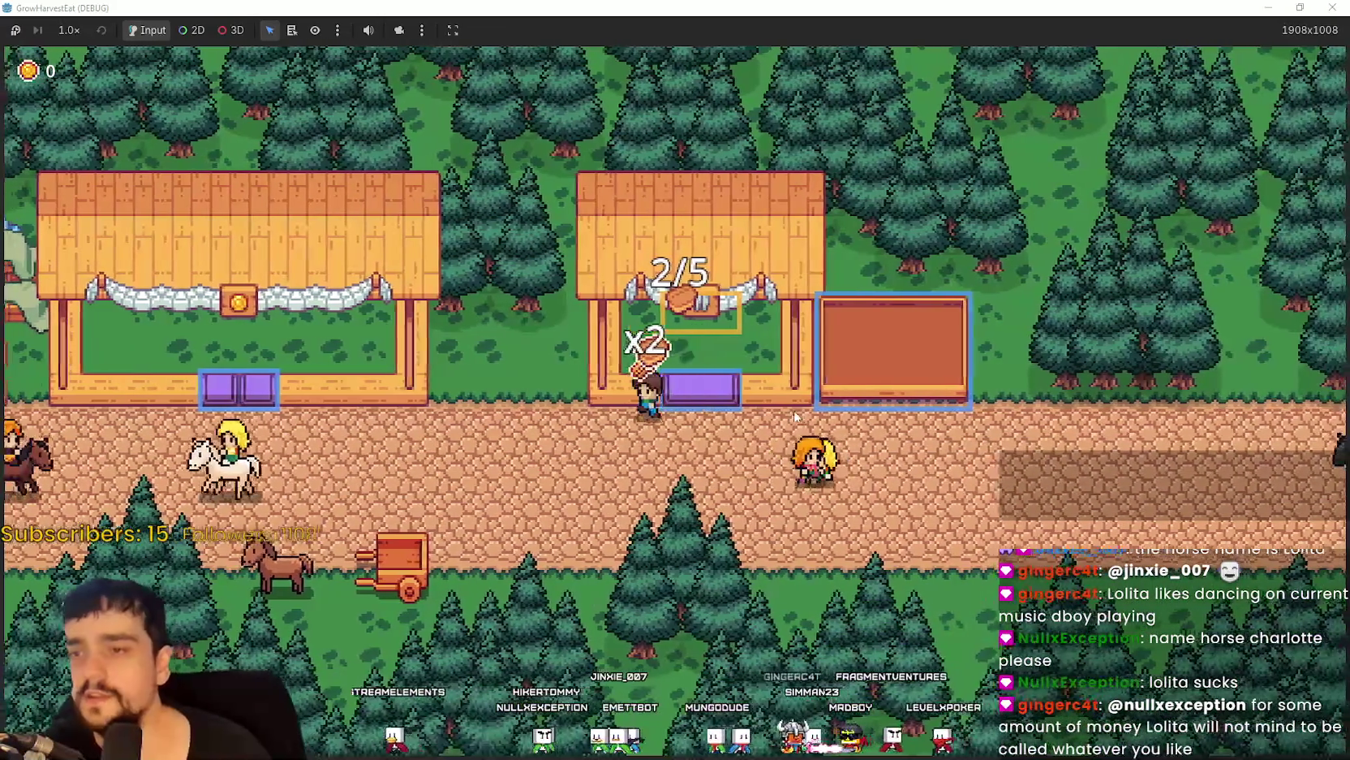
pyautogui.press('Left')
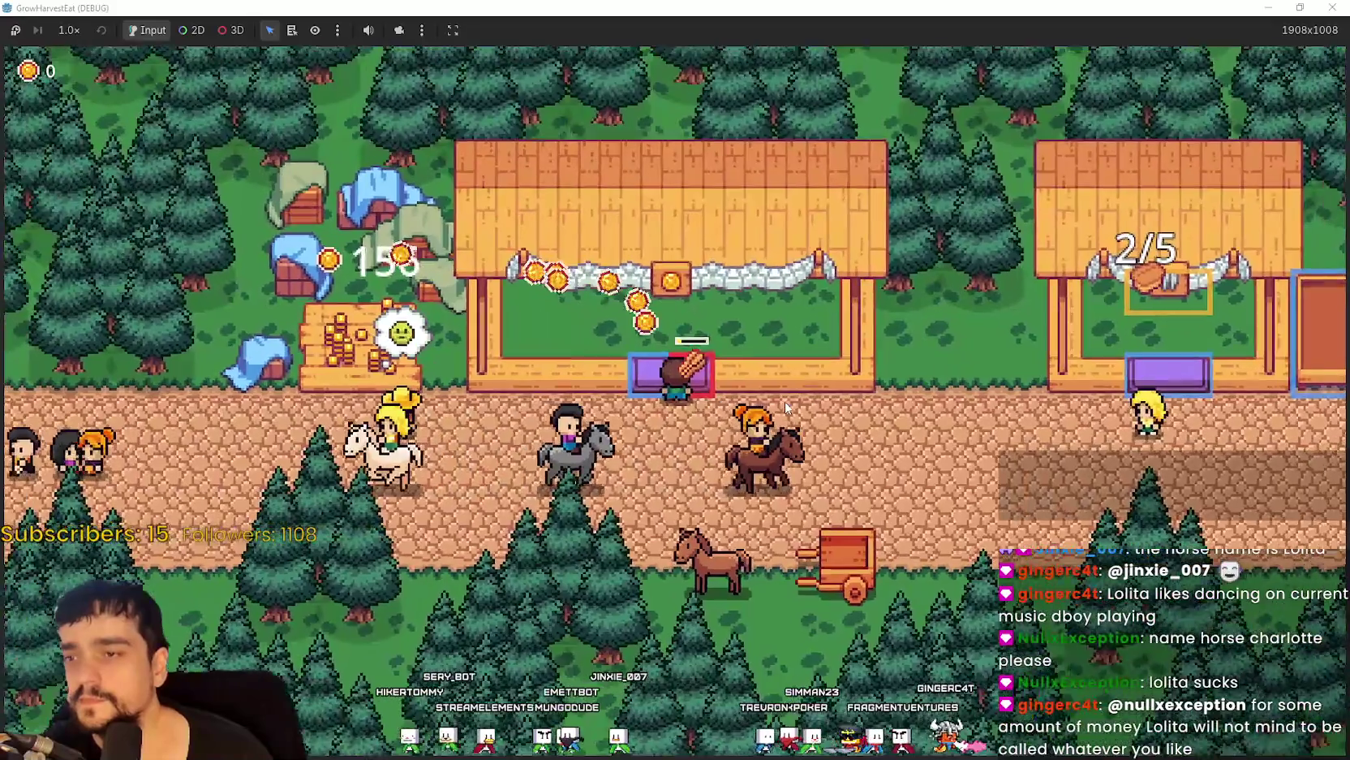
pyautogui.press('Left')
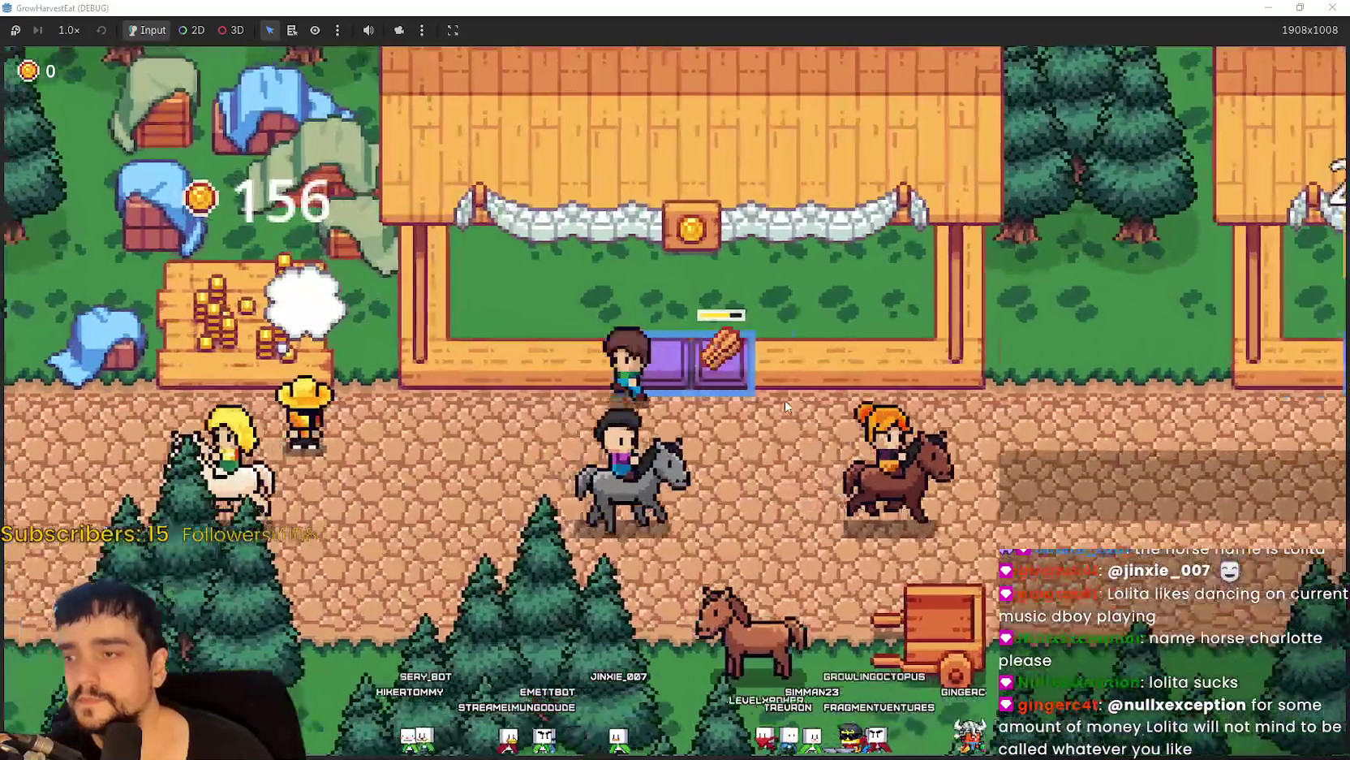
# Walk right past the second stall and back up to the red-box stall.
pyautogui.press('Right')
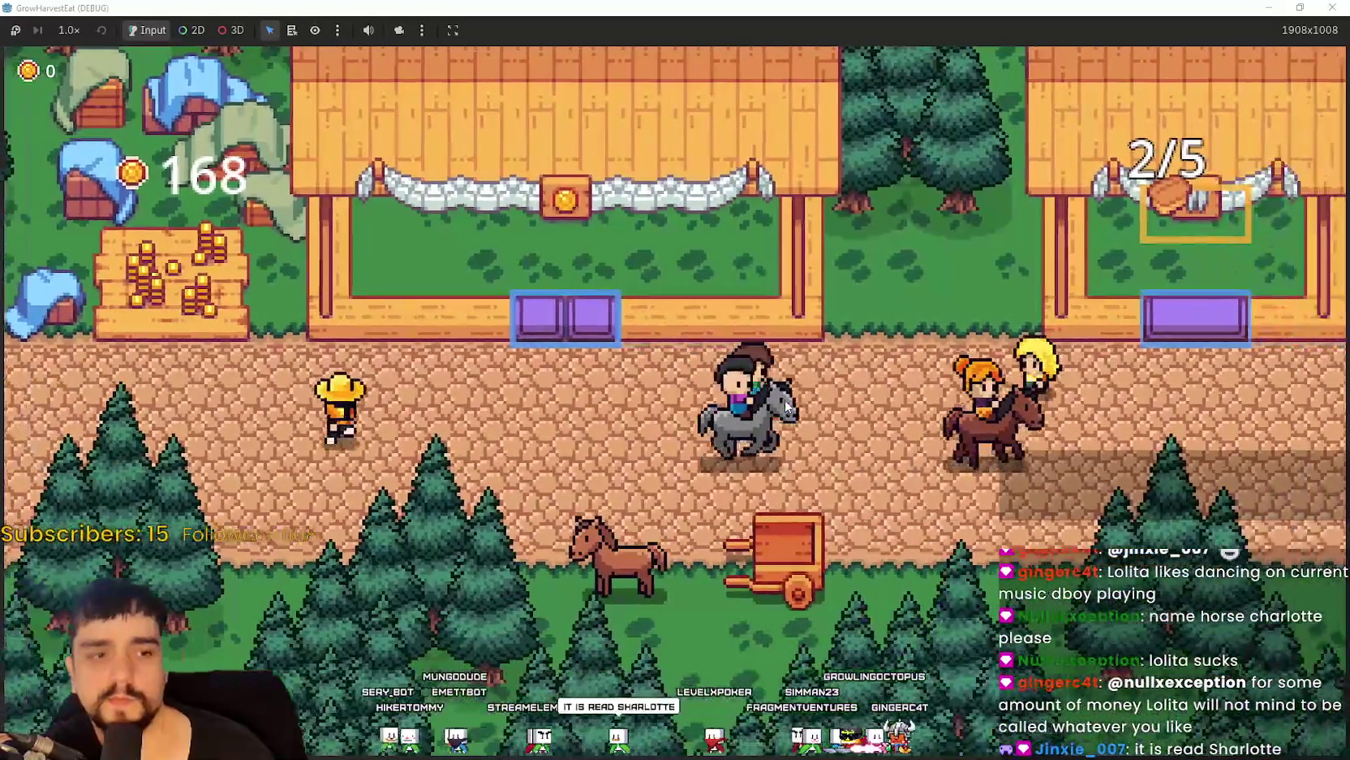
pyautogui.press('Right')
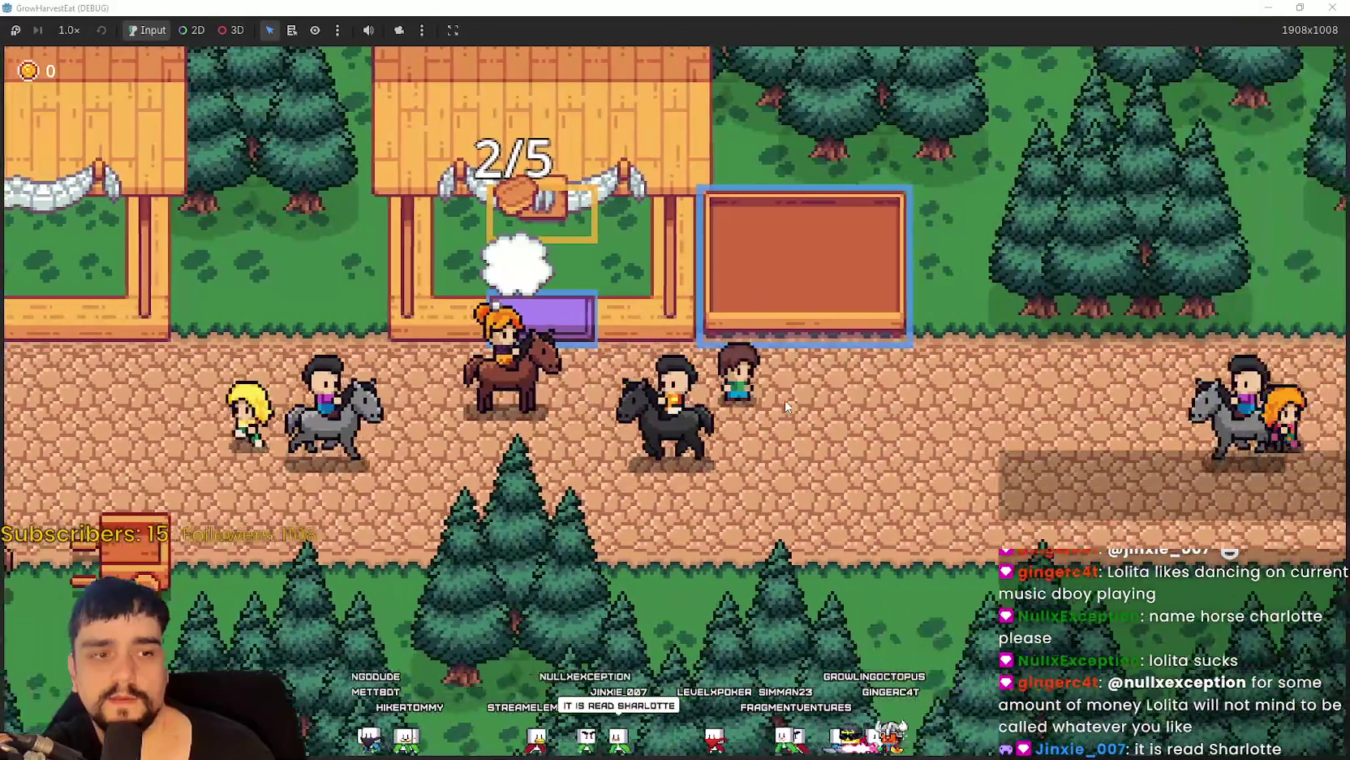
pyautogui.press('Right')
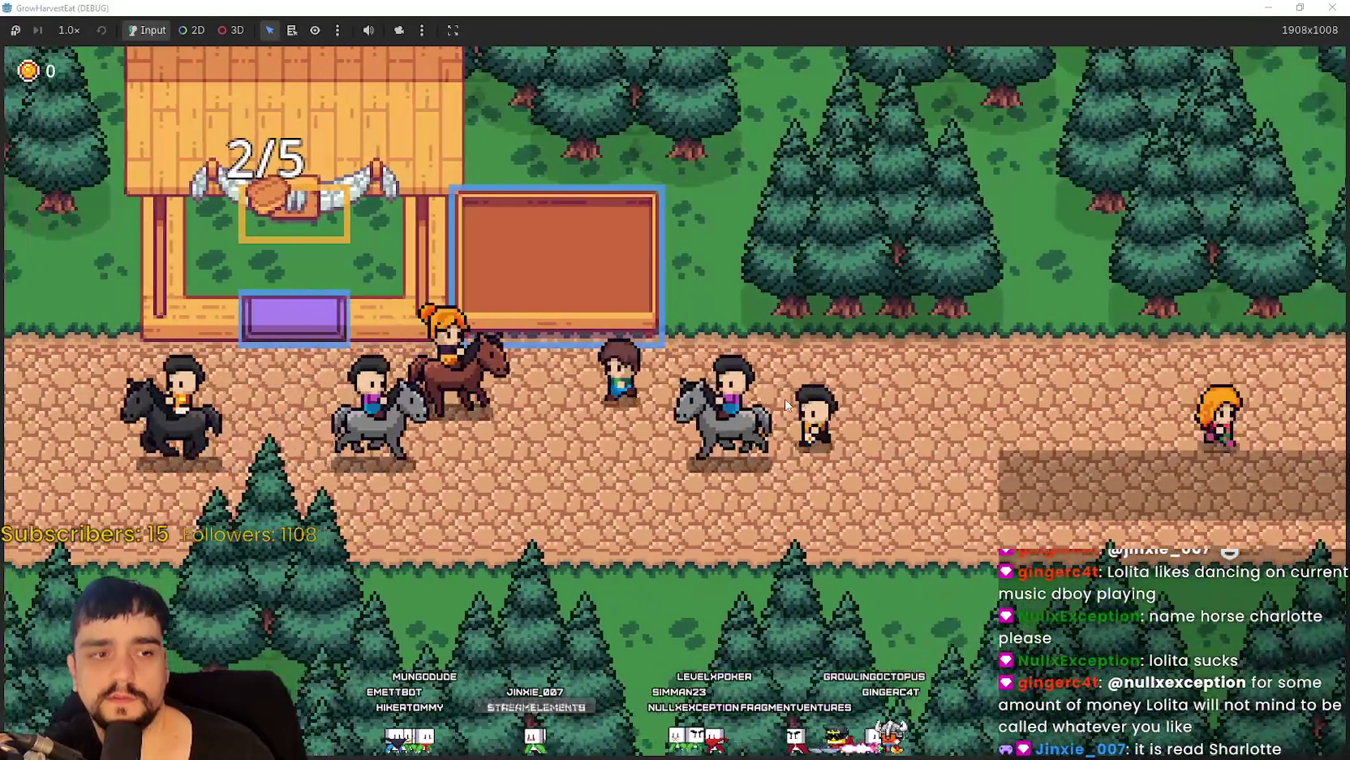
pyautogui.press('Left')
pyautogui.press('Right')
pyautogui.press('Up')
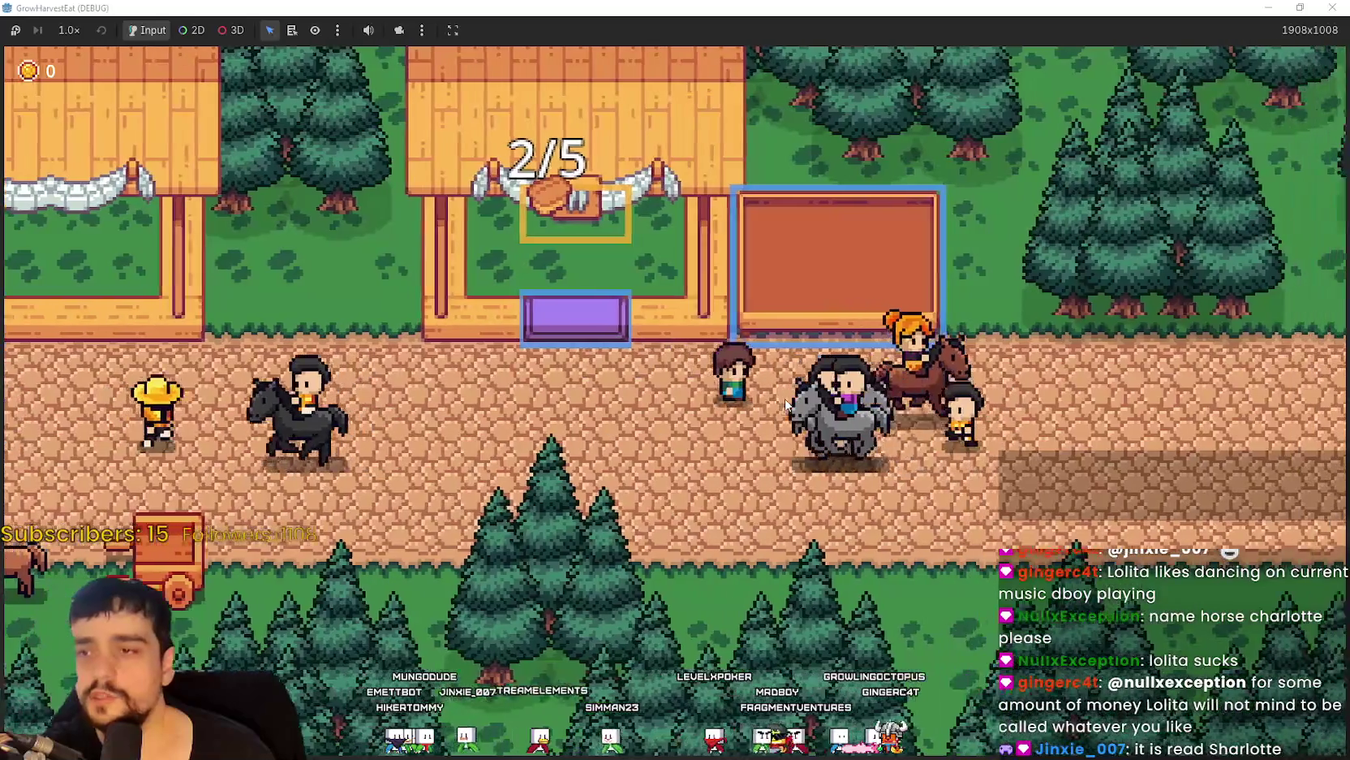
# Step off the red-box stall and move around the 2/5 processor stall.
pyautogui.press('Down')
pyautogui.press('Left')
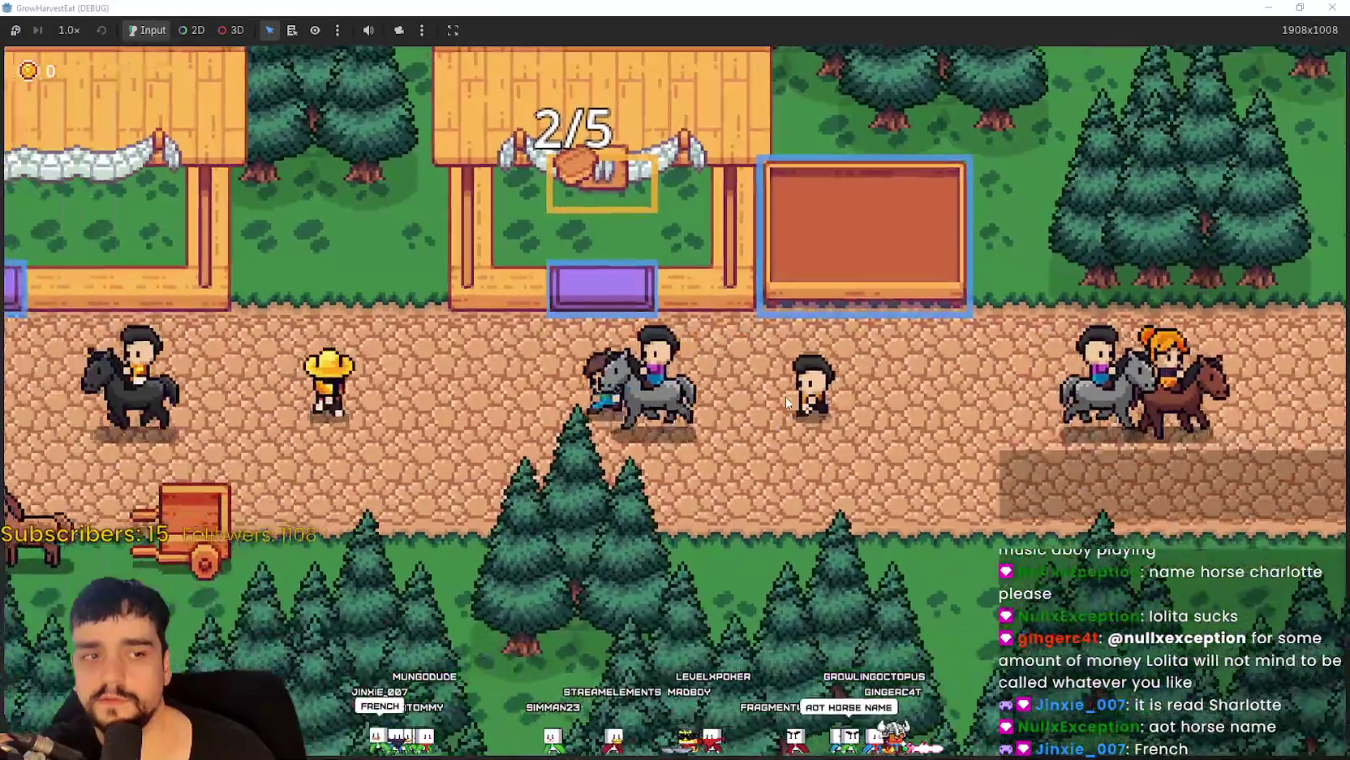
pyautogui.press('Right')
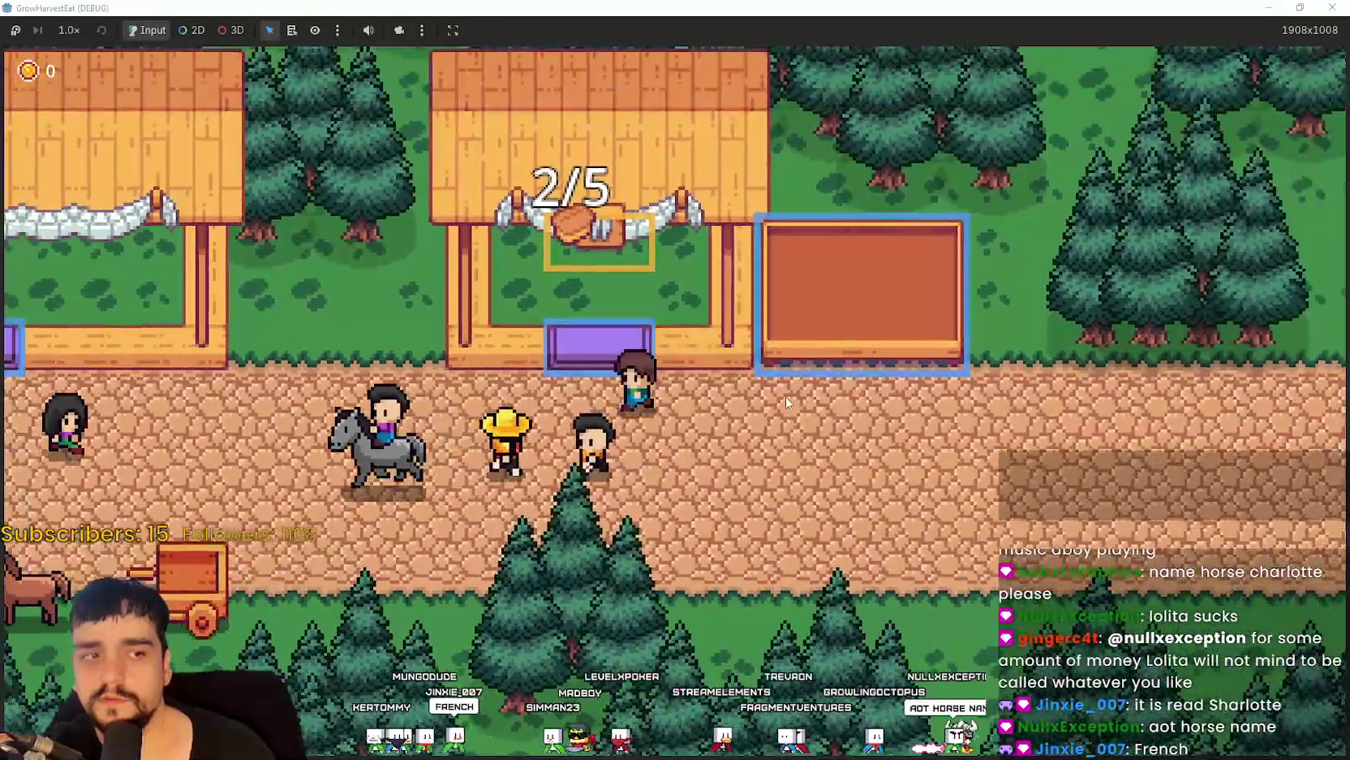
pyautogui.press('Down')
pyautogui.press('Left')
pyautogui.press('Right')
pyautogui.press('Up')
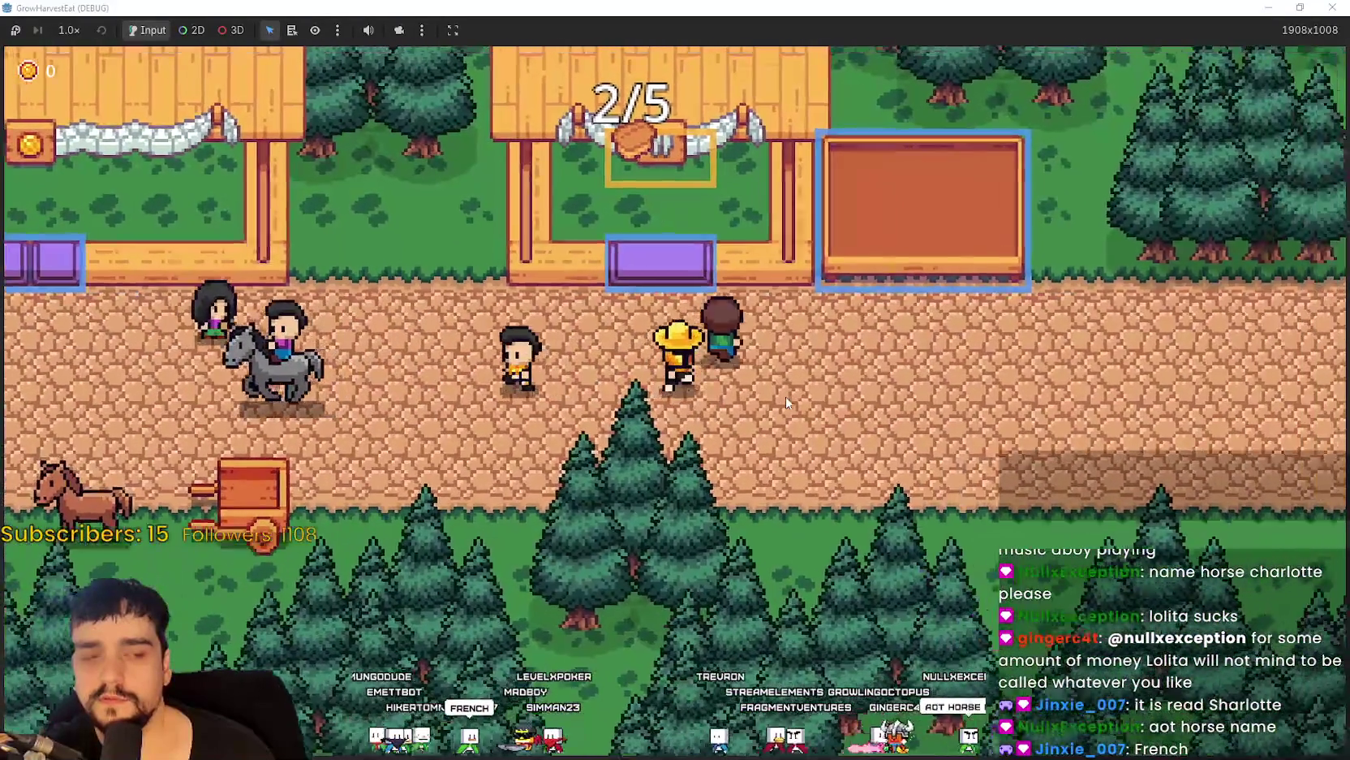
# Walk along the road past the horse and cart, then down to the brown horse.
pyautogui.press('Right')
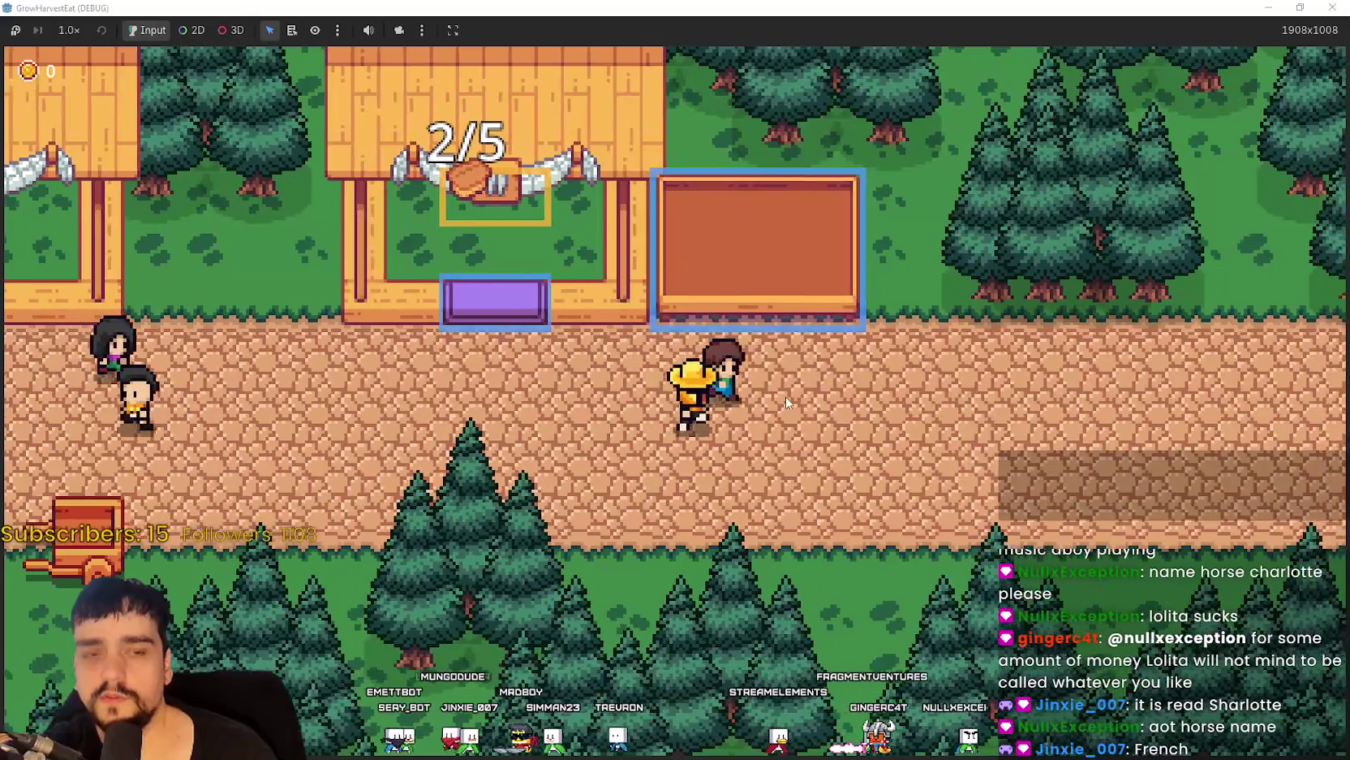
pyautogui.press('Right')
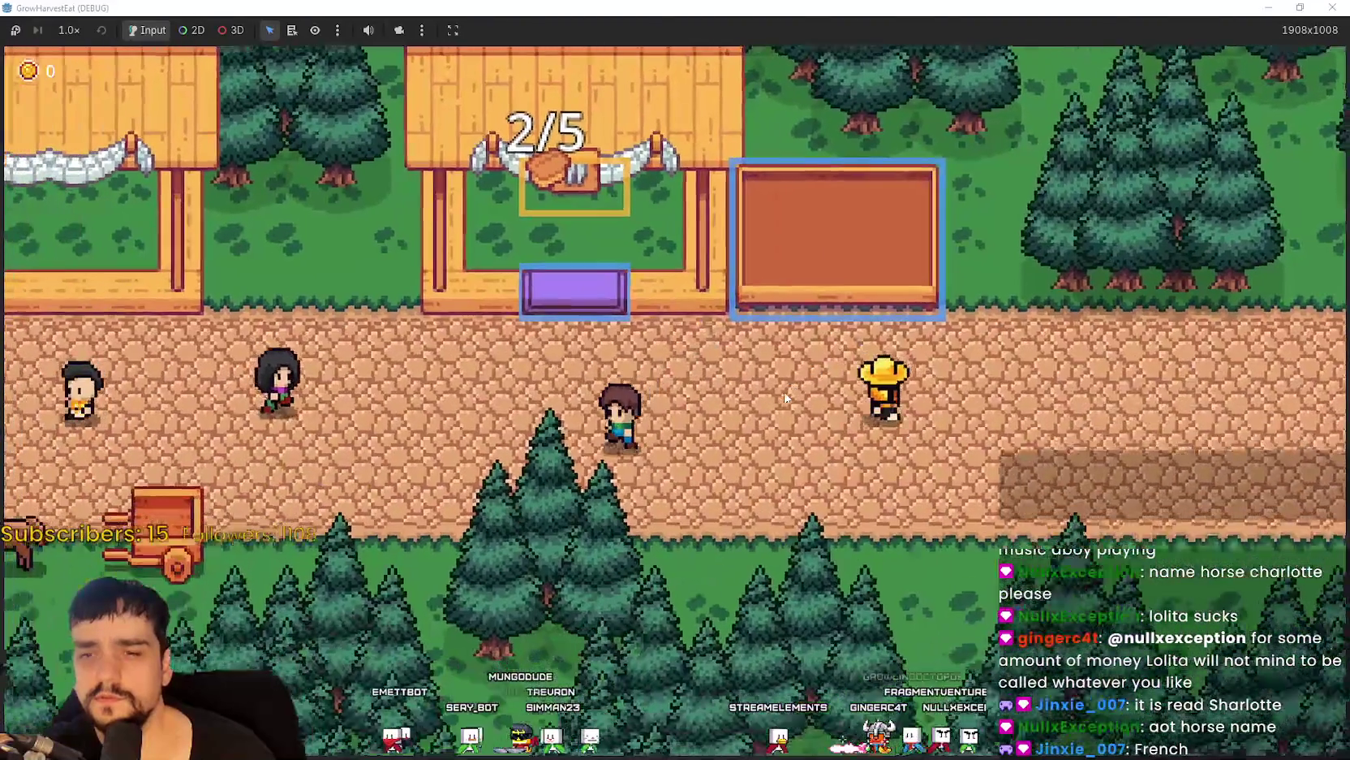
pyautogui.press('Left')
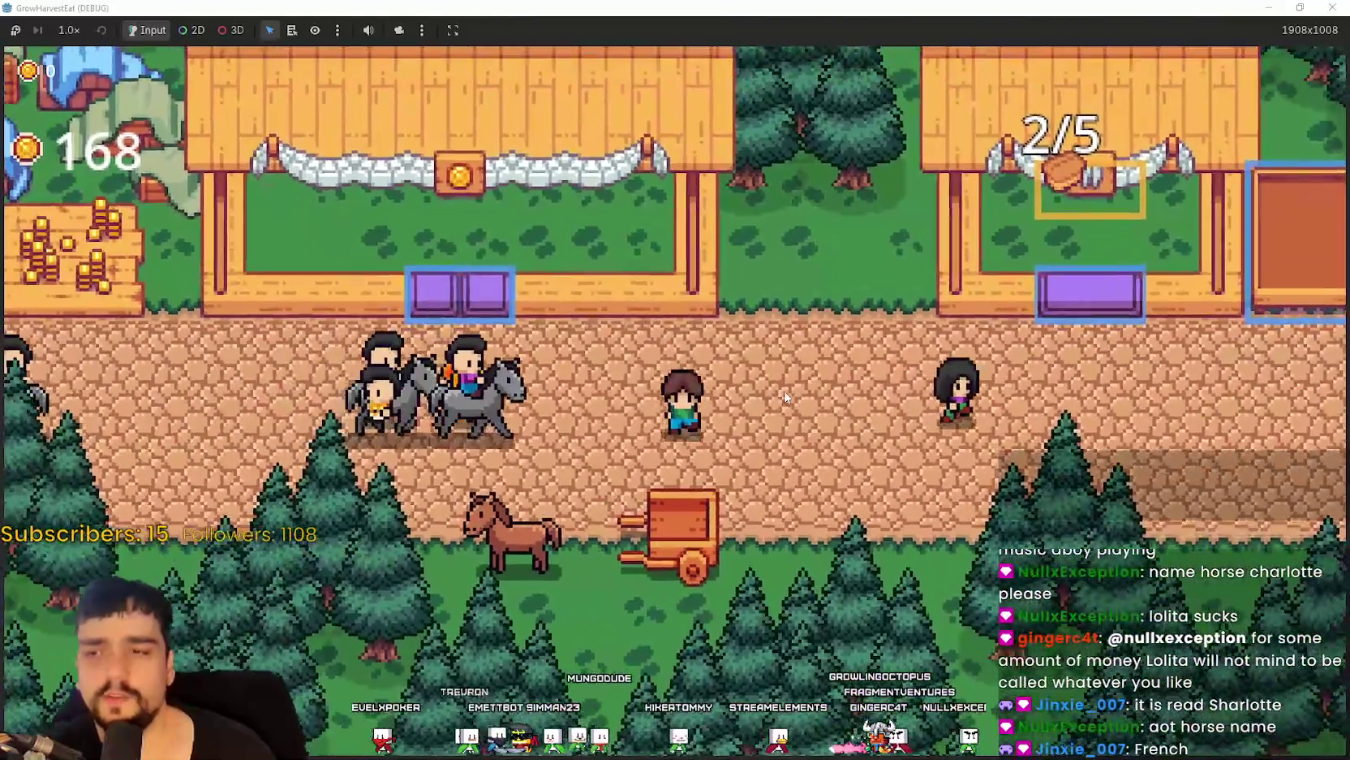
pyautogui.press('Left')
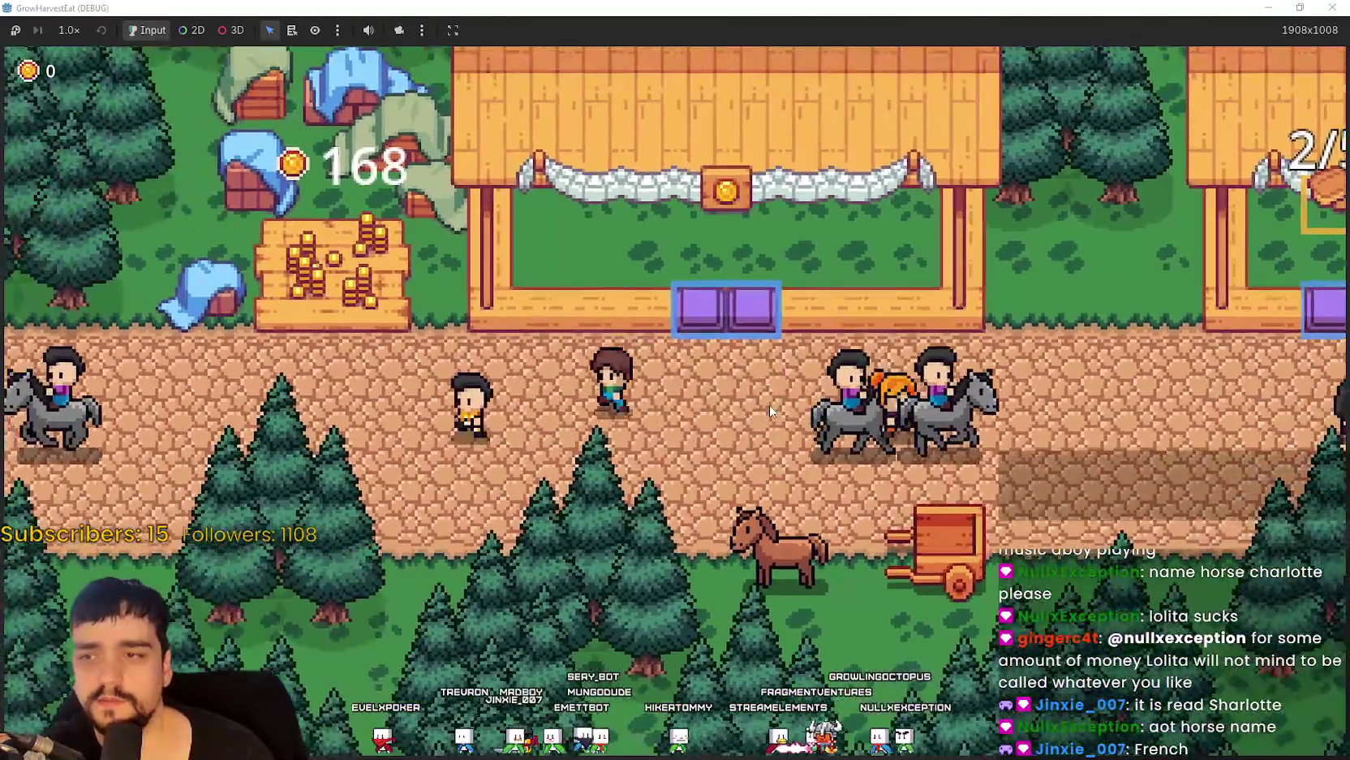
pyautogui.press('Right')
pyautogui.press('Down')
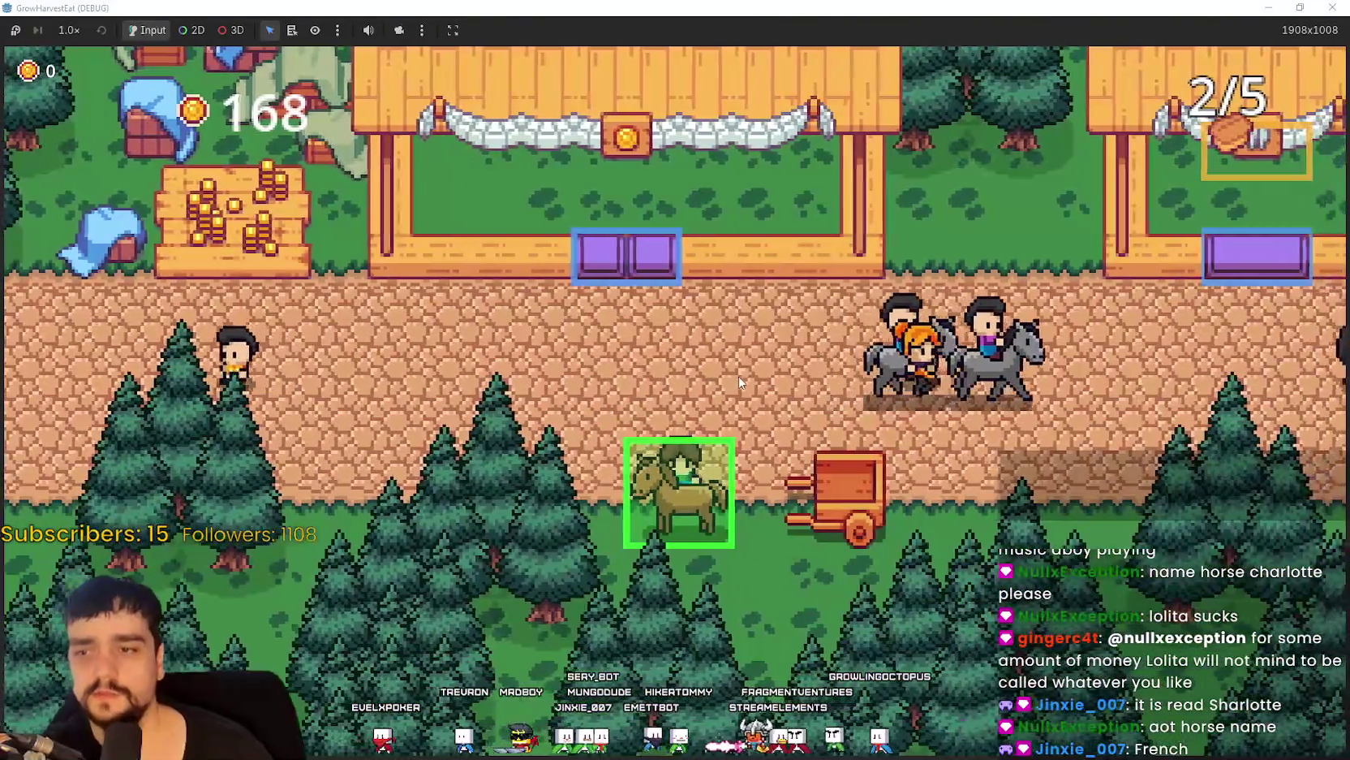
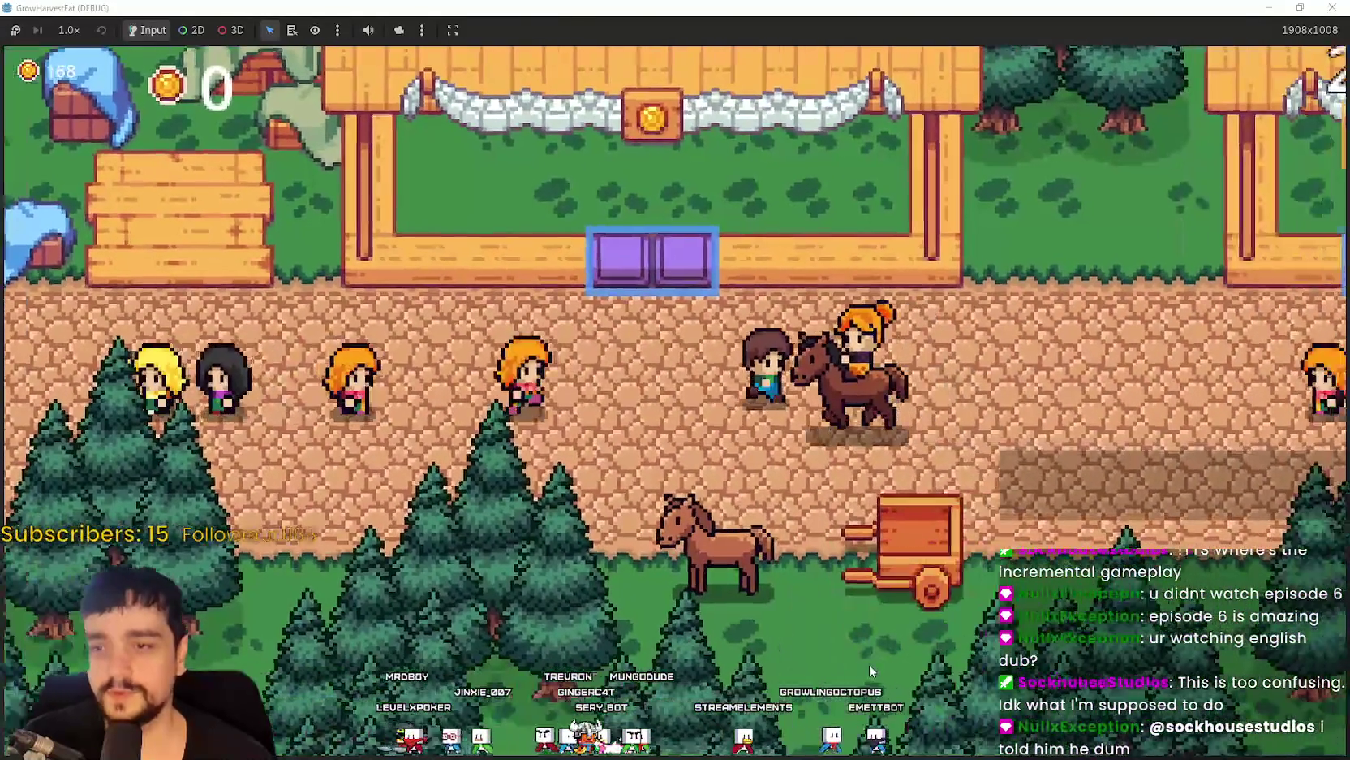
# Ride the horse cart to the crop field and run the game at 8.0× speed.
pyautogui.press('e')
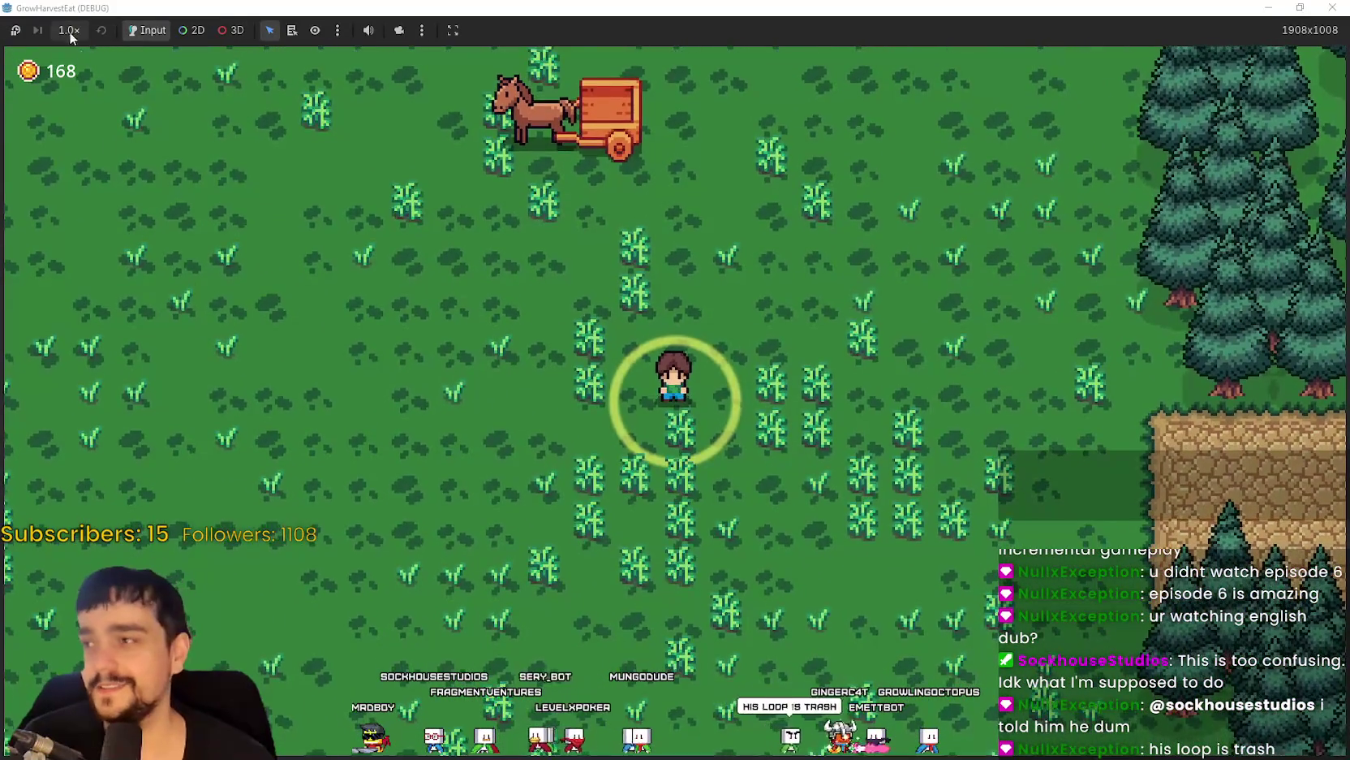
pyautogui.click(91, 235)
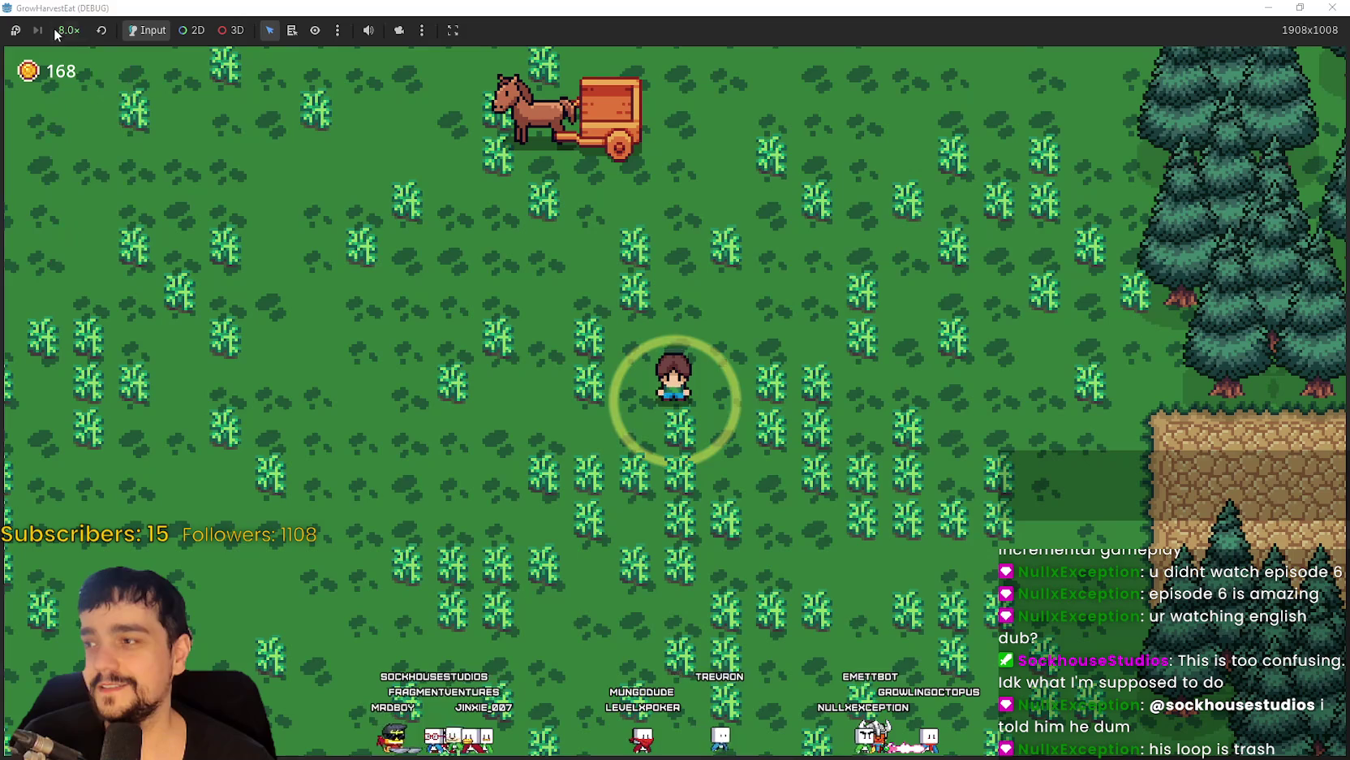
pyautogui.click(64, 30)
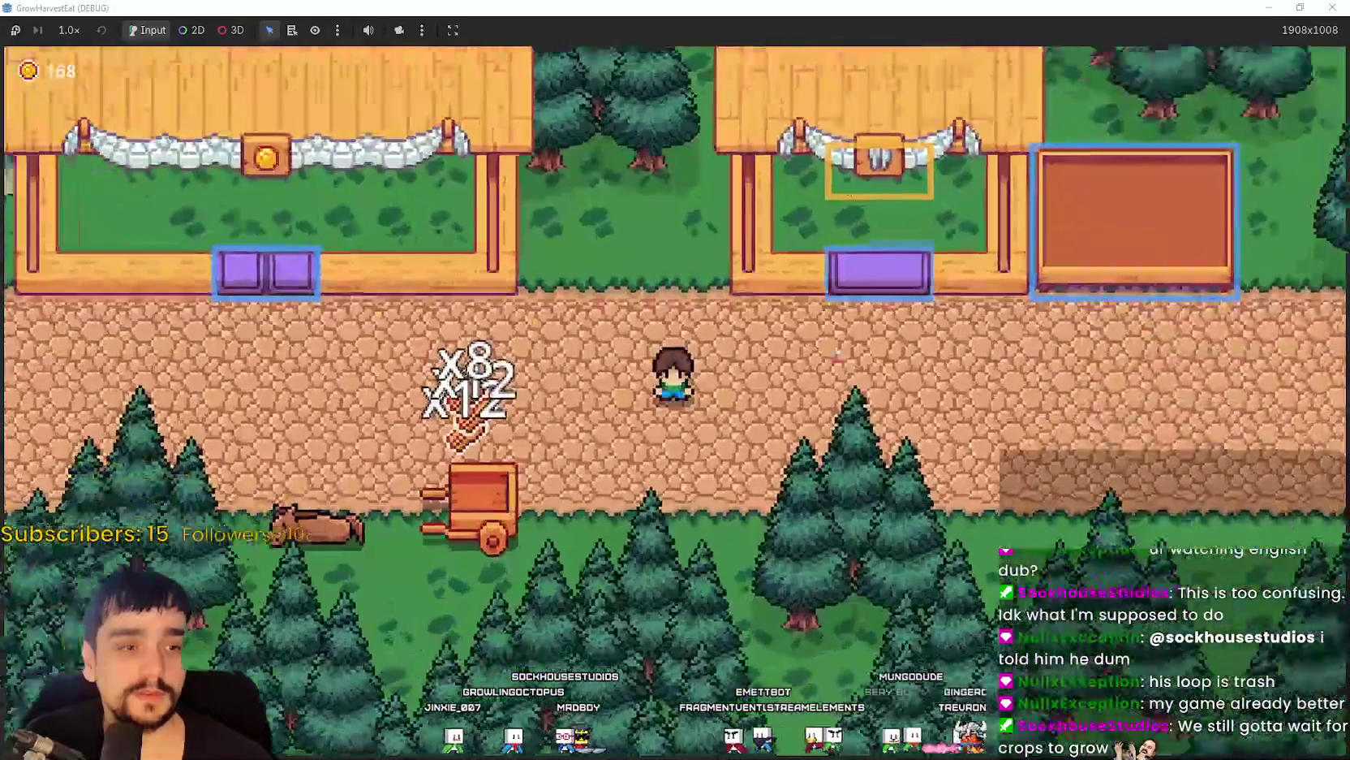
# Restore the game window over the editor, then maximize it again.
pyautogui.press('super+Down')
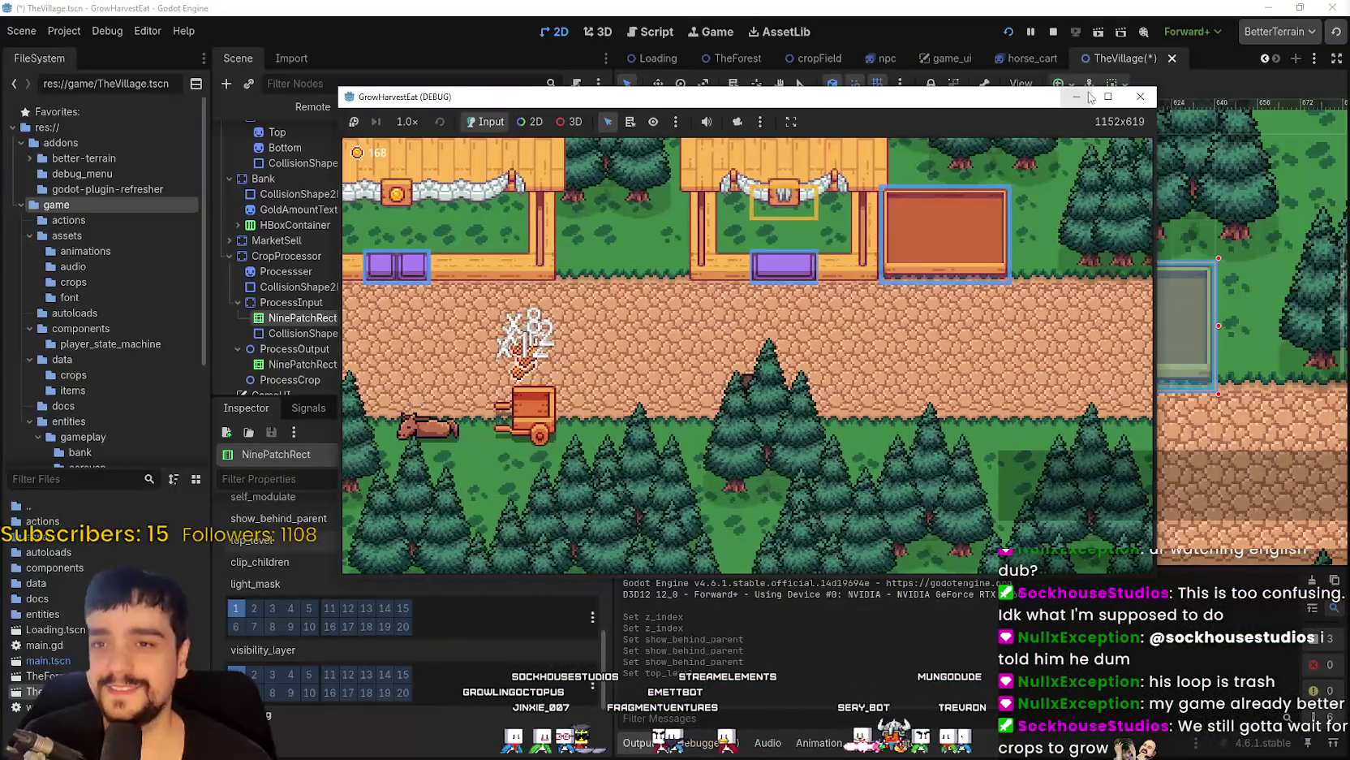
pyautogui.doubleClick(1090, 99)
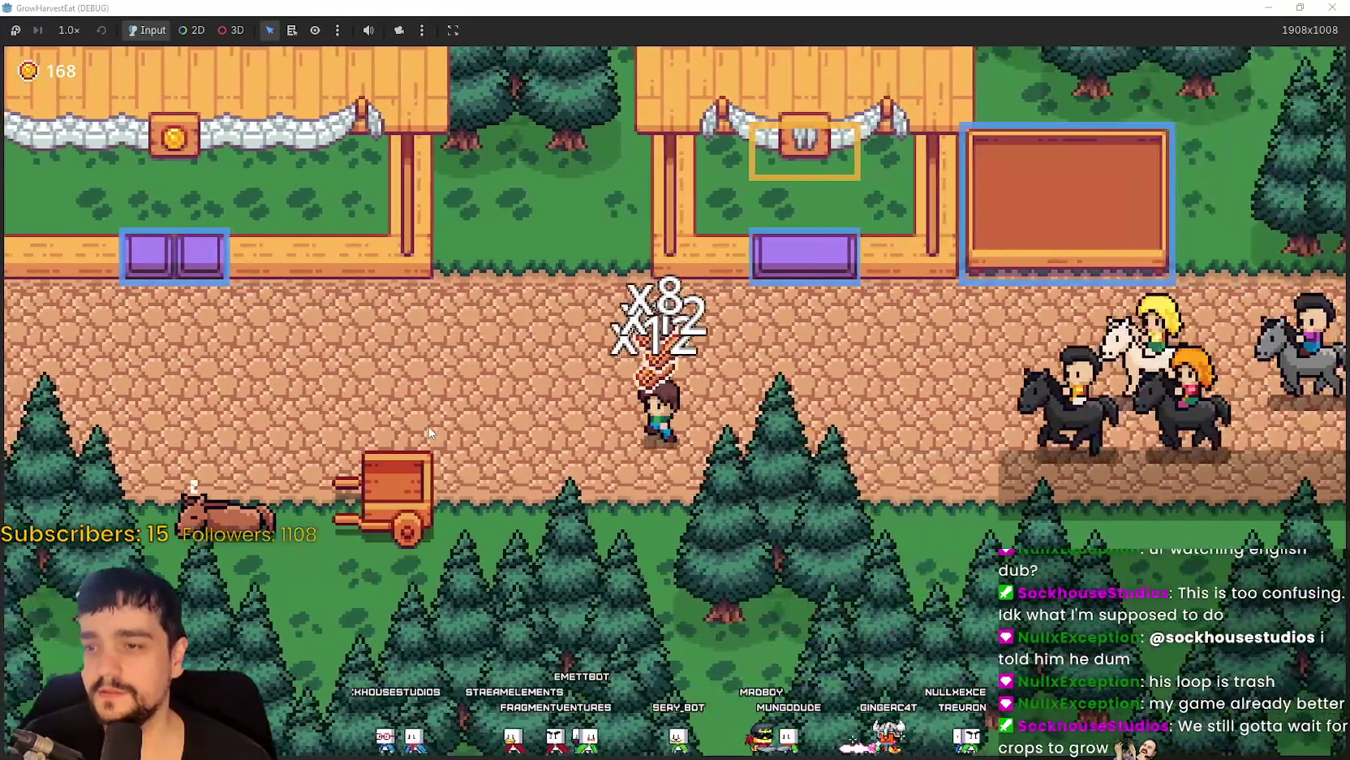
pyautogui.scroll(3, 383, 638)
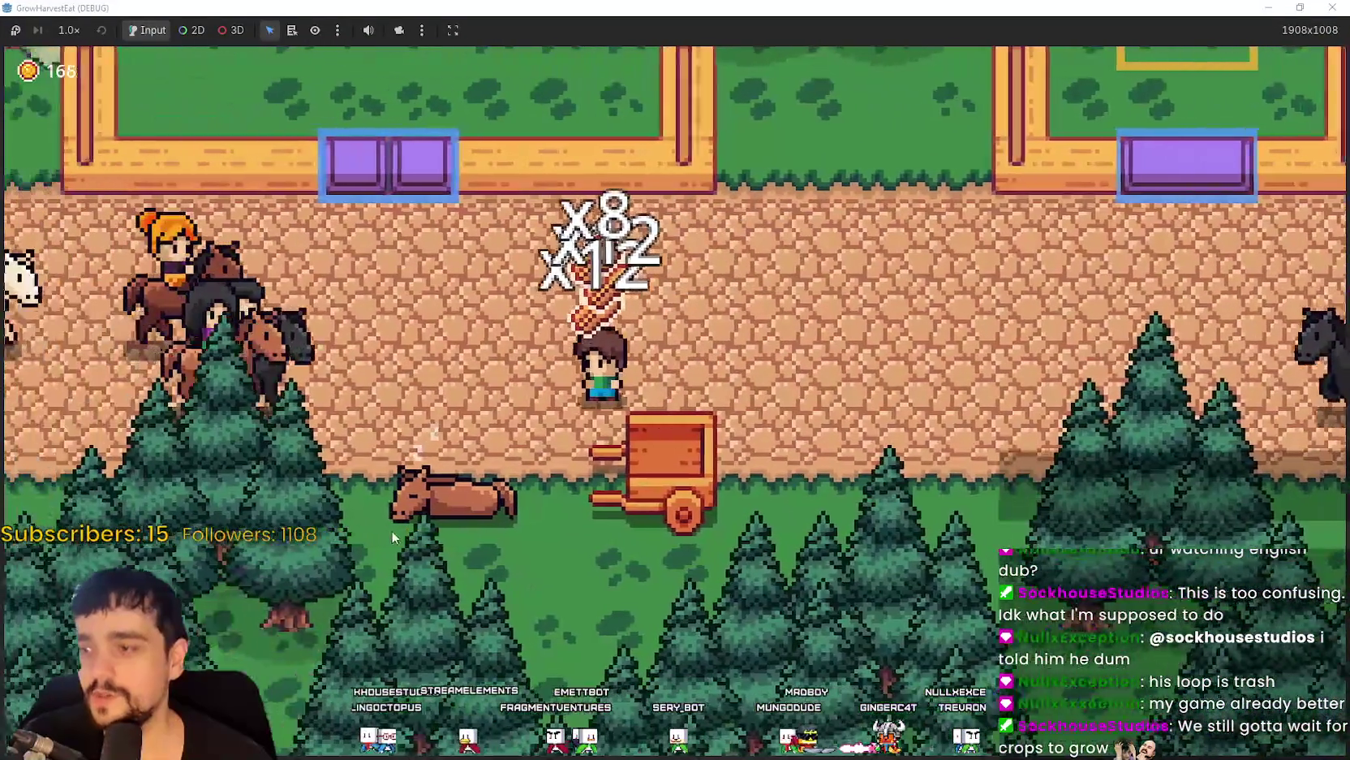
pyautogui.scroll(-2, 452, 514)
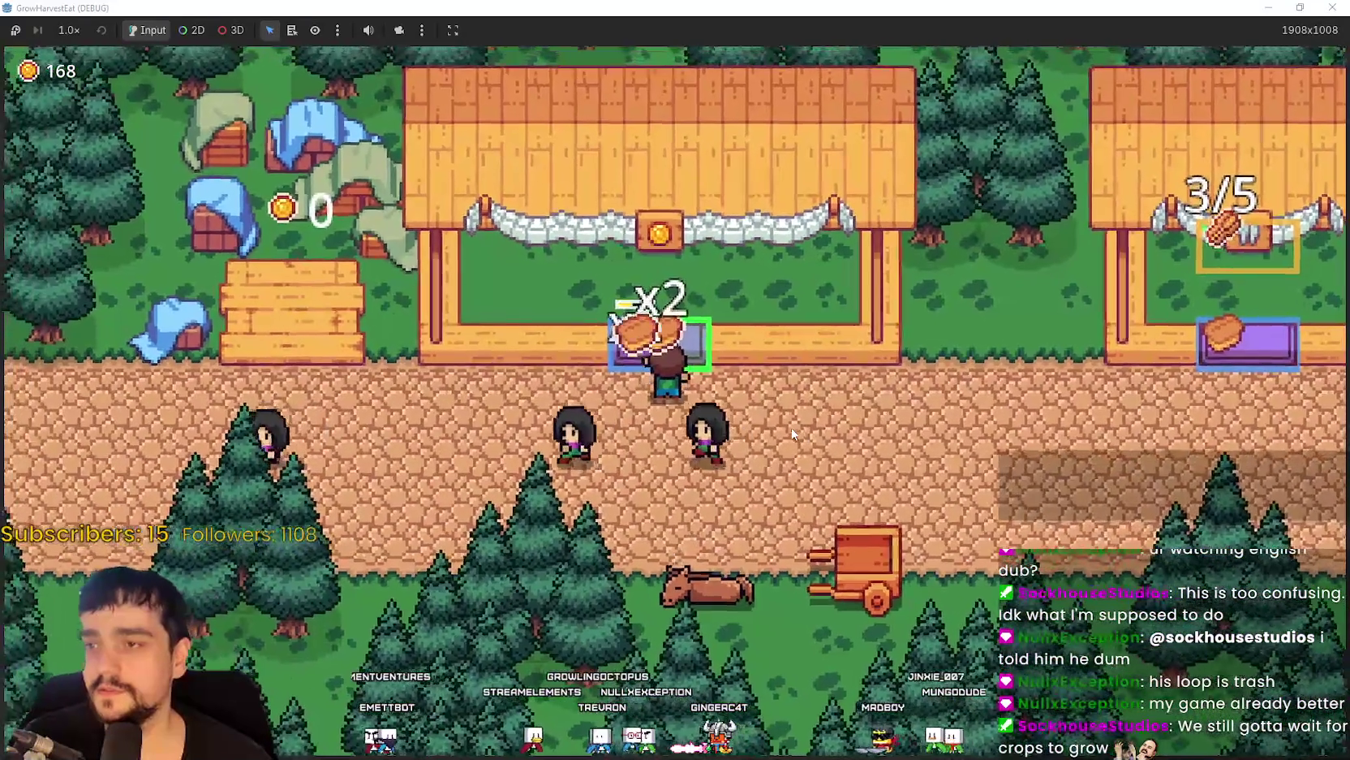
# Walk the farmer left and up to the first stall and onto the coin crate.
pyautogui.press('a')
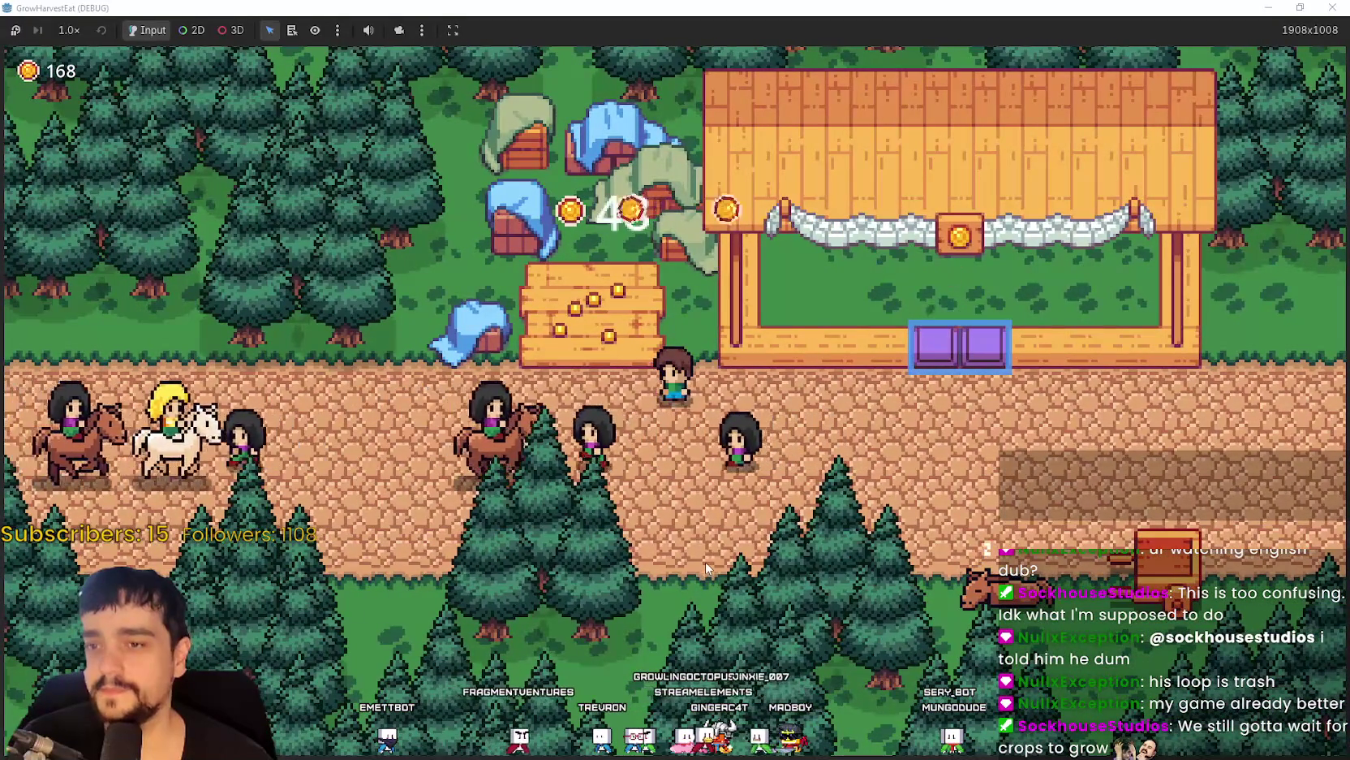
pyautogui.press('w')
pyautogui.press('a')
pyautogui.press('w')
pyautogui.press('d')
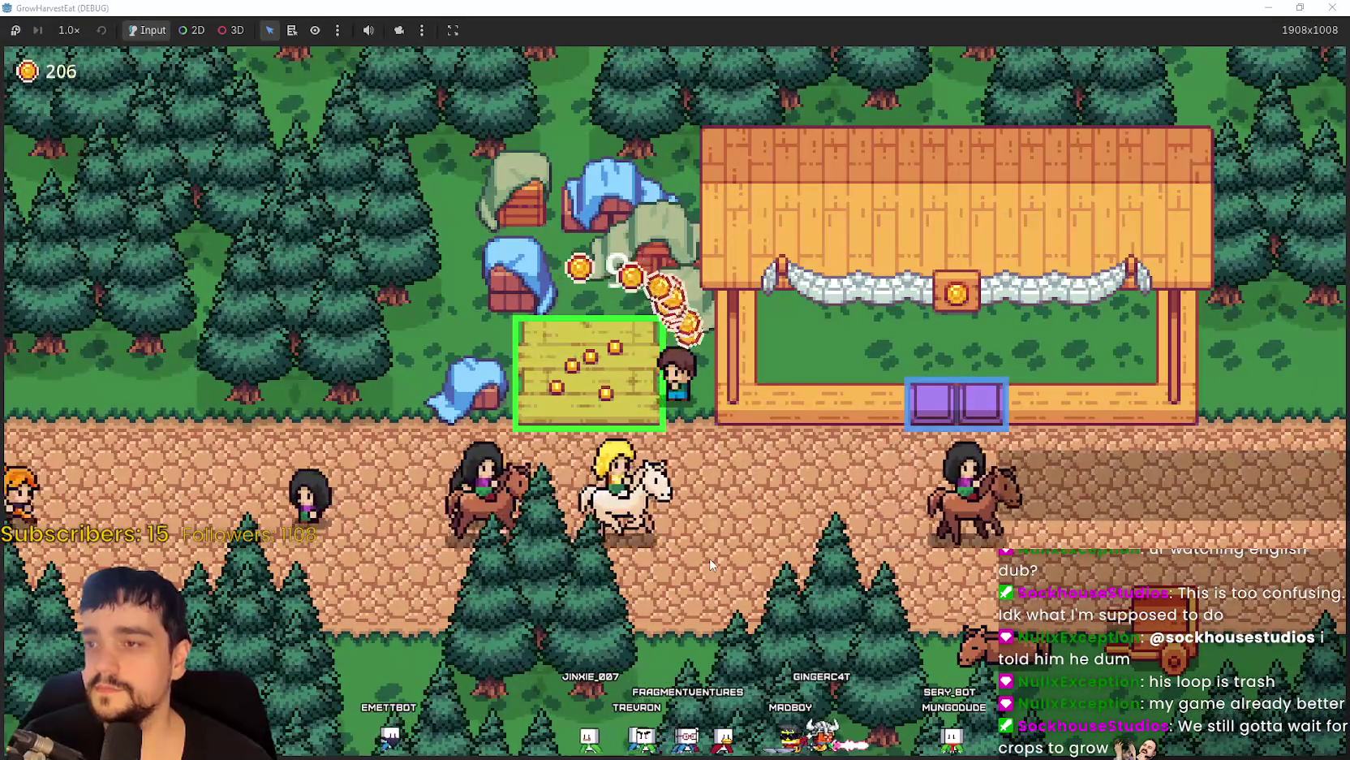
# Fetch bread from the second stall and drop it at the first stall.
pyautogui.press('s')
pyautogui.press('d')
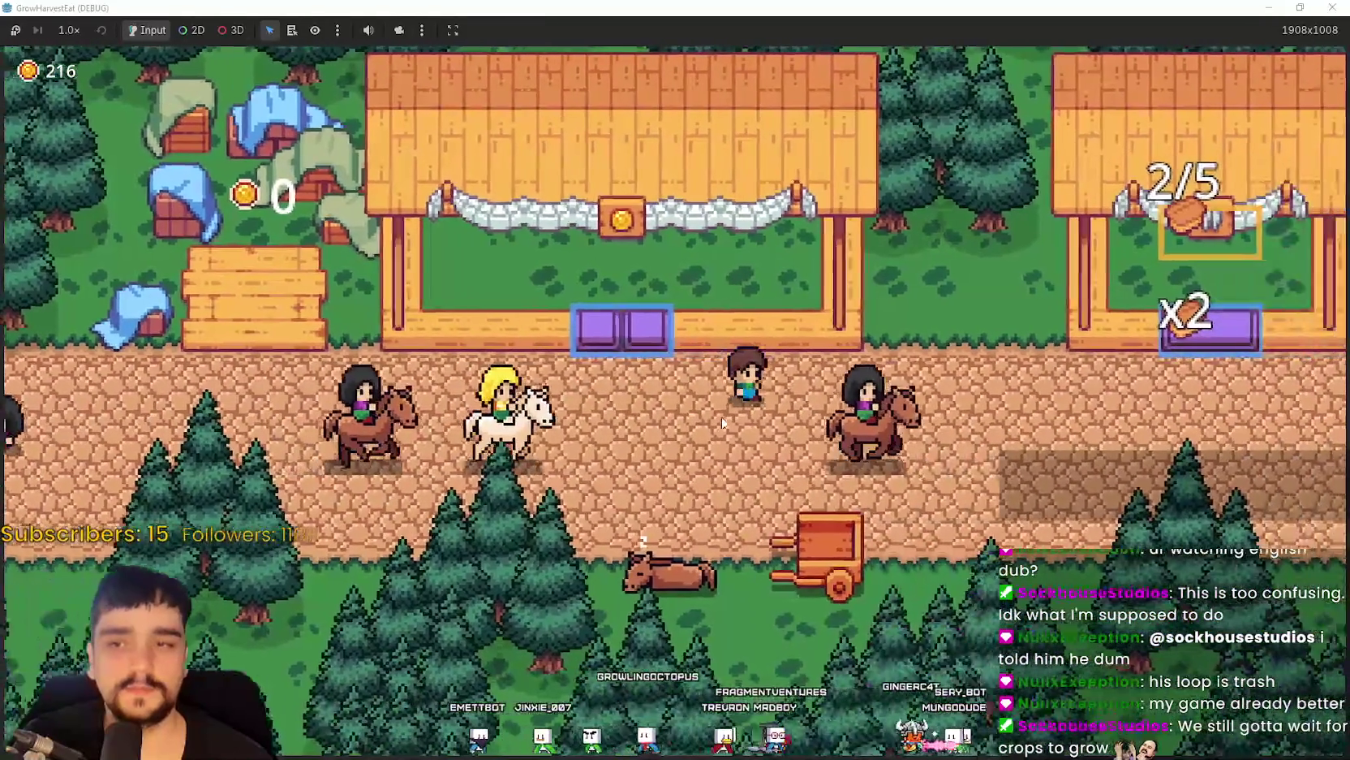
pyautogui.press('d')
pyautogui.press('w')
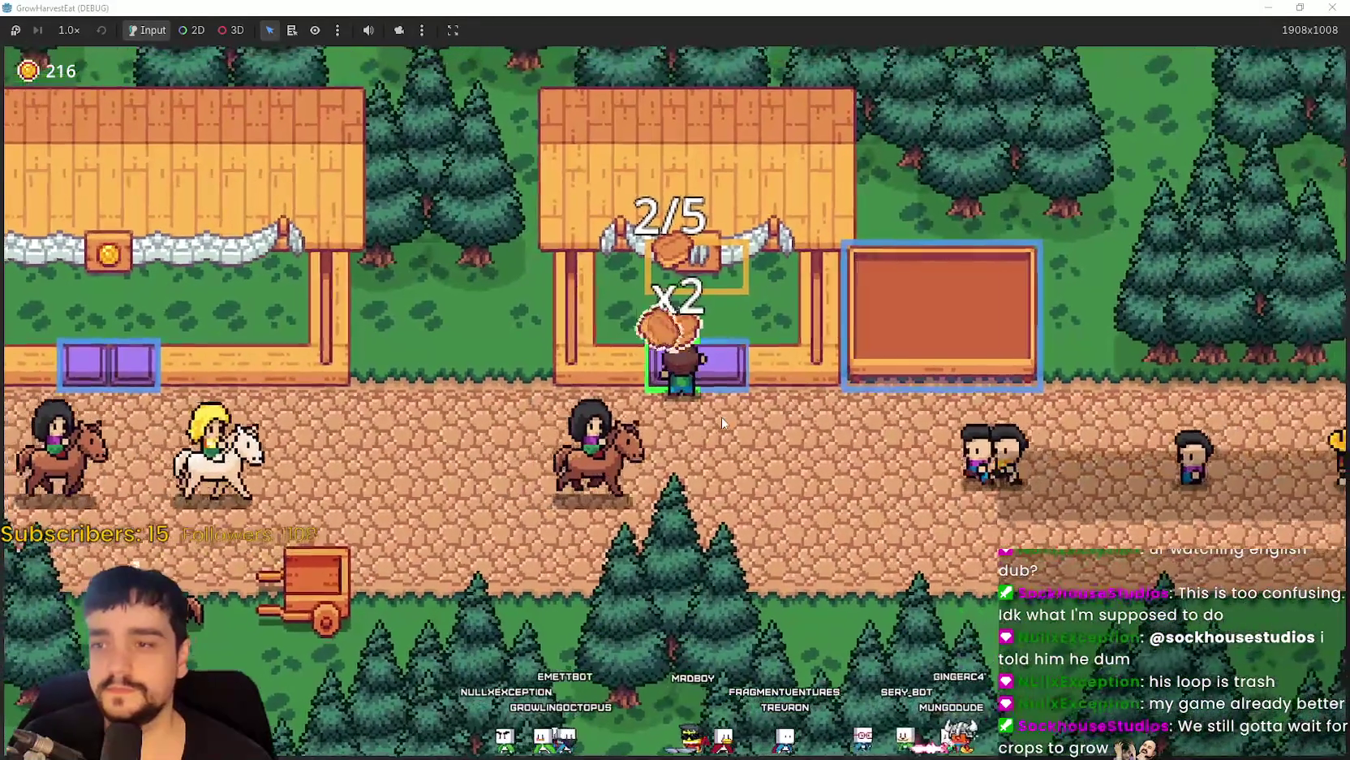
pyautogui.press('a')
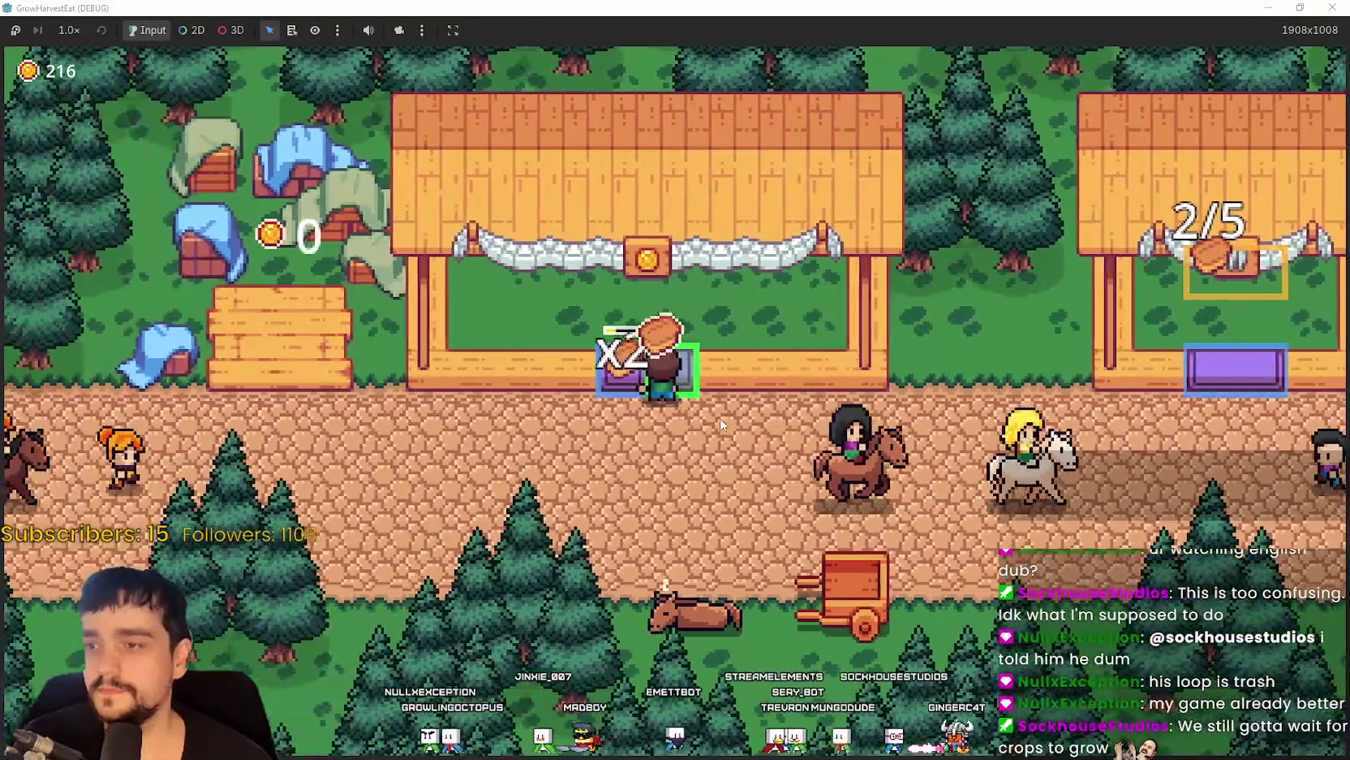
pyautogui.press('a')
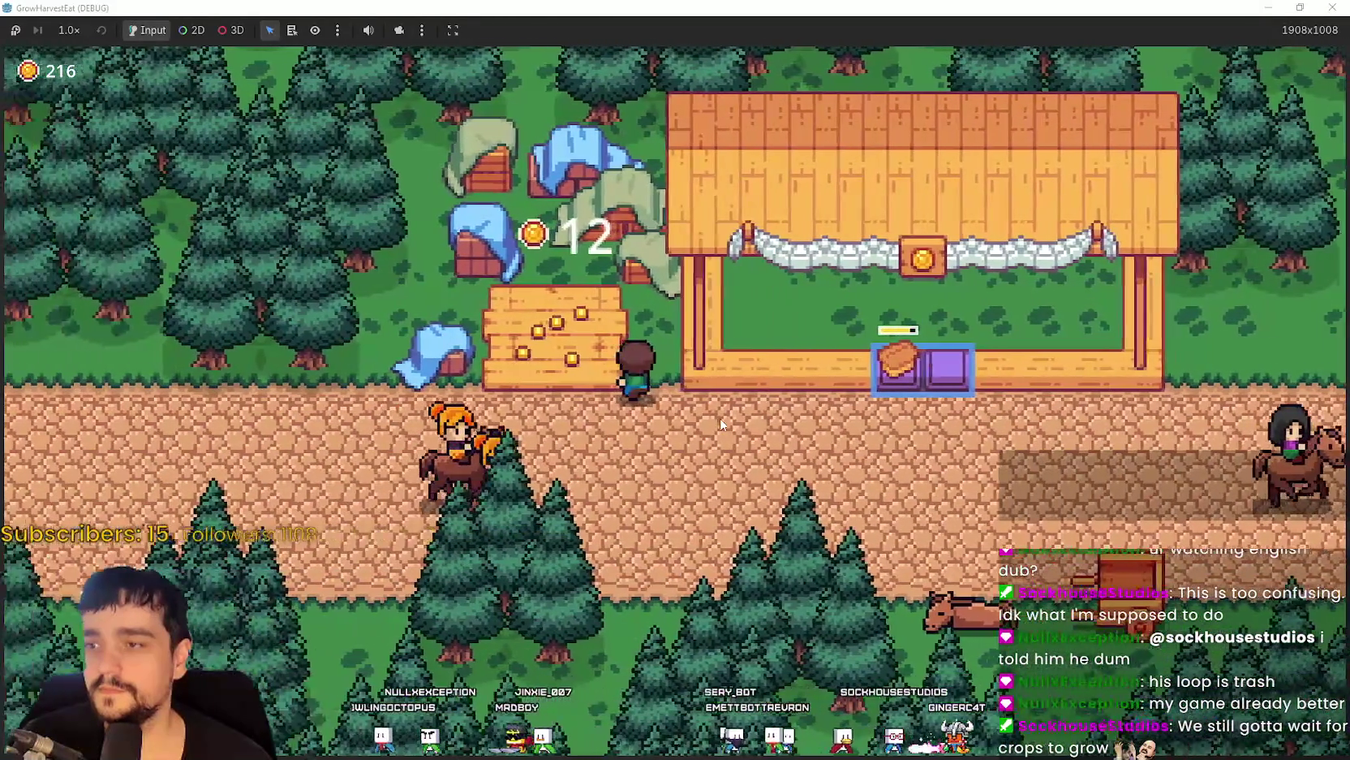
# Collect the earnings from the coin crate and return down to the path.
pyautogui.press('w')
pyautogui.press('d')
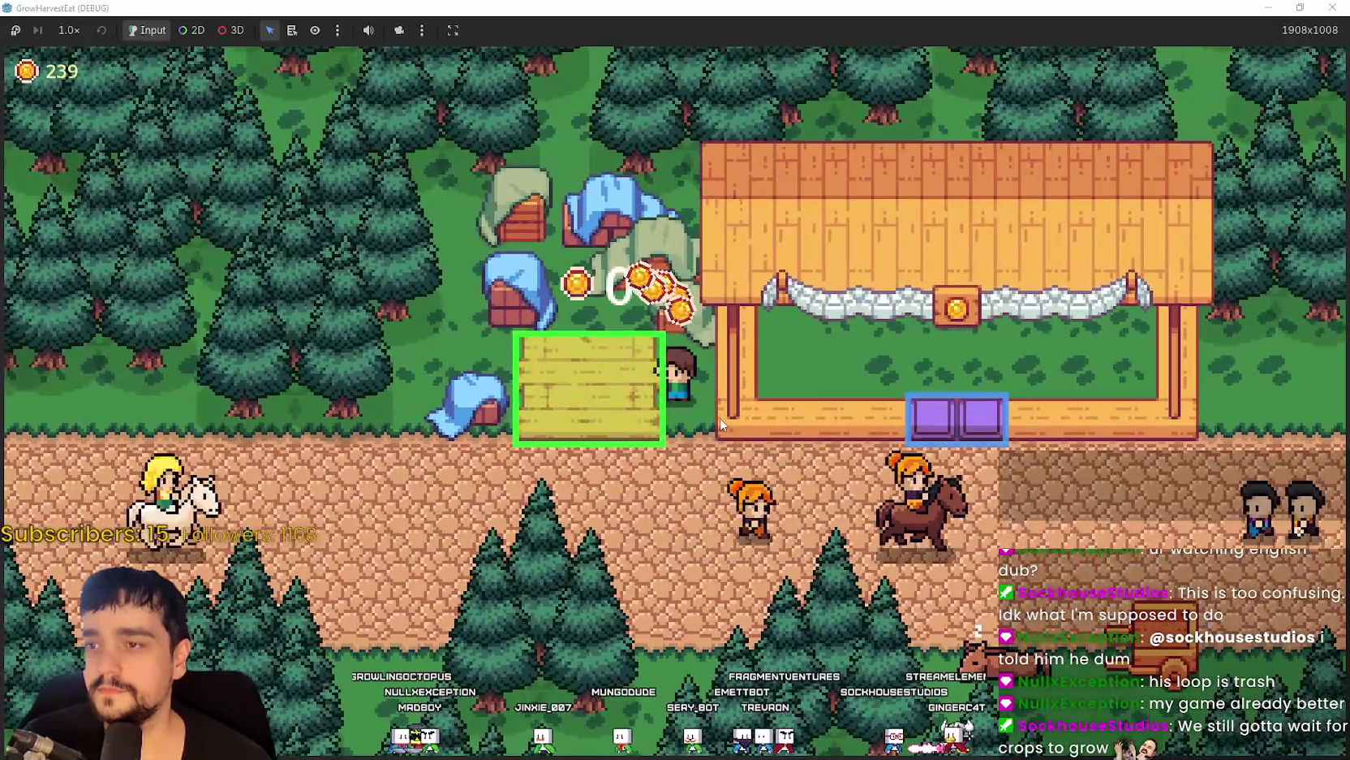
pyautogui.press('s')
pyautogui.press('d')
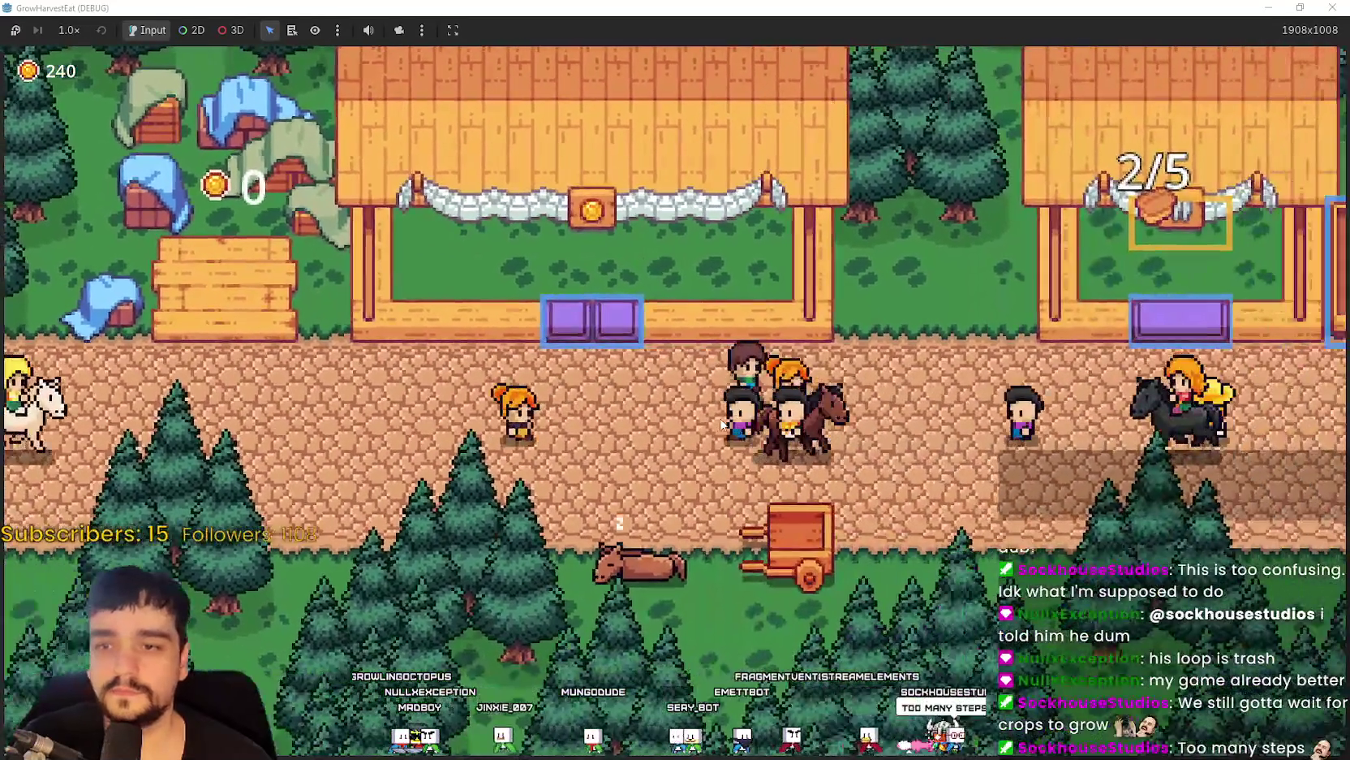
pyautogui.press('d')
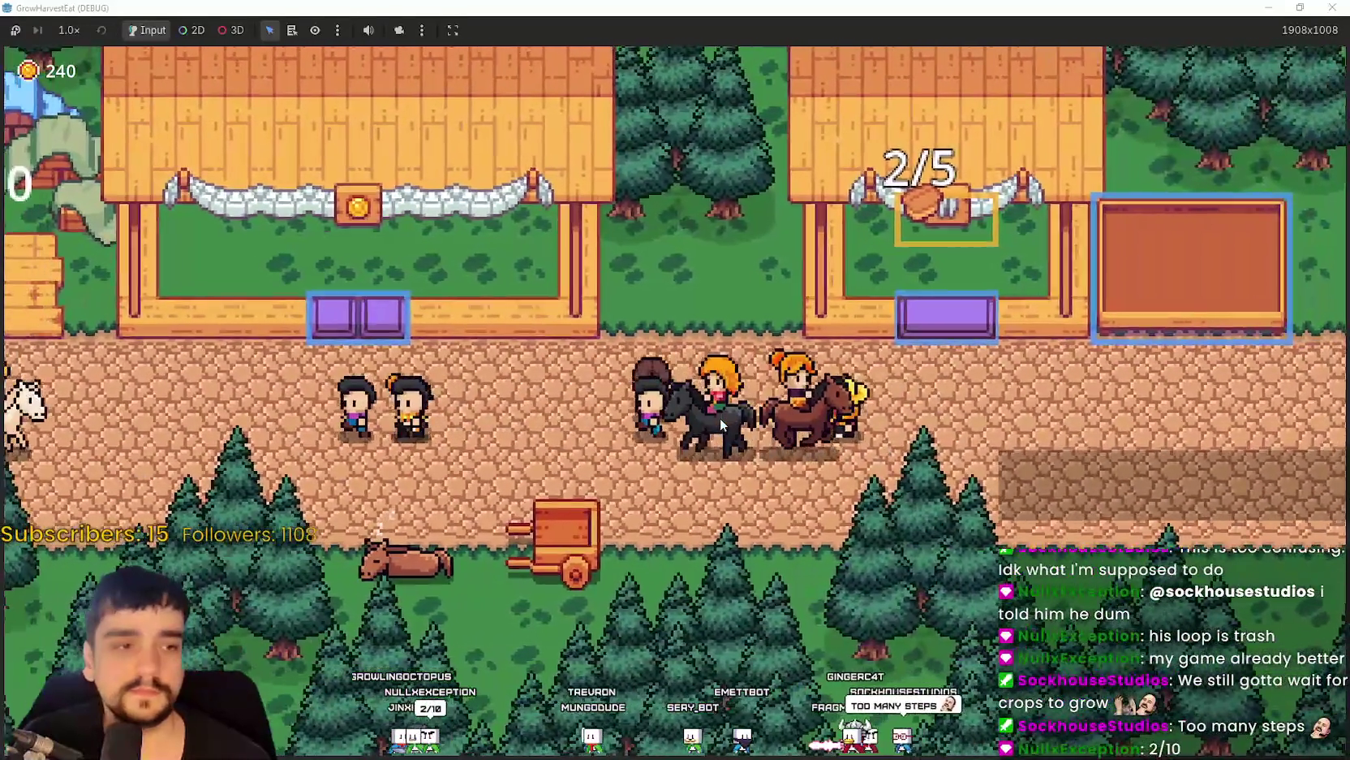
# Walk the farmer left along the village path.
pyautogui.press('a')
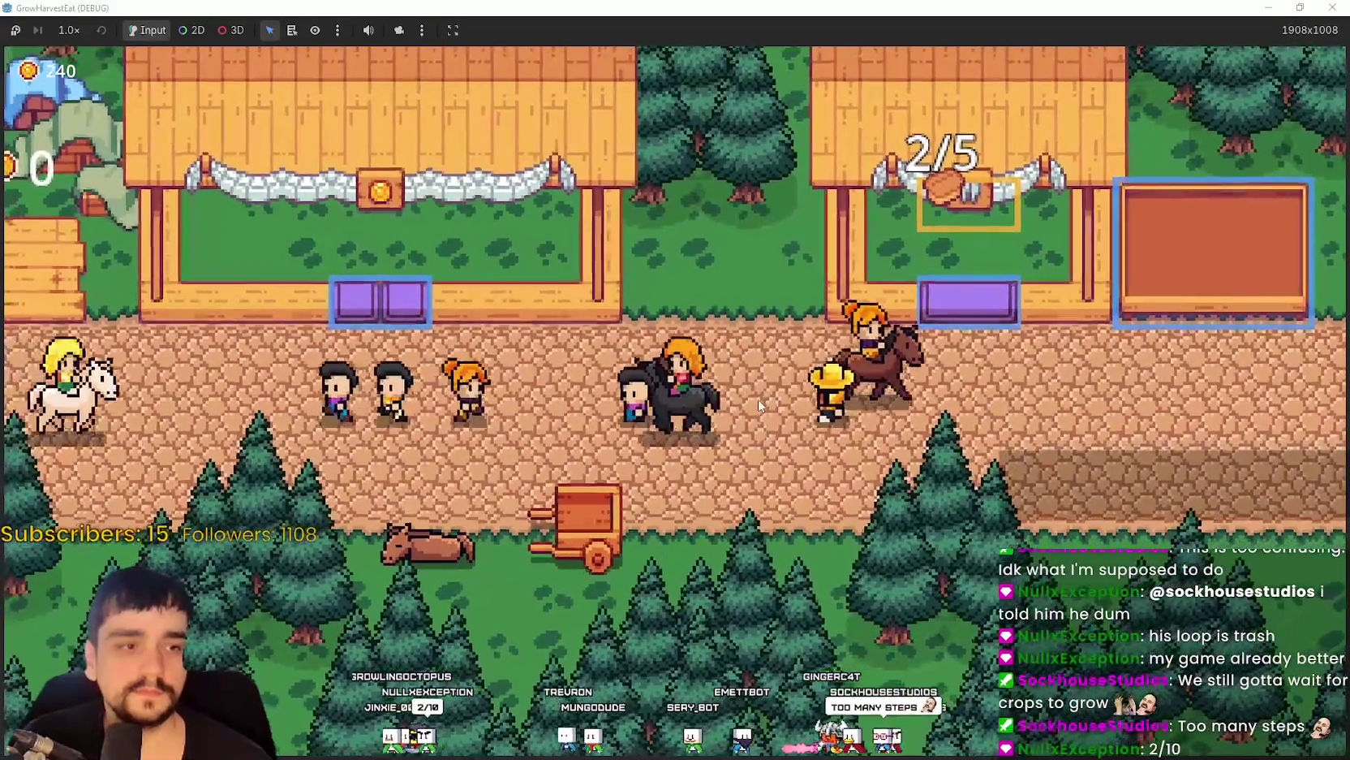
pyautogui.press('a')
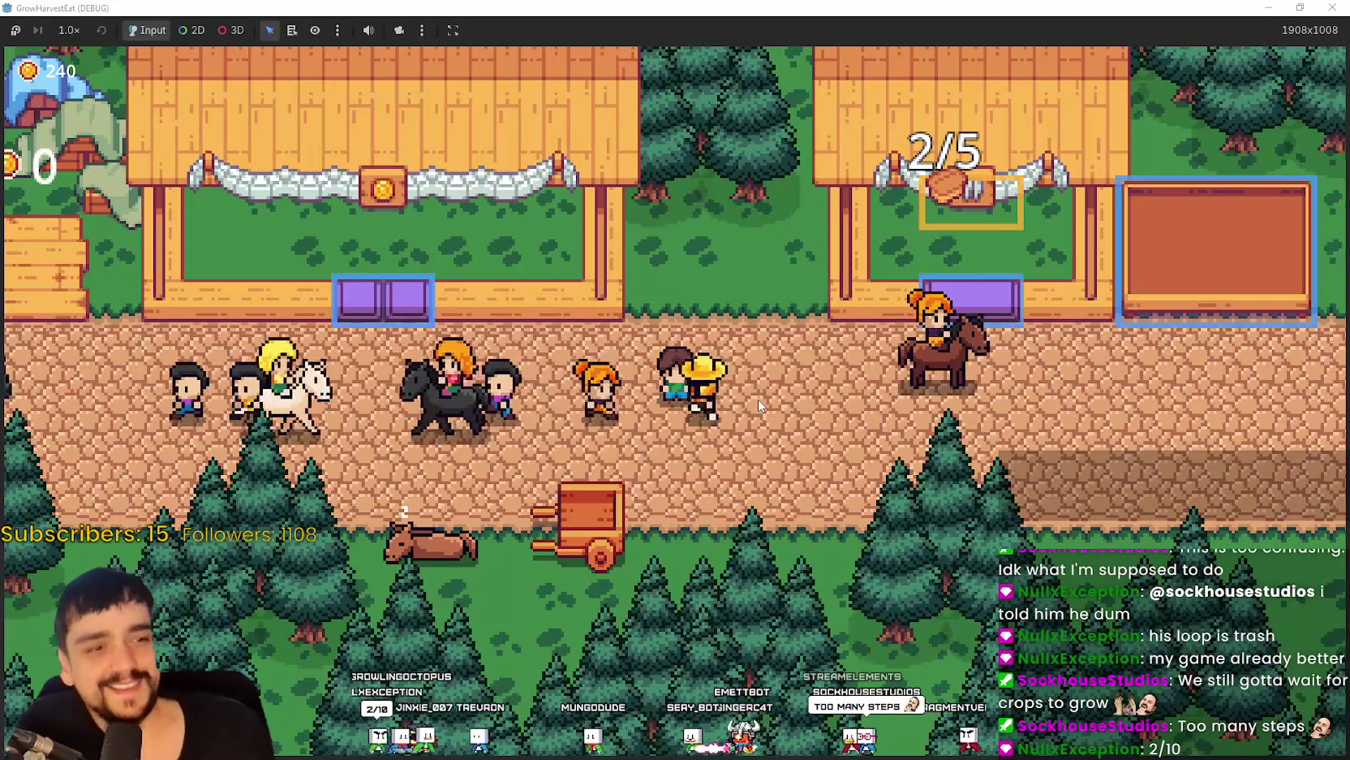
pyautogui.press('a')
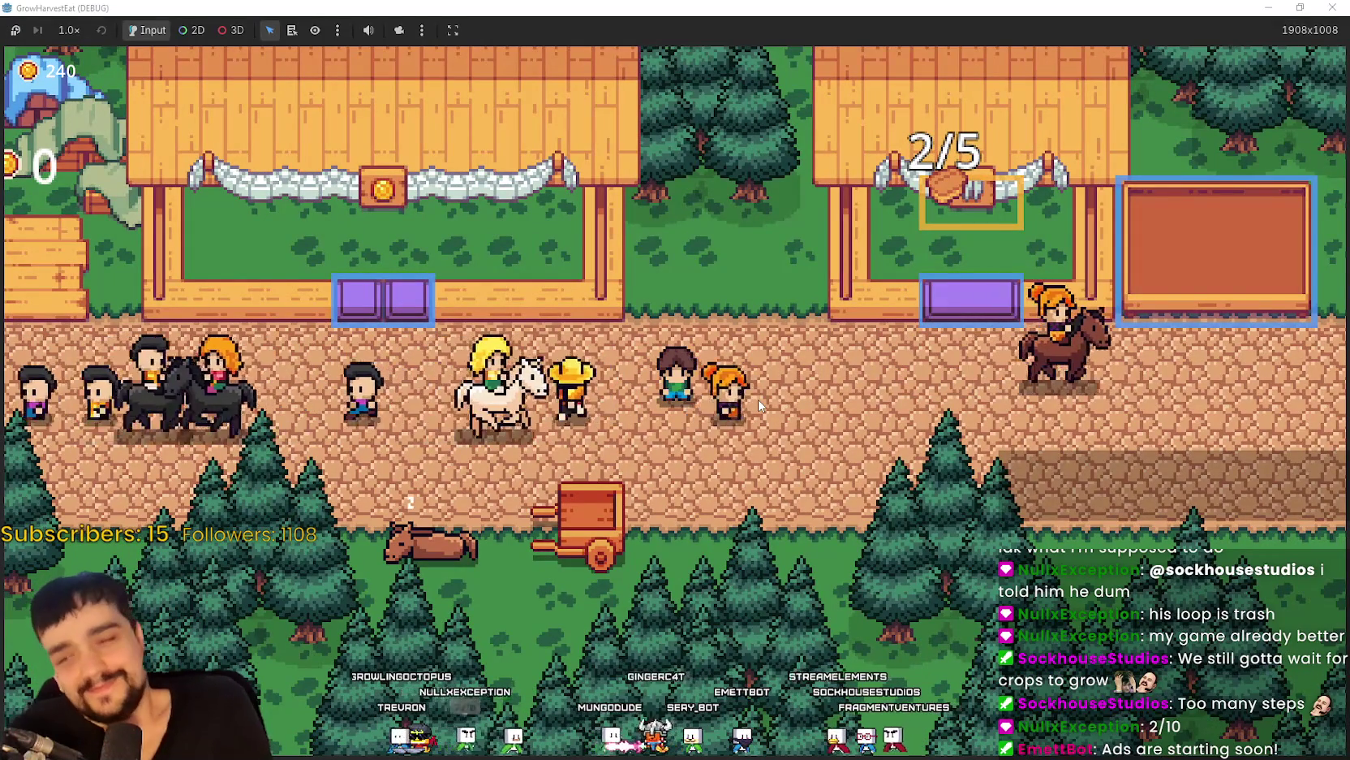
pyautogui.press('a')
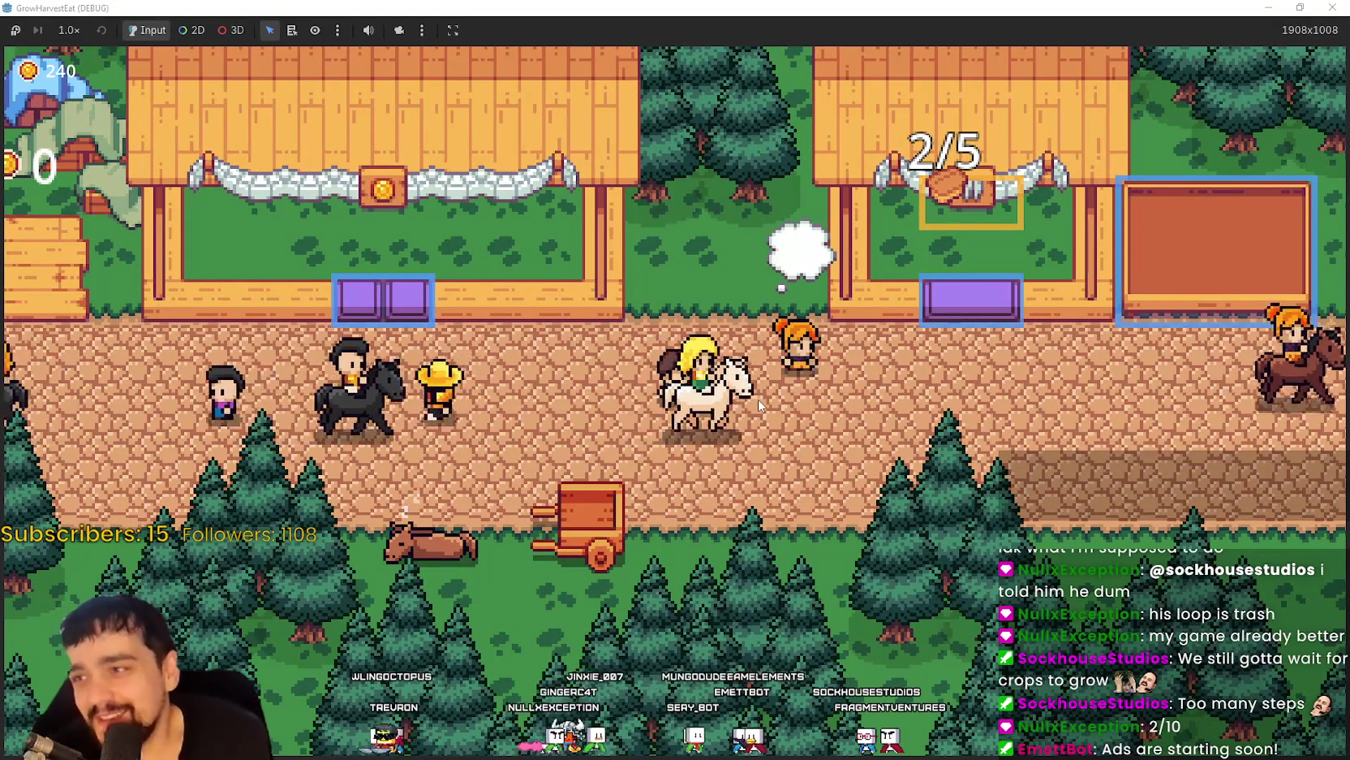
pyautogui.press('a')
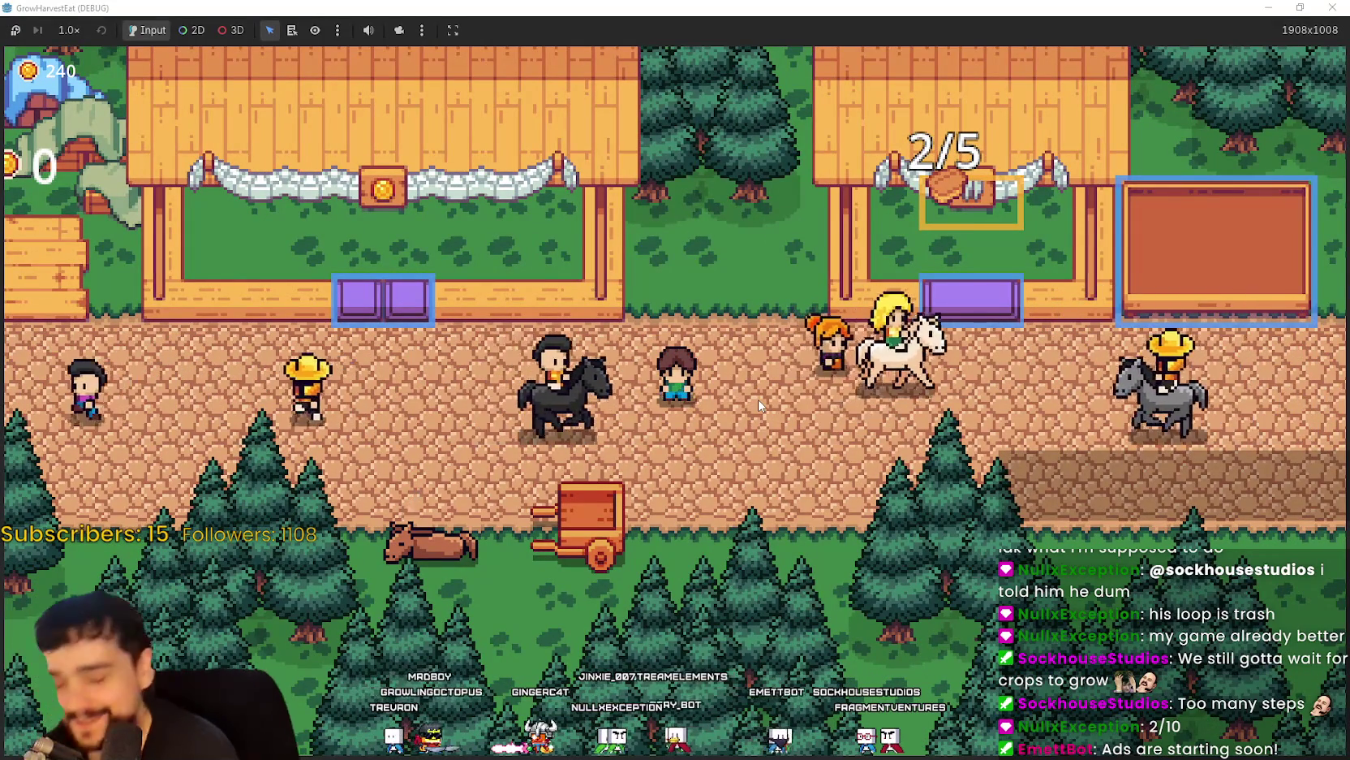
pyautogui.press('a')
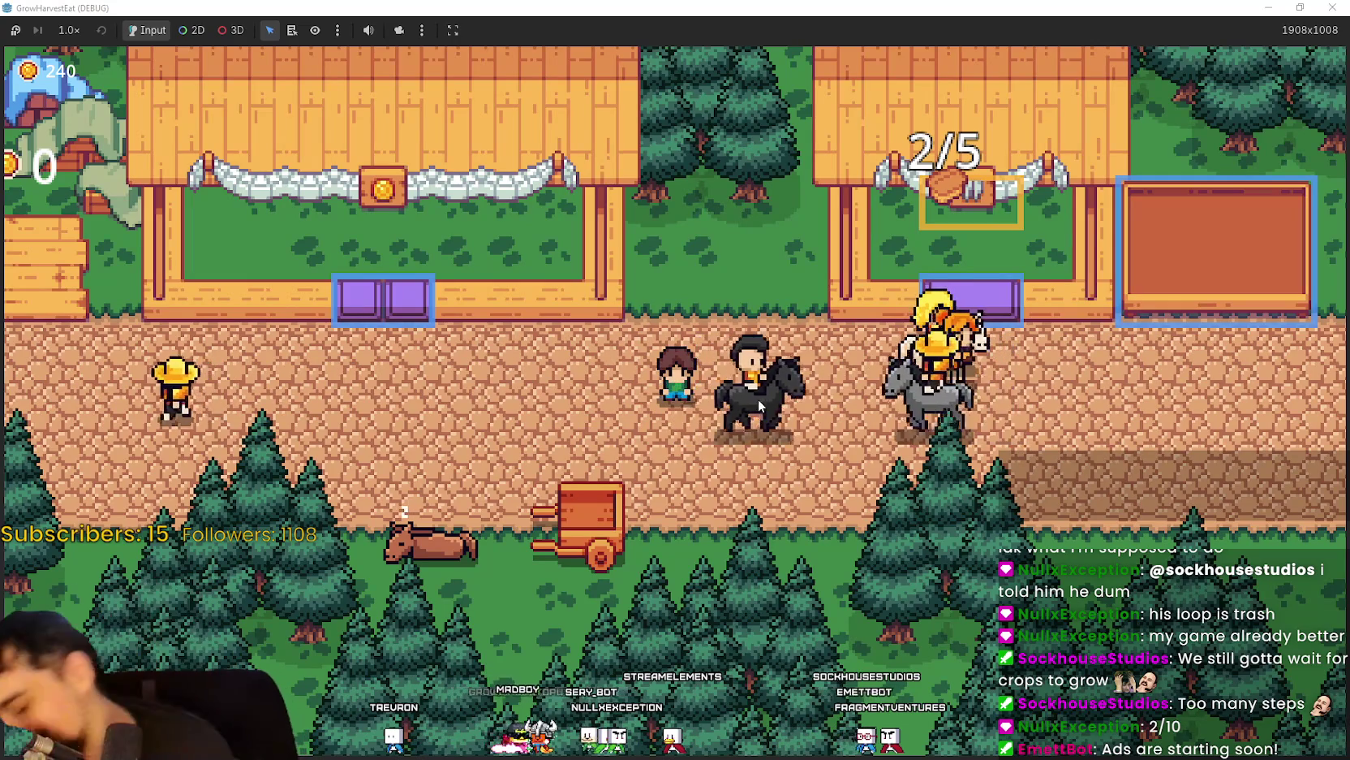
pyautogui.press('a')
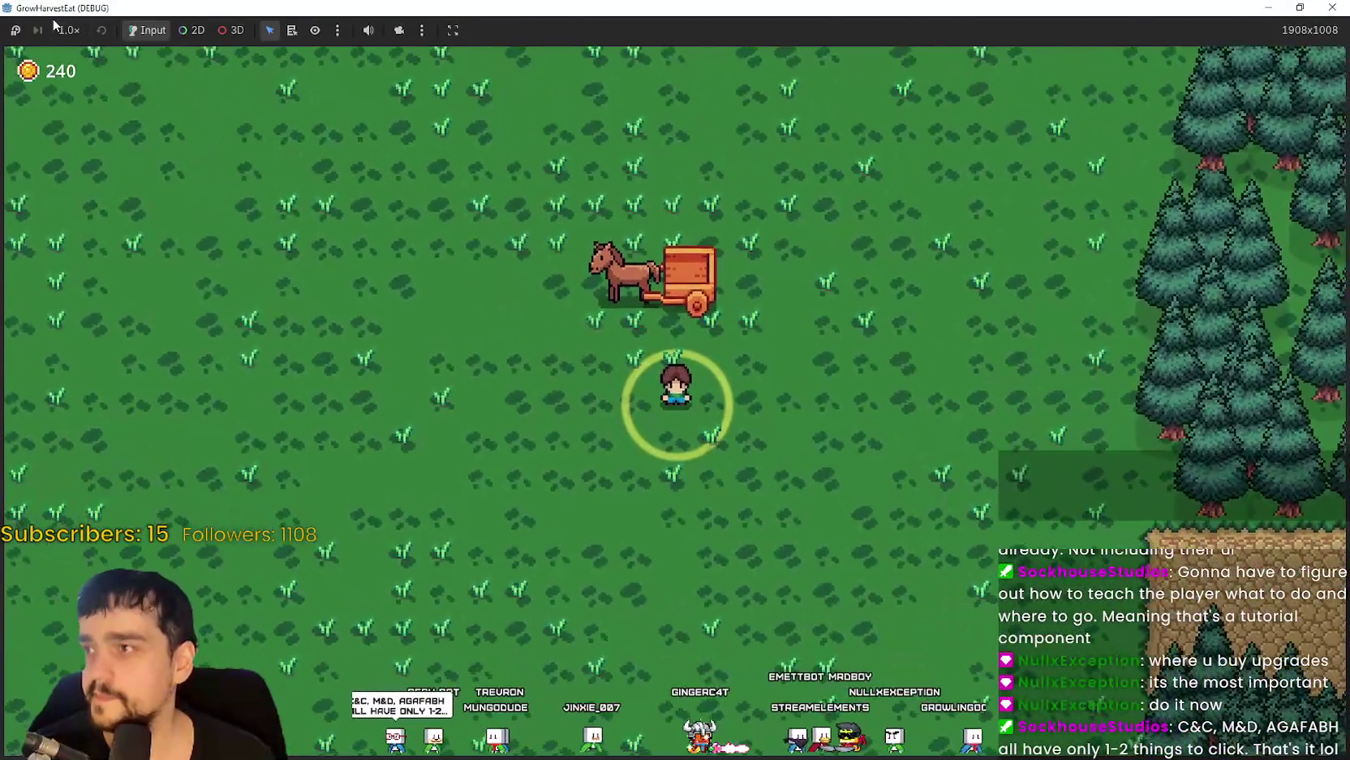
# Set the game speed to 8.0×, then lower it to 2.0×.
pyautogui.click(69, 30)
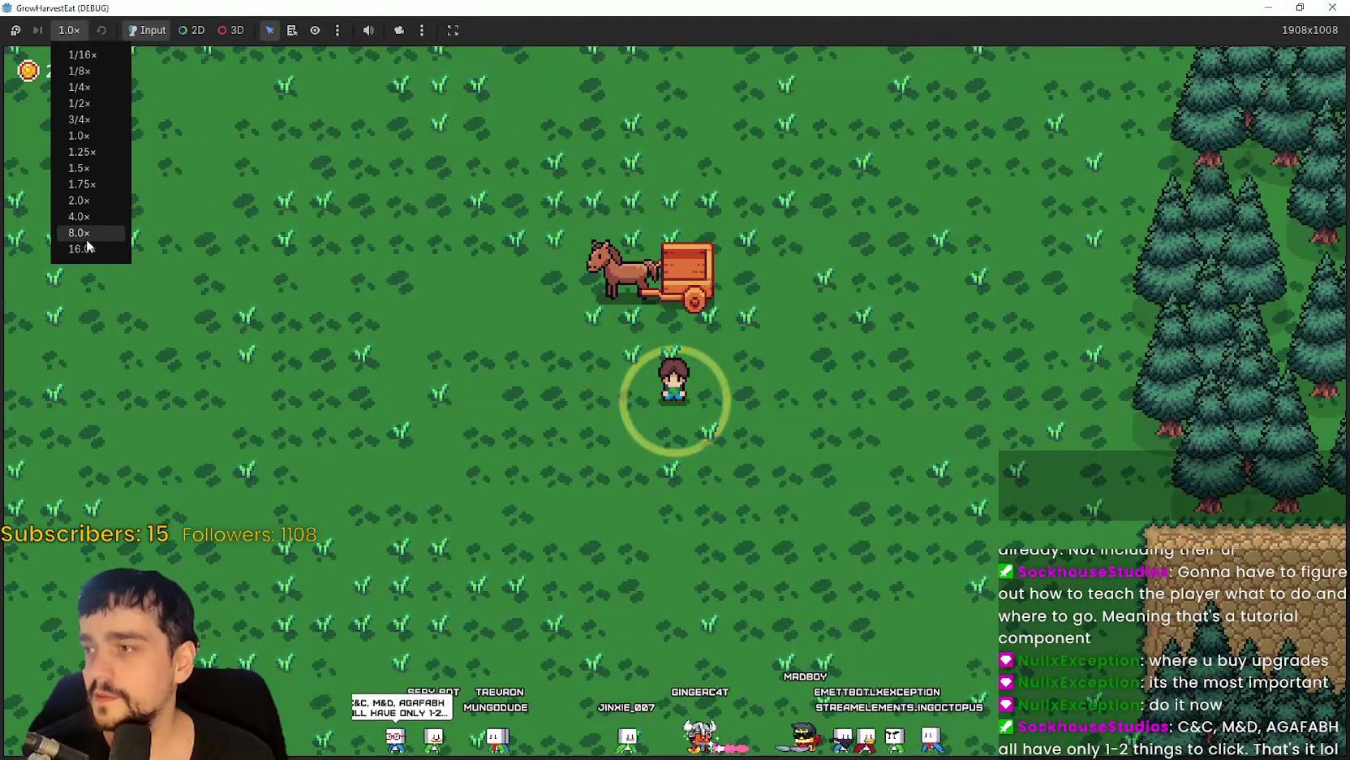
pyautogui.click(81, 233)
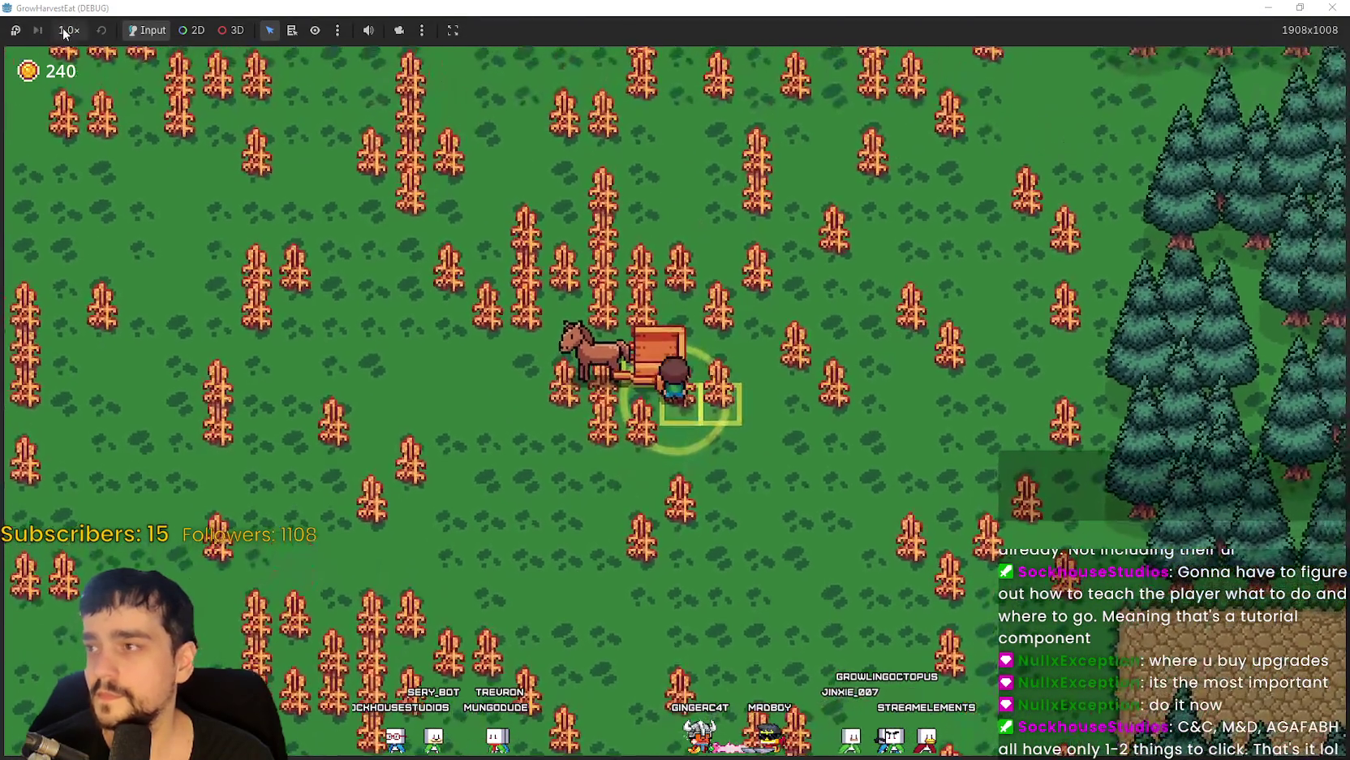
pyautogui.click(69, 30)
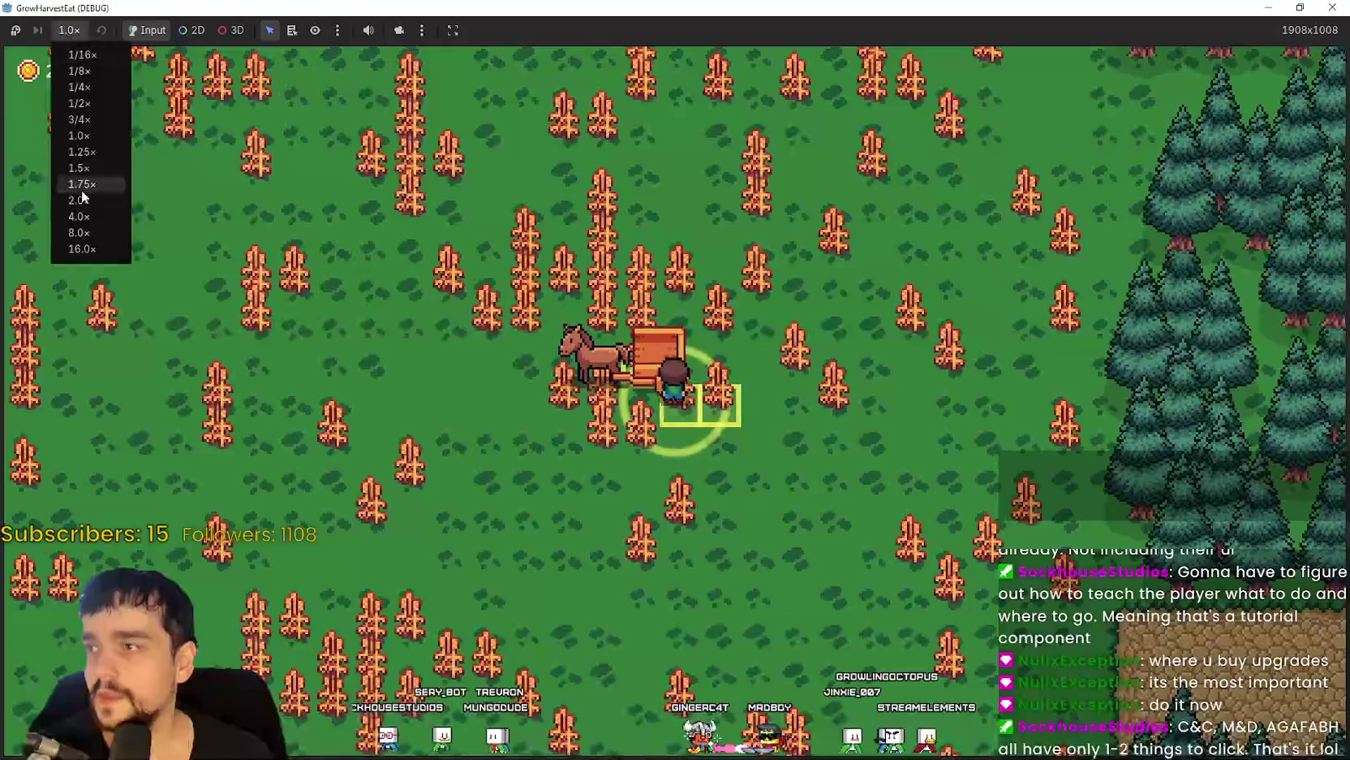
pyautogui.click(81, 202)
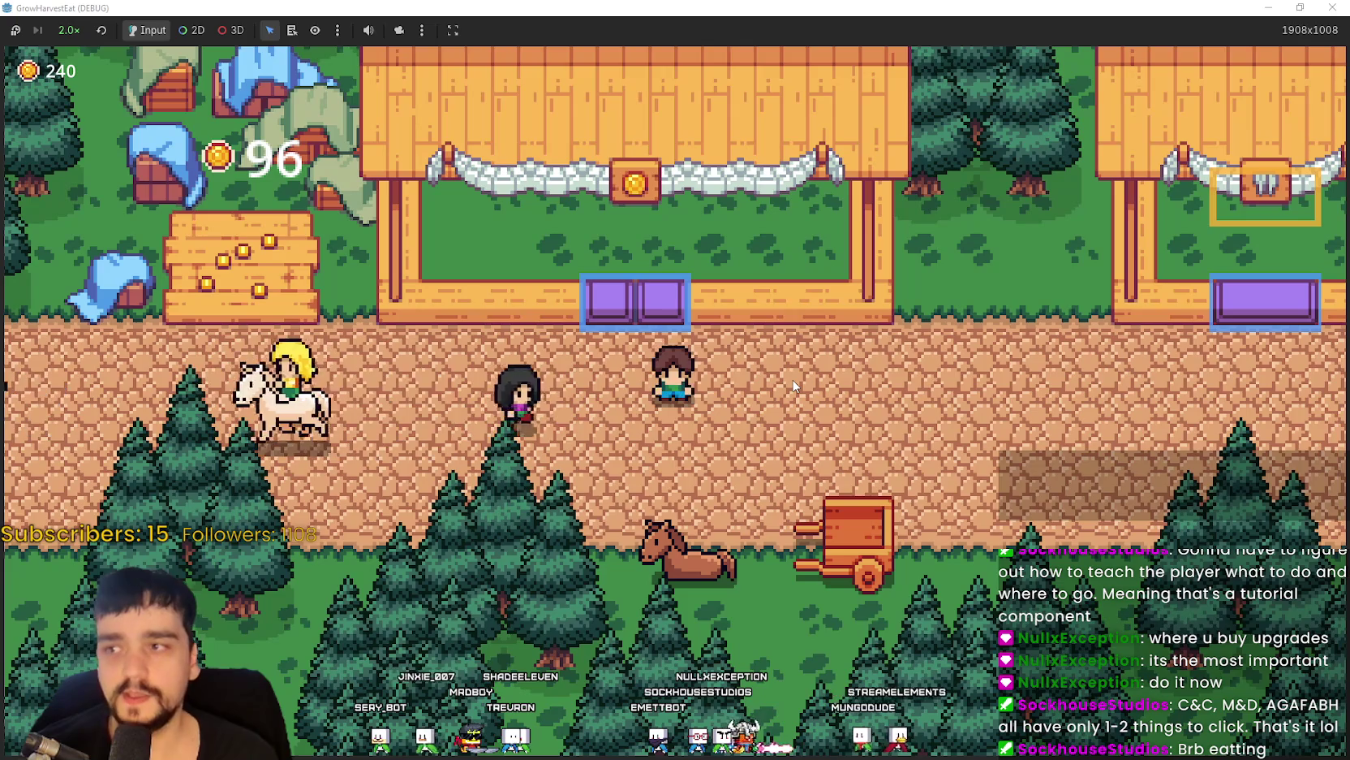
# Walk the farmer from the horse cart up to the wheat plot to sell crops.
pyautogui.press('s')
pyautogui.press('a')
pyautogui.press('w')
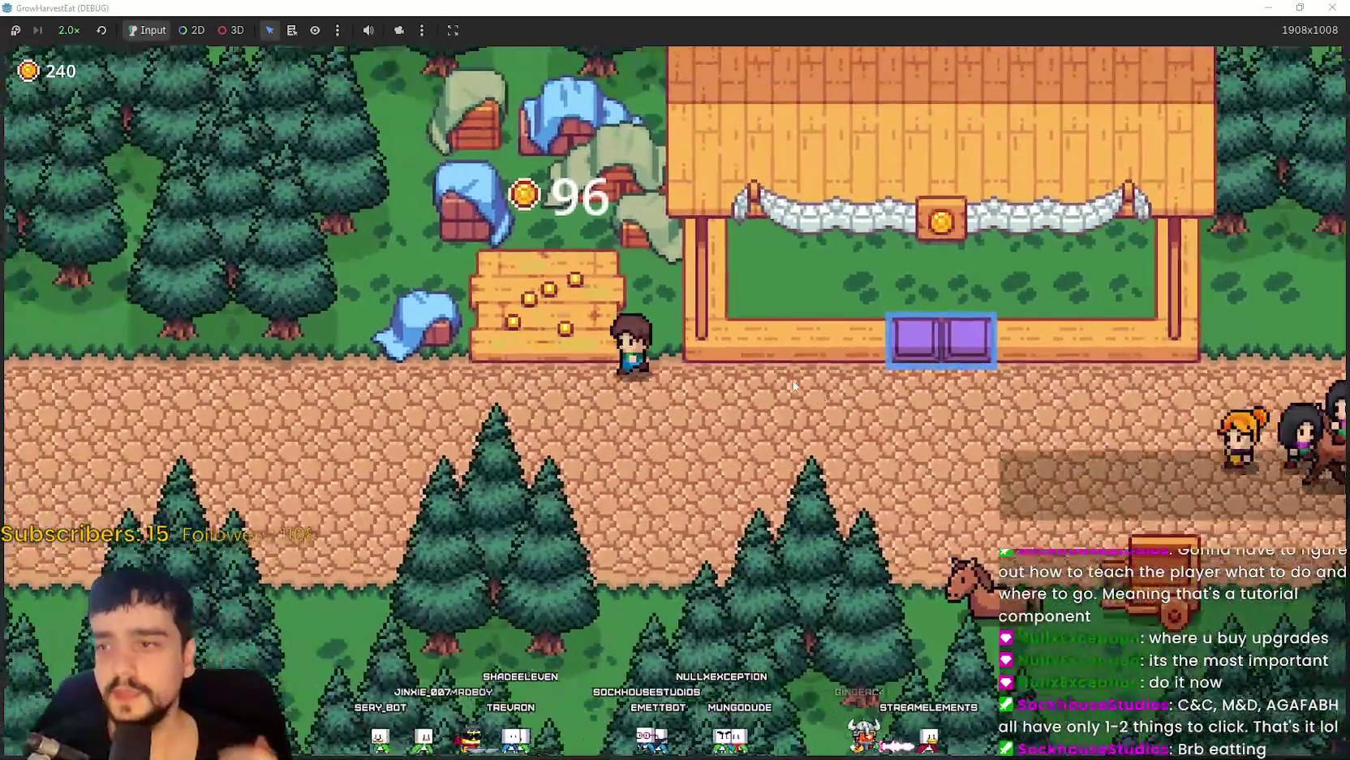
pyautogui.press('w')
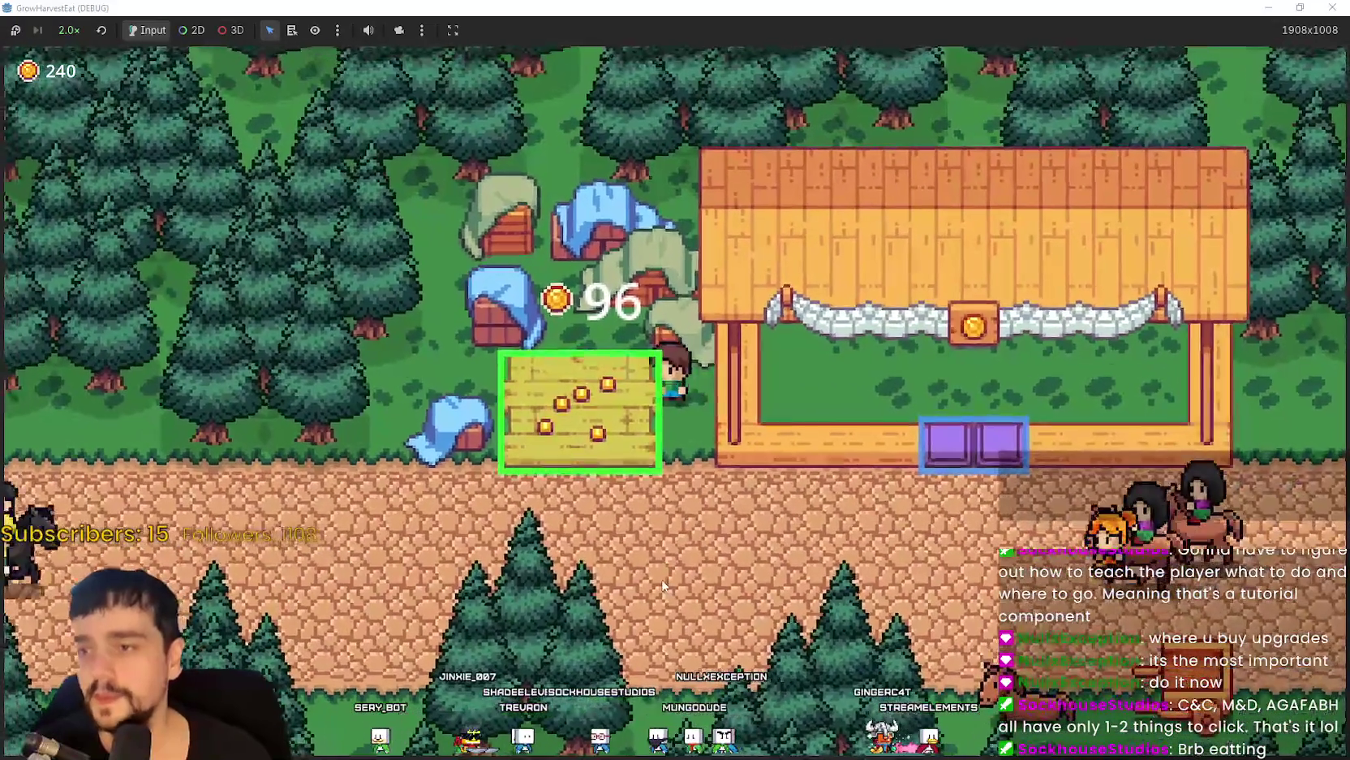
pyautogui.press('s')
pyautogui.press('d')
pyautogui.press('w')
# Walk the farmer around the path toward the village stalls.
pyautogui.press('d')
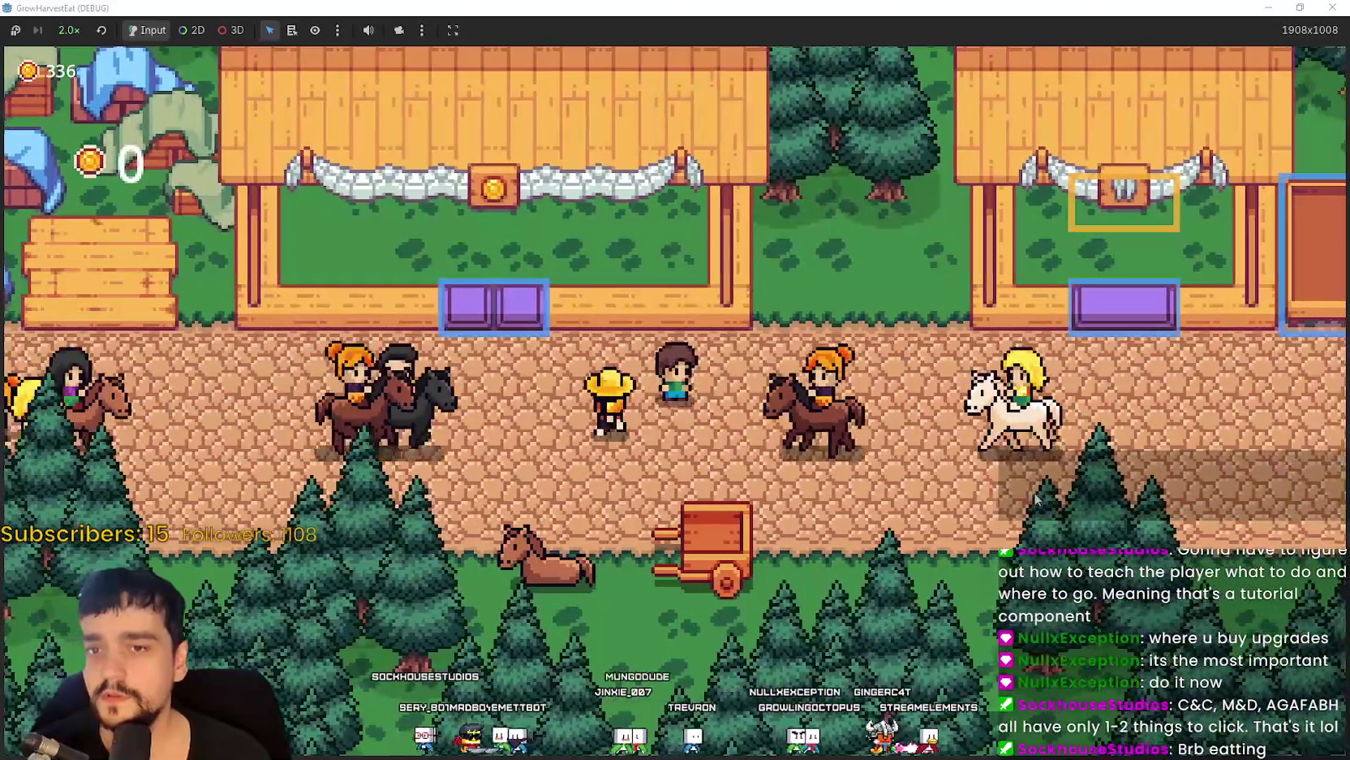
pyautogui.press('a')
pyautogui.press('s')
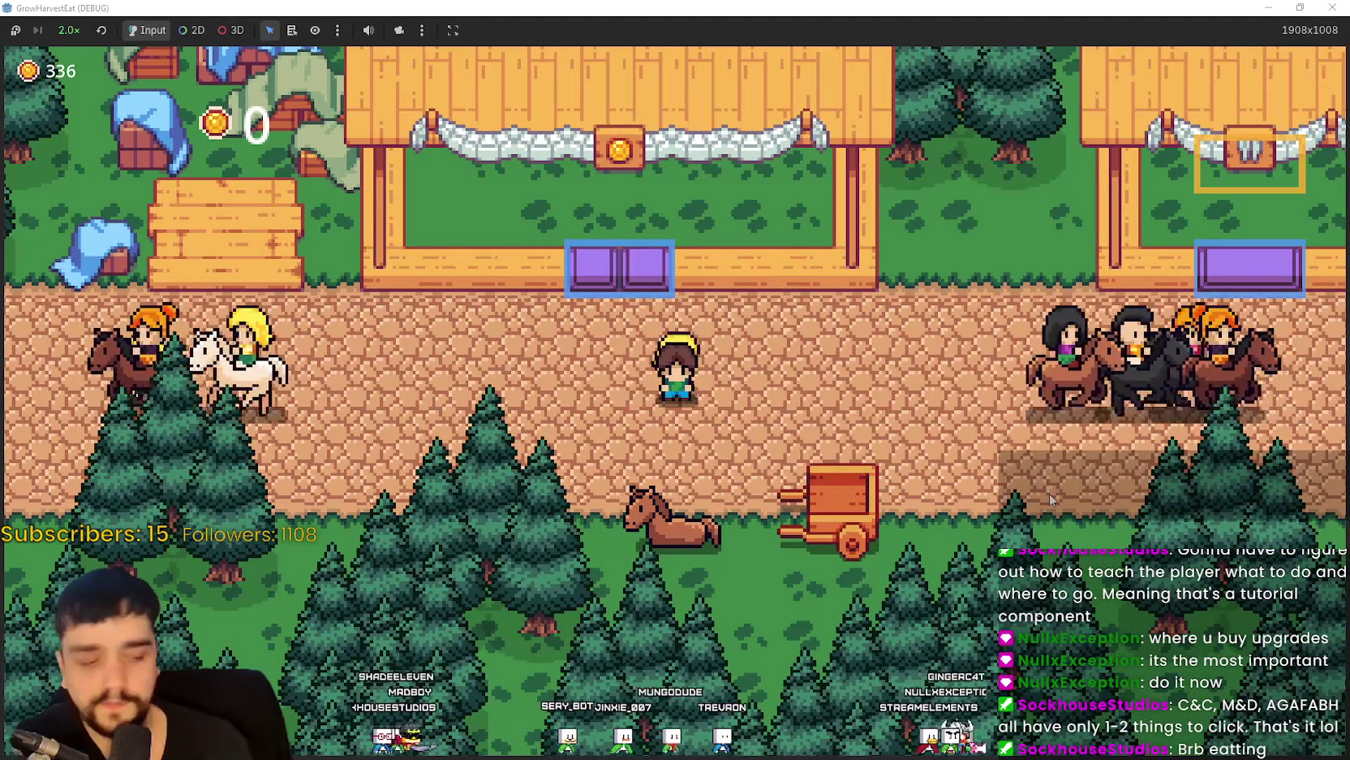
pyautogui.press('a')
pyautogui.press('d')
pyautogui.press('a')
pyautogui.press('s')
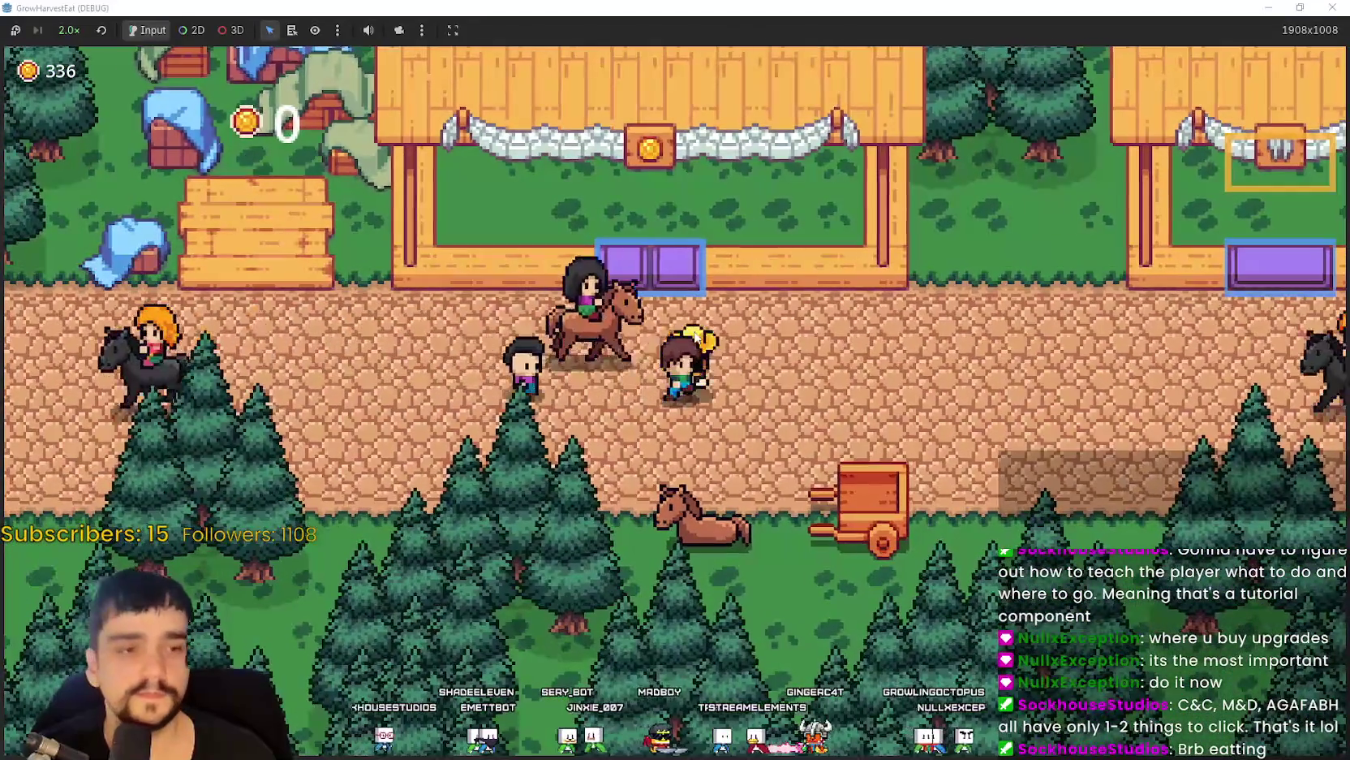
pyautogui.press('d')
pyautogui.press('a')
pyautogui.press('d')
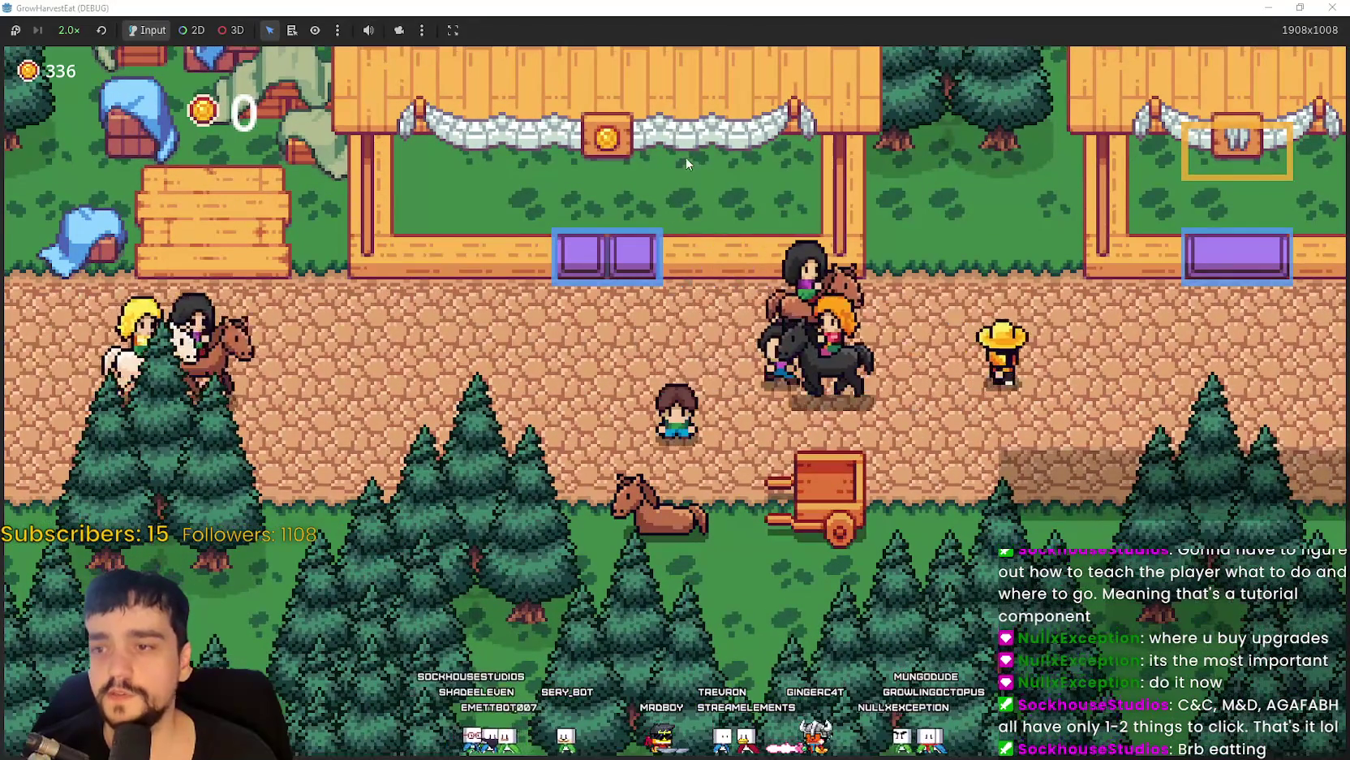
# Visit the stalls one after another, selling the cart's crops.
pyautogui.press('a')
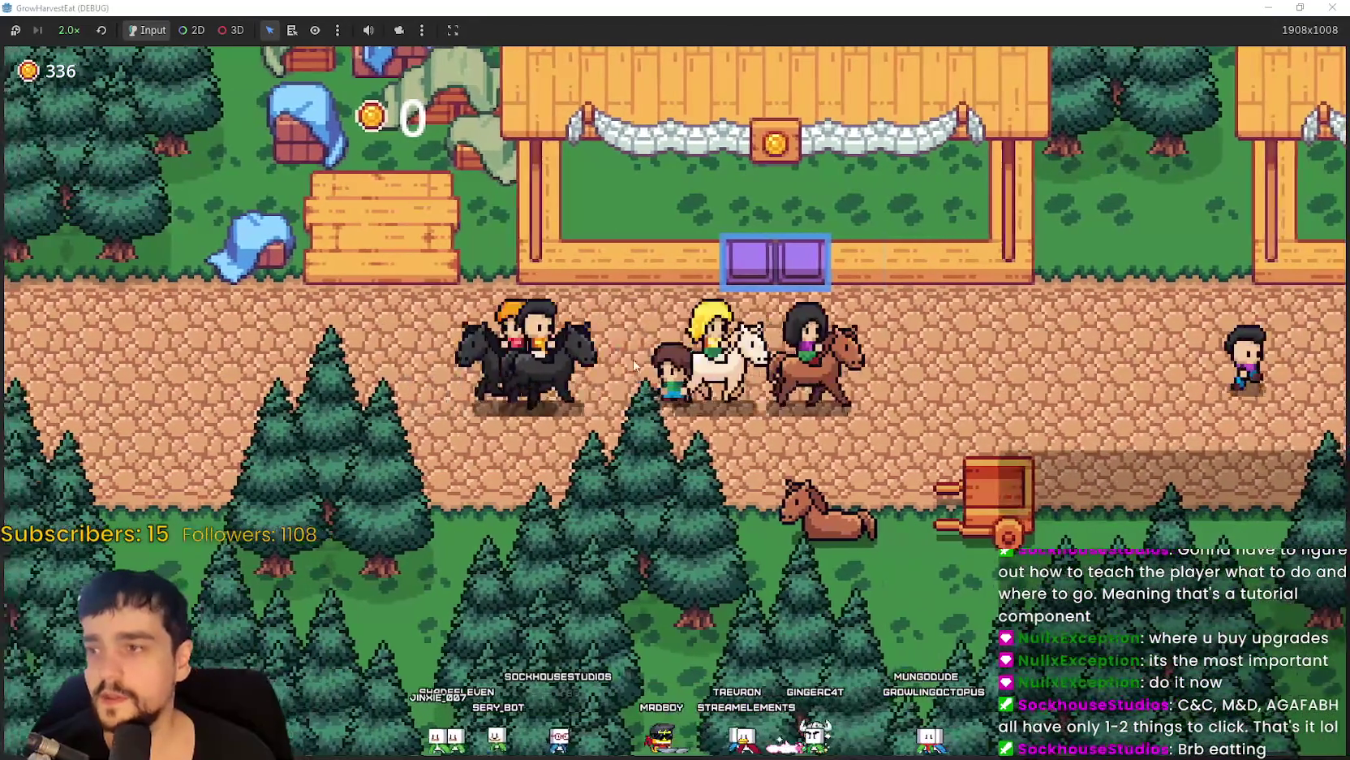
pyautogui.press('w')
pyautogui.press('d')
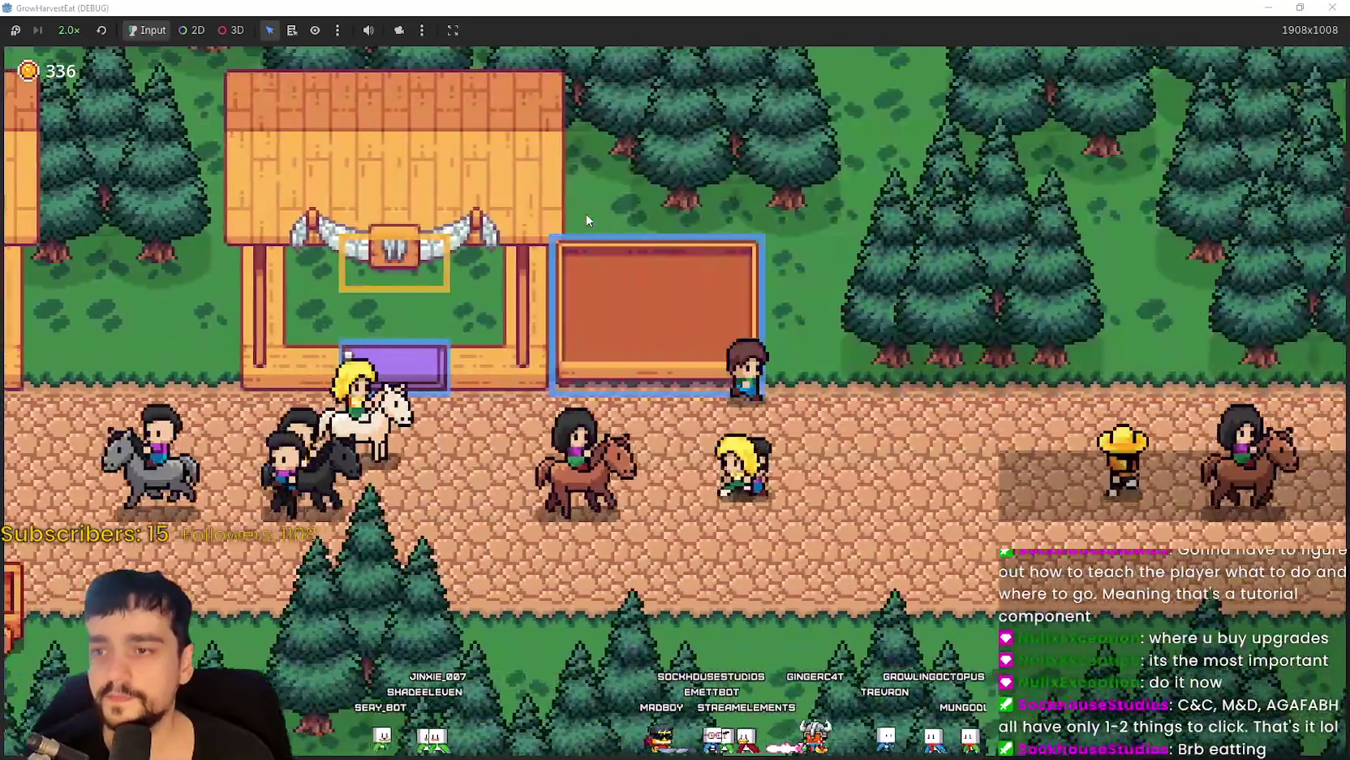
pyautogui.press('a')
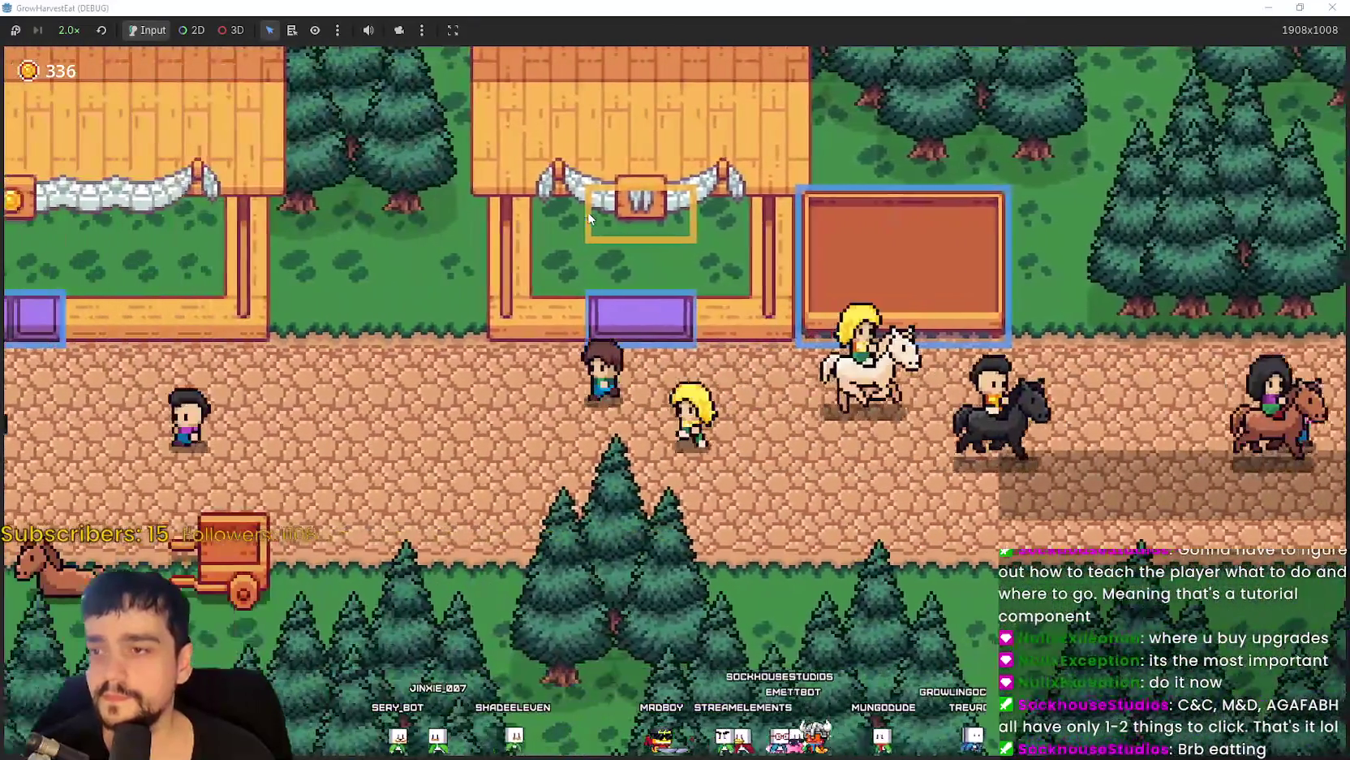
pyautogui.press('a')
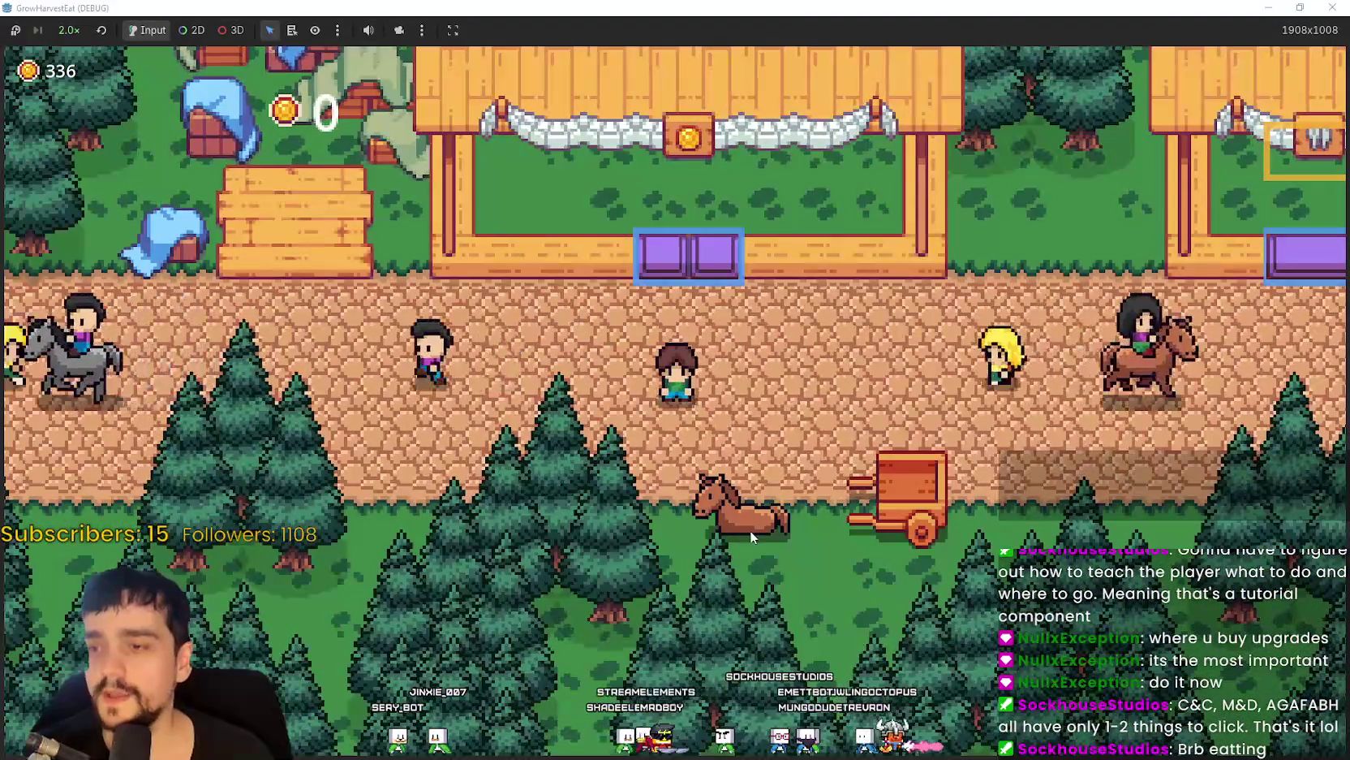
# Walk right and up the path, then left along it until the cart shows 0.
pyautogui.press('d')
pyautogui.press('w')
pyautogui.press('a')
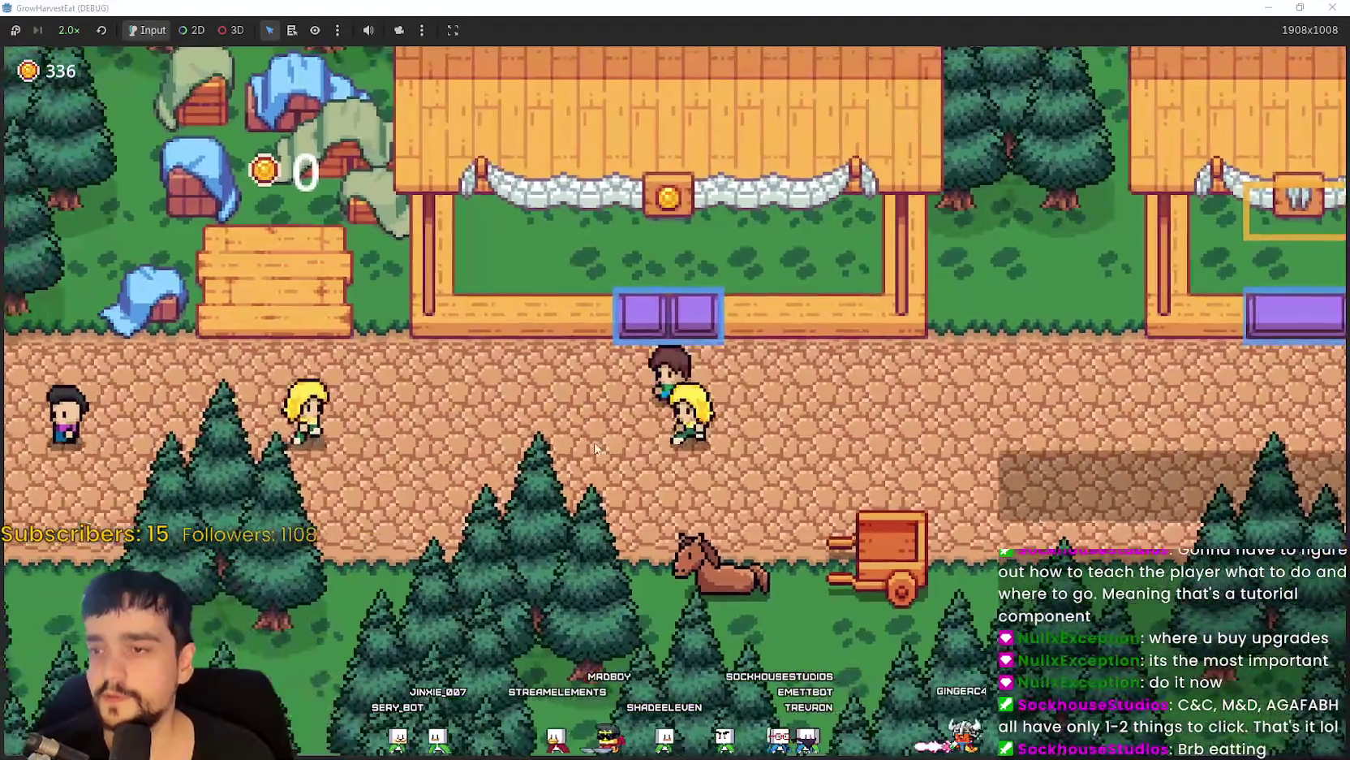
pyautogui.press('d')
pyautogui.press('d')
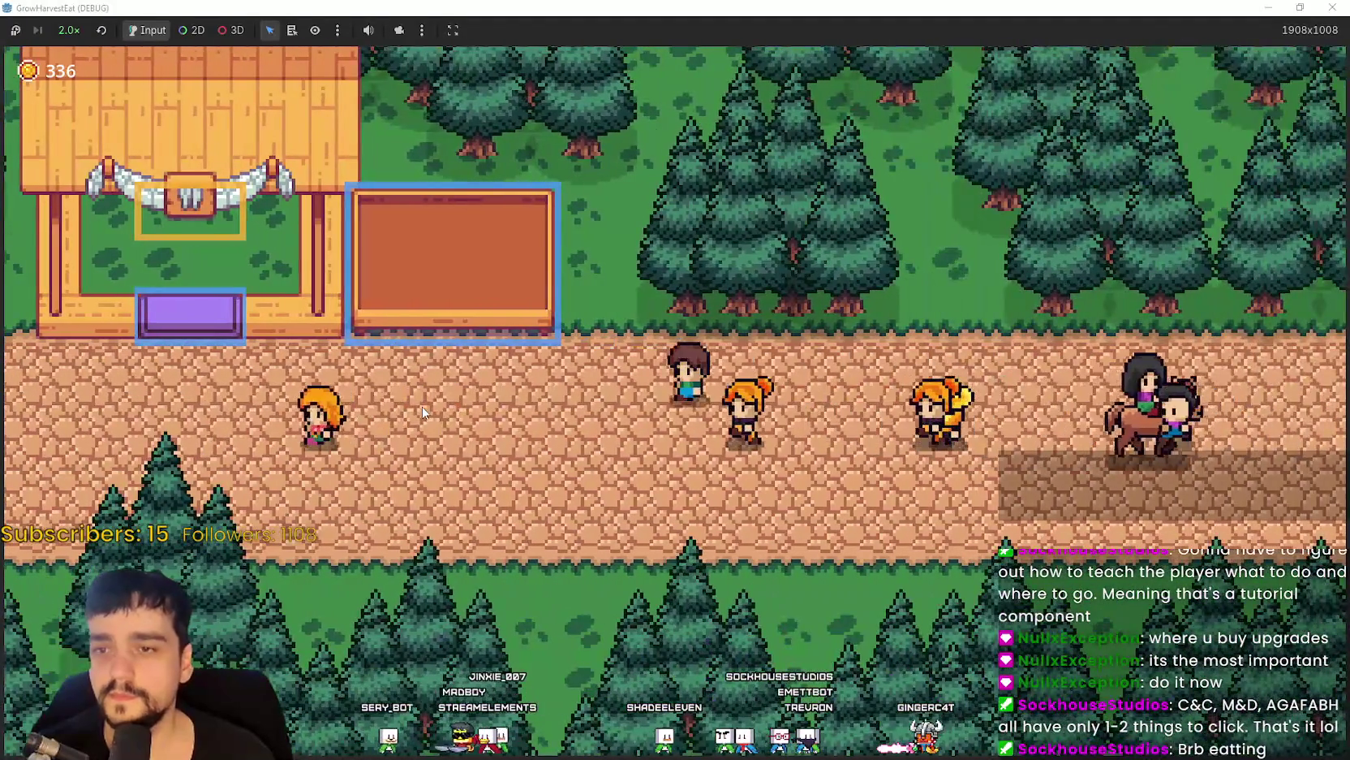
pyautogui.press('a')
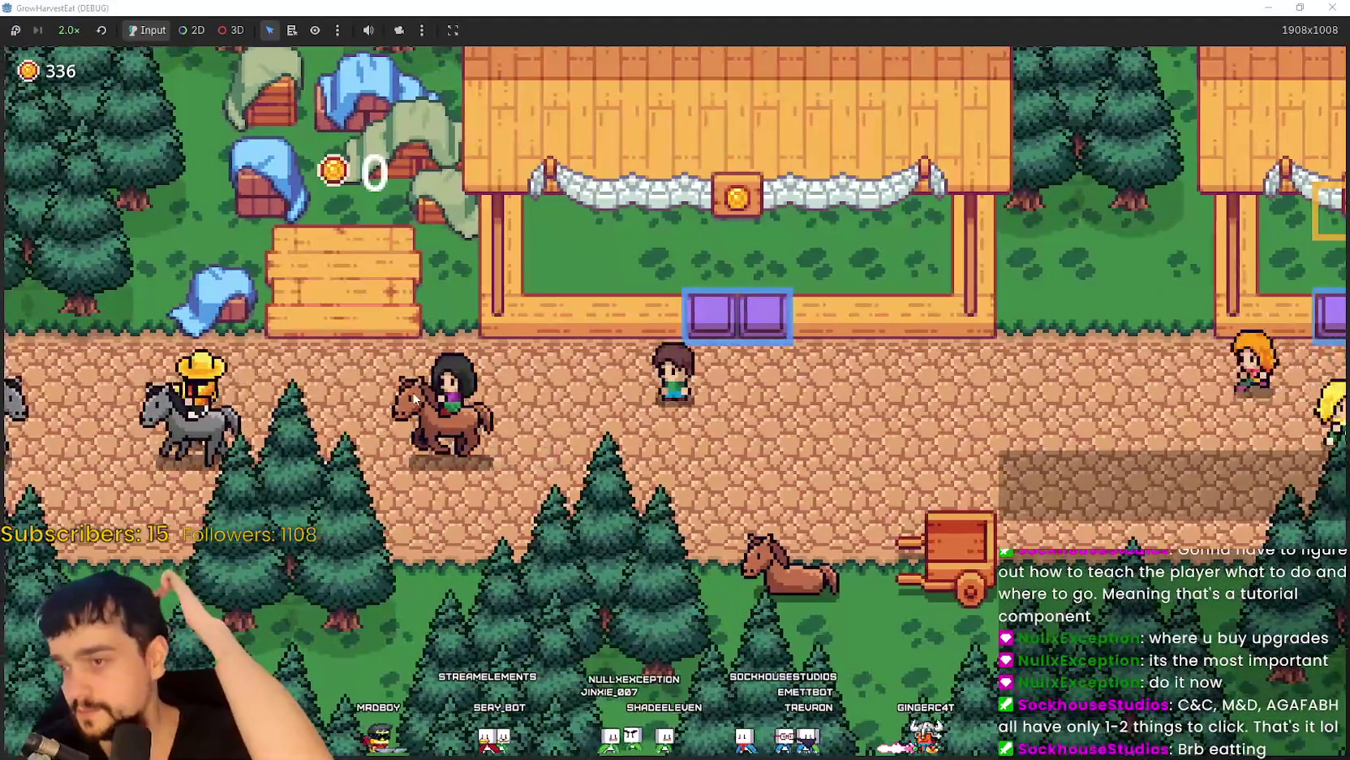
pyautogui.press('a')
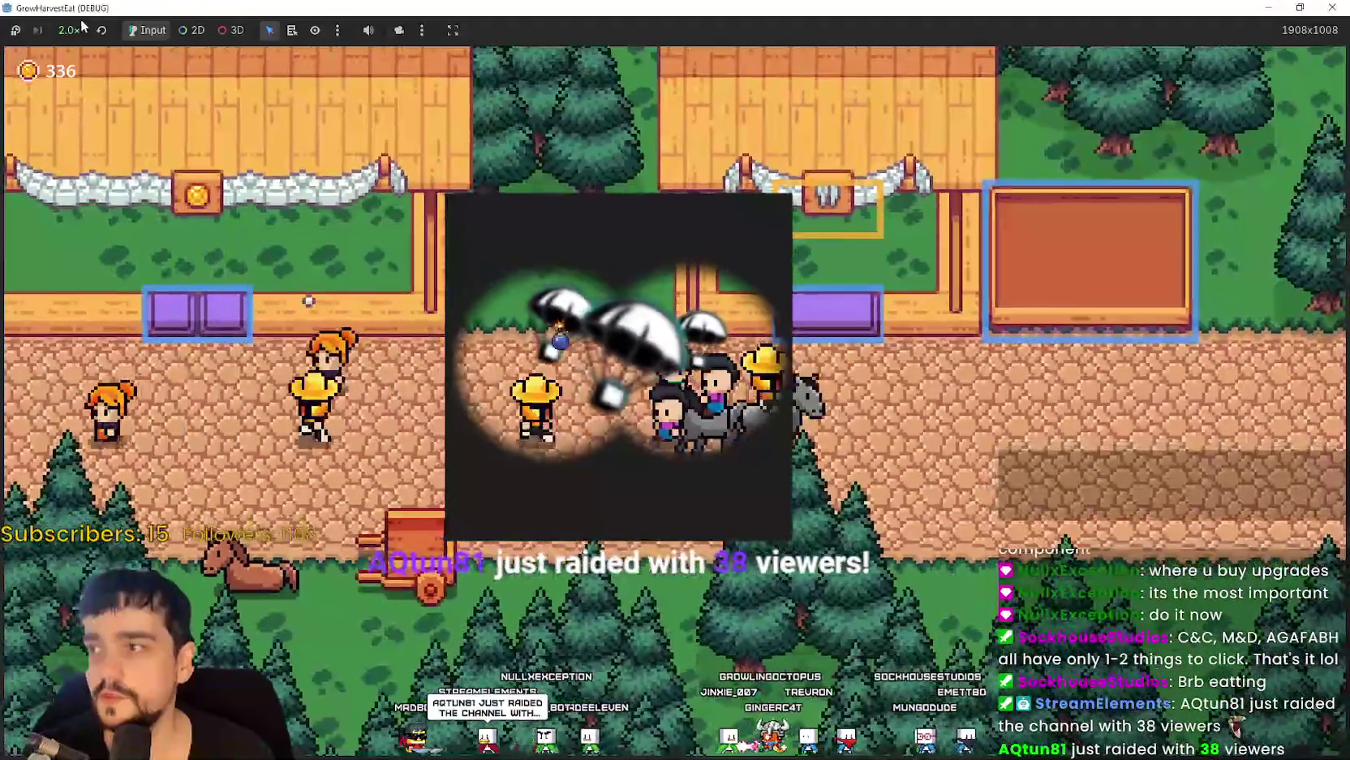
# Set the game speed back to 1.0×.
pyautogui.click(69, 30)
pyautogui.click(80, 136)
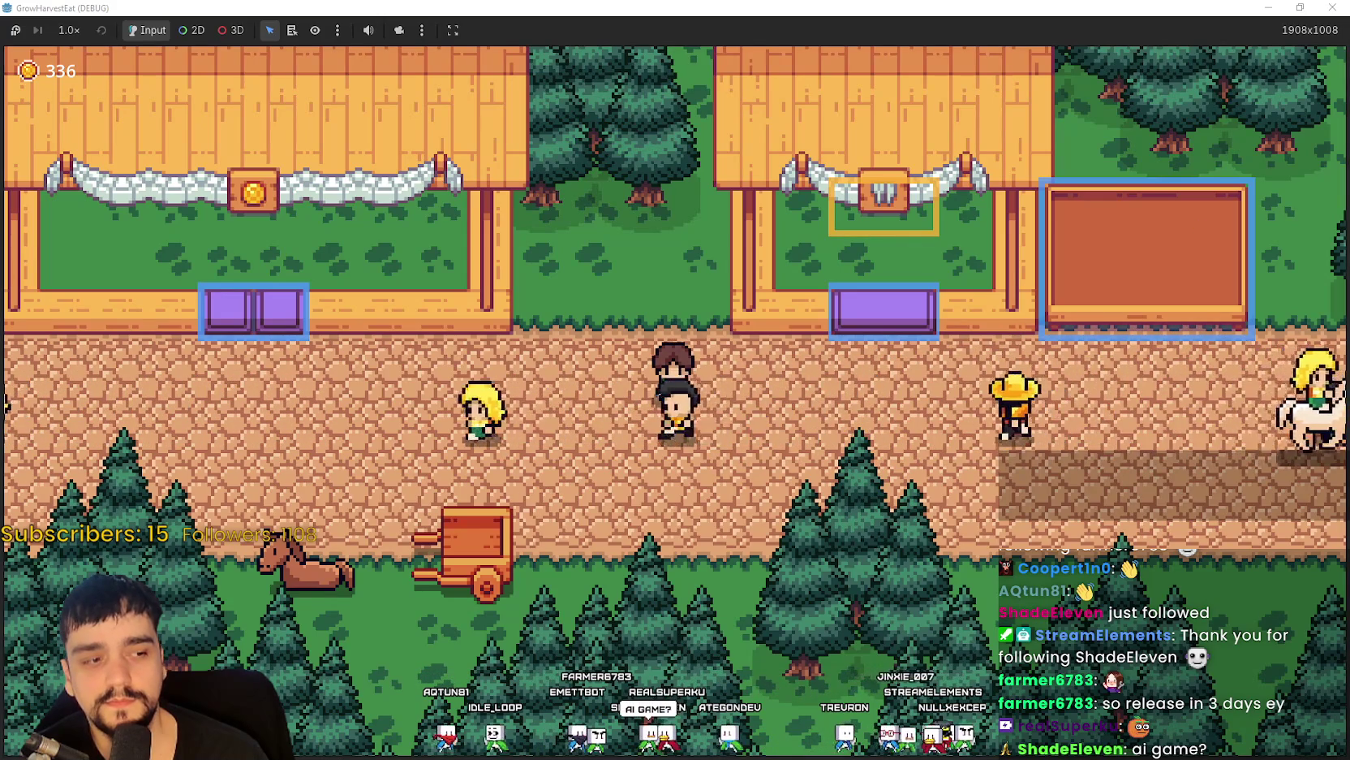
pyautogui.hotkey('alt', 'Tab')
# Open MR FARMBOY's store page from the Steam library.
pyautogui.click(262, 85)
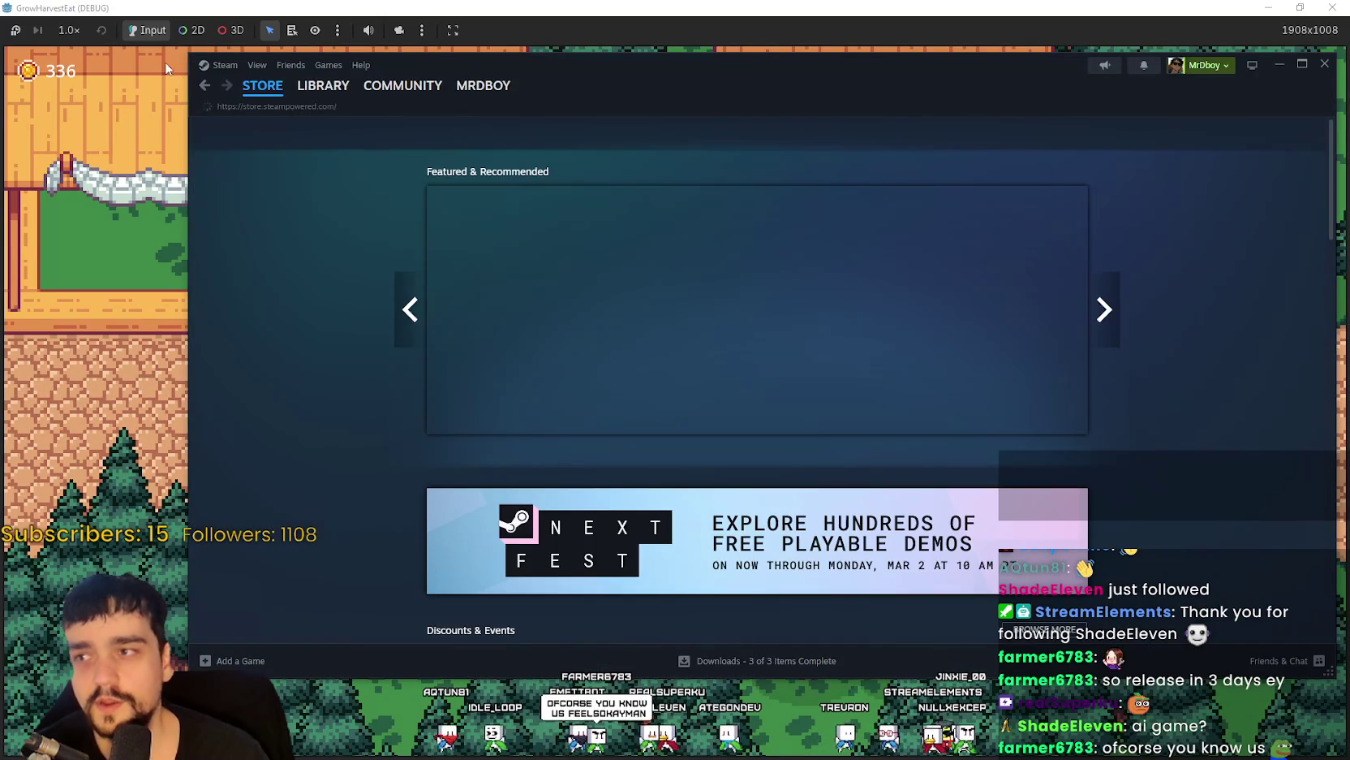
pyautogui.click(205, 86)
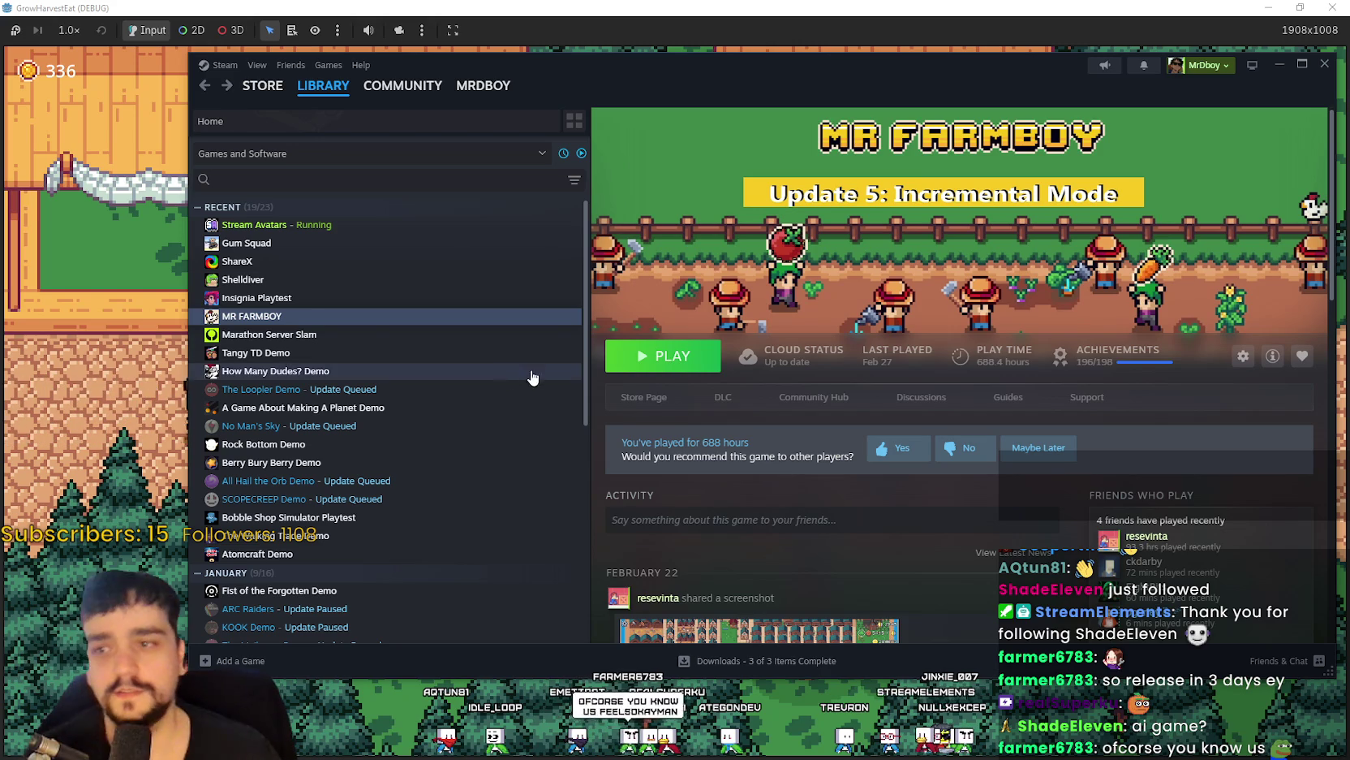
pyautogui.click(637, 406)
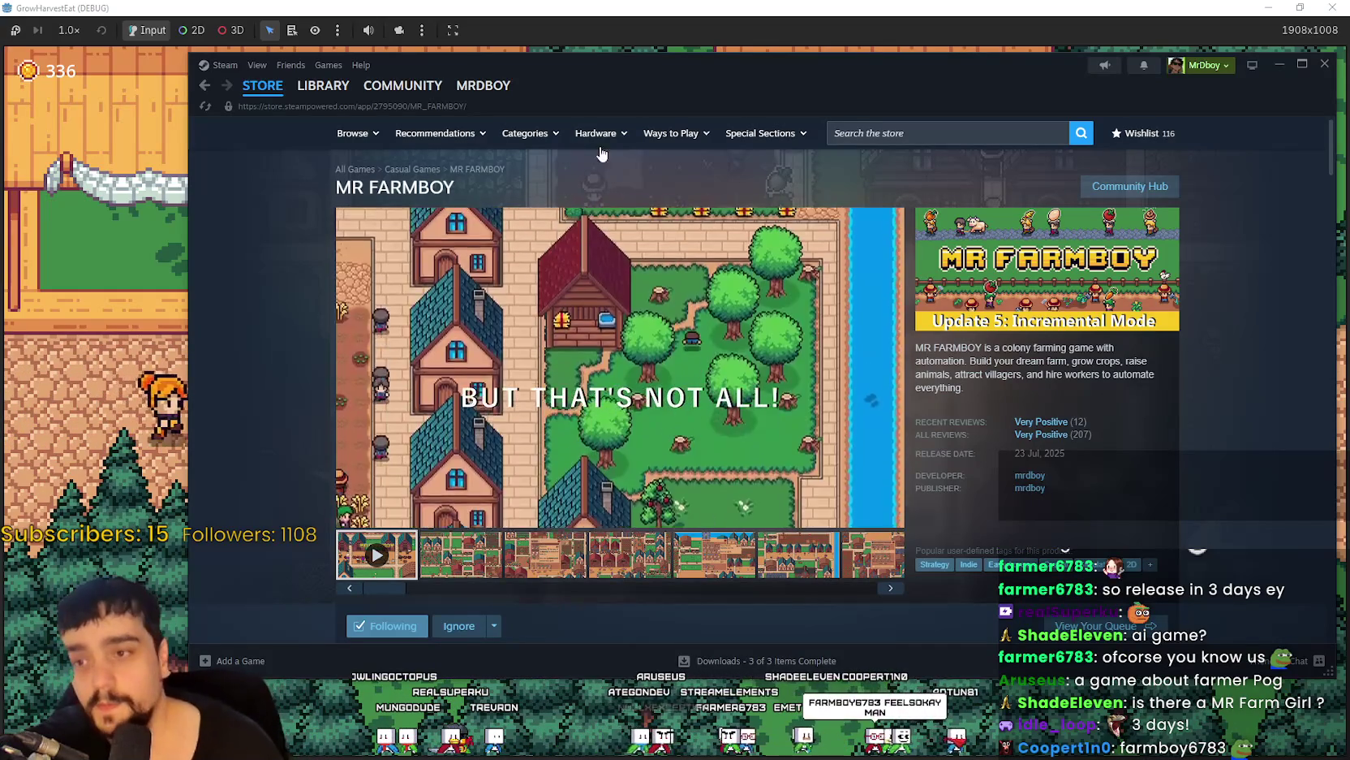
pyautogui.scroll(-2, 541, 259)
pyautogui.scroll(-3, 648, 452)
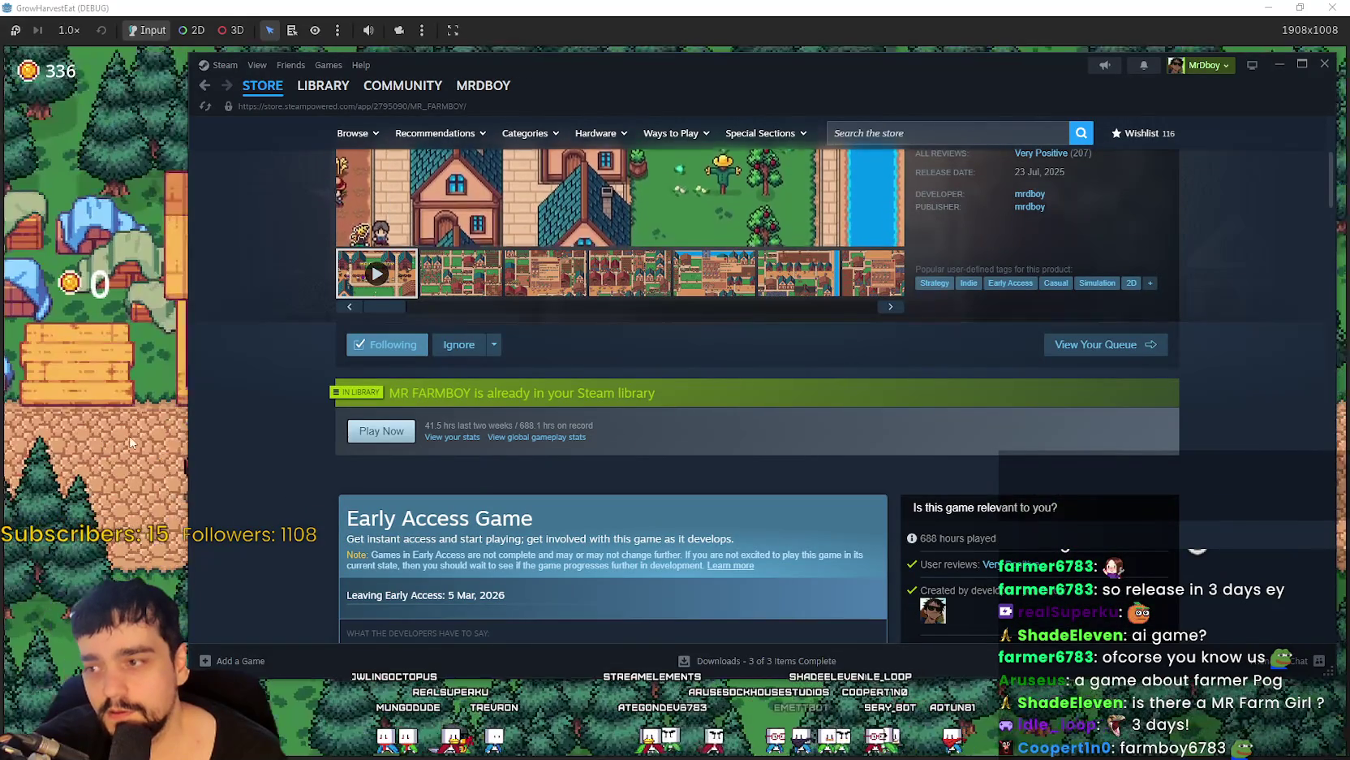
pyautogui.scroll(-5, 560, 451)
pyautogui.scroll(-4, 560, 452)
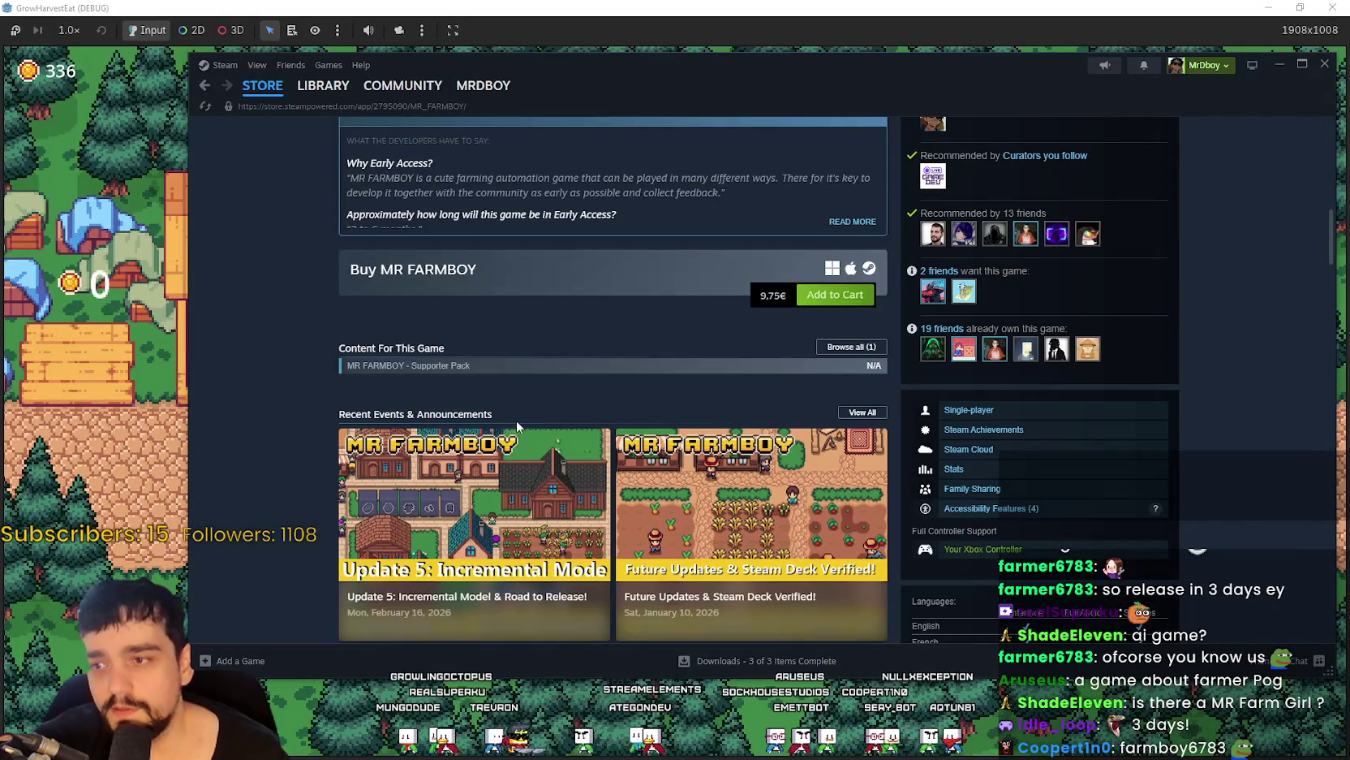
pyautogui.scroll(2, 754, 389)
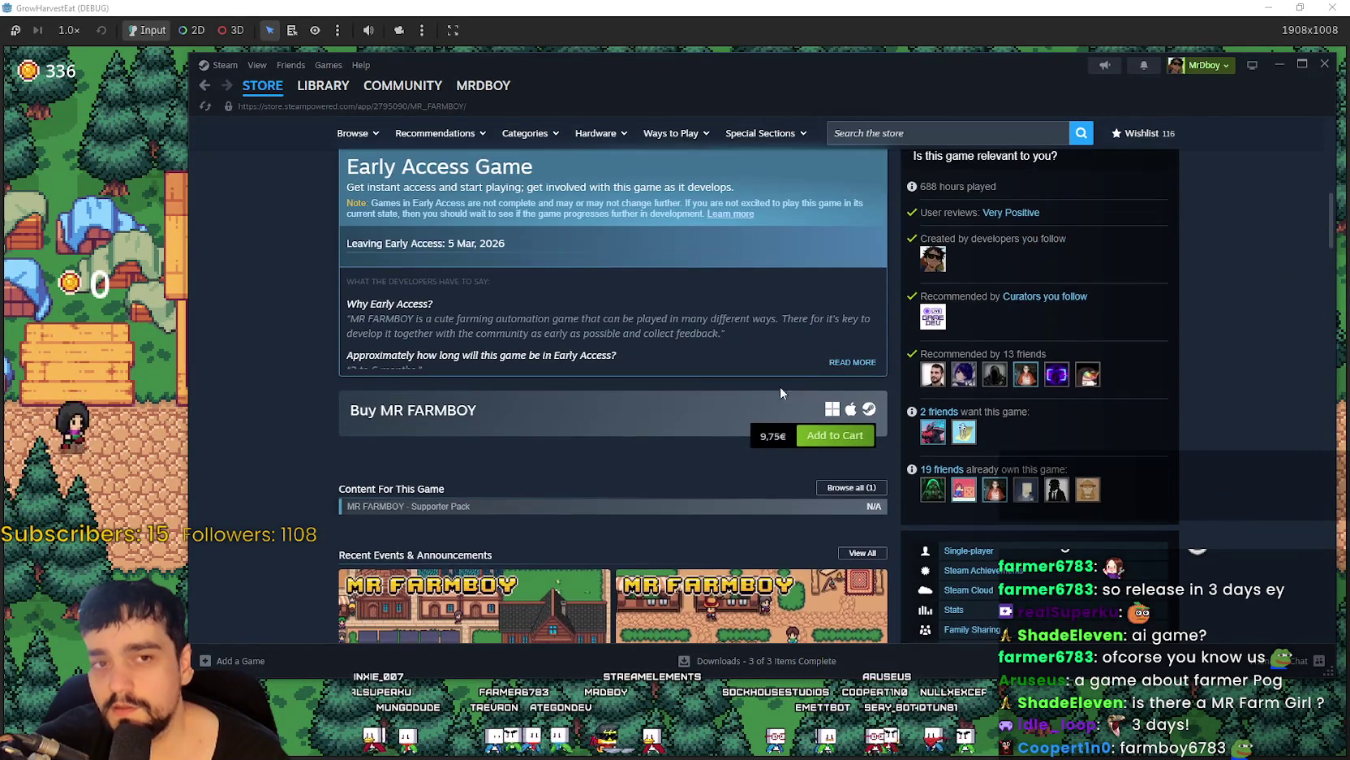
pyautogui.scroll(8, 779, 528)
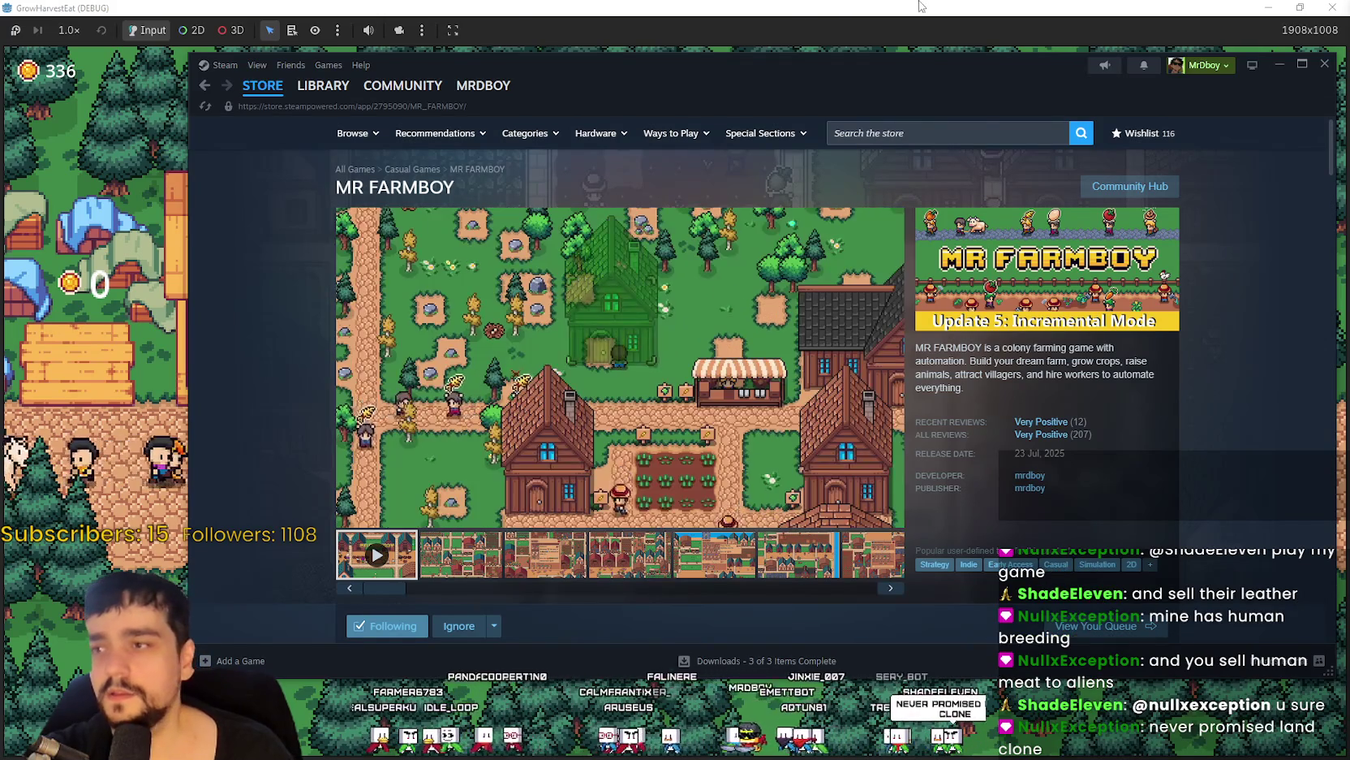
# Restore and move the game window aside, then stop the running game.
pyautogui.doubleClick(840, 7)
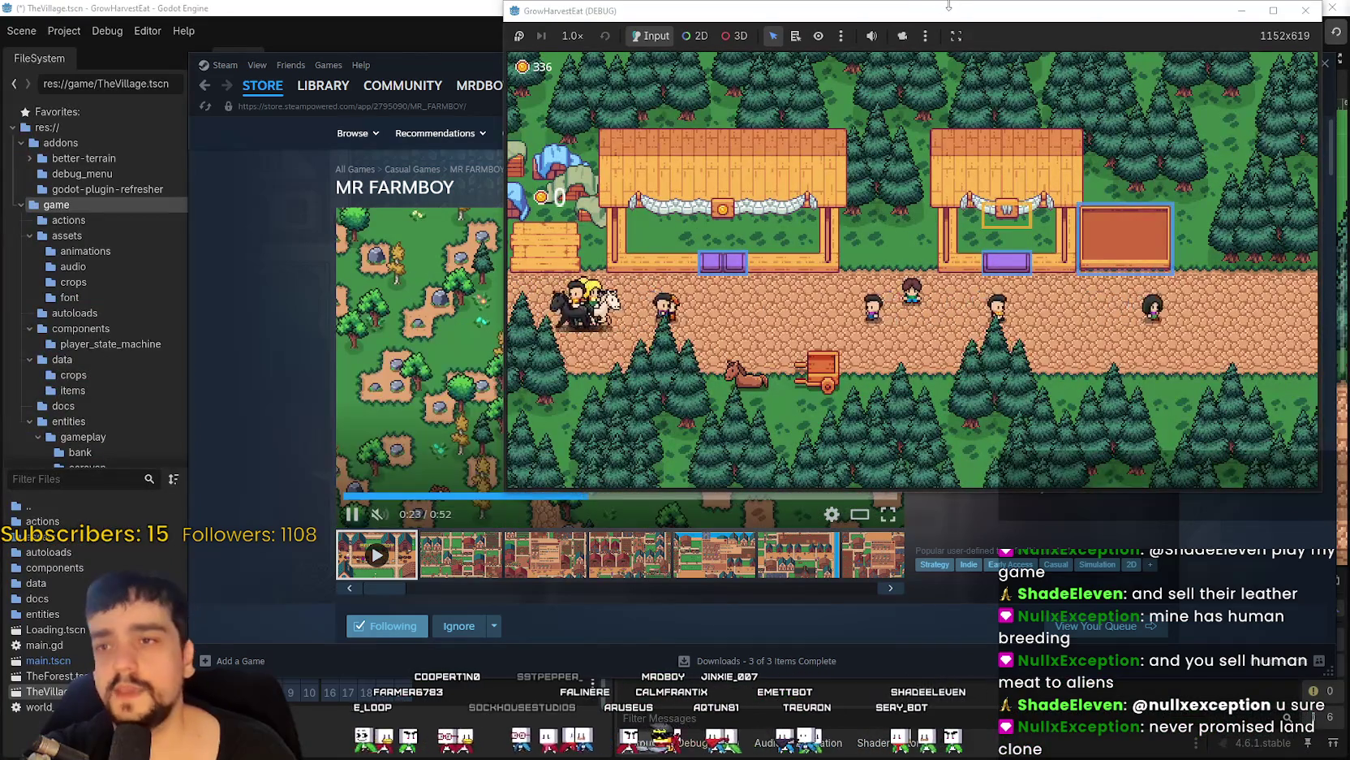
pyautogui.moveTo(949, 6); pyautogui.dragTo(808, 57)
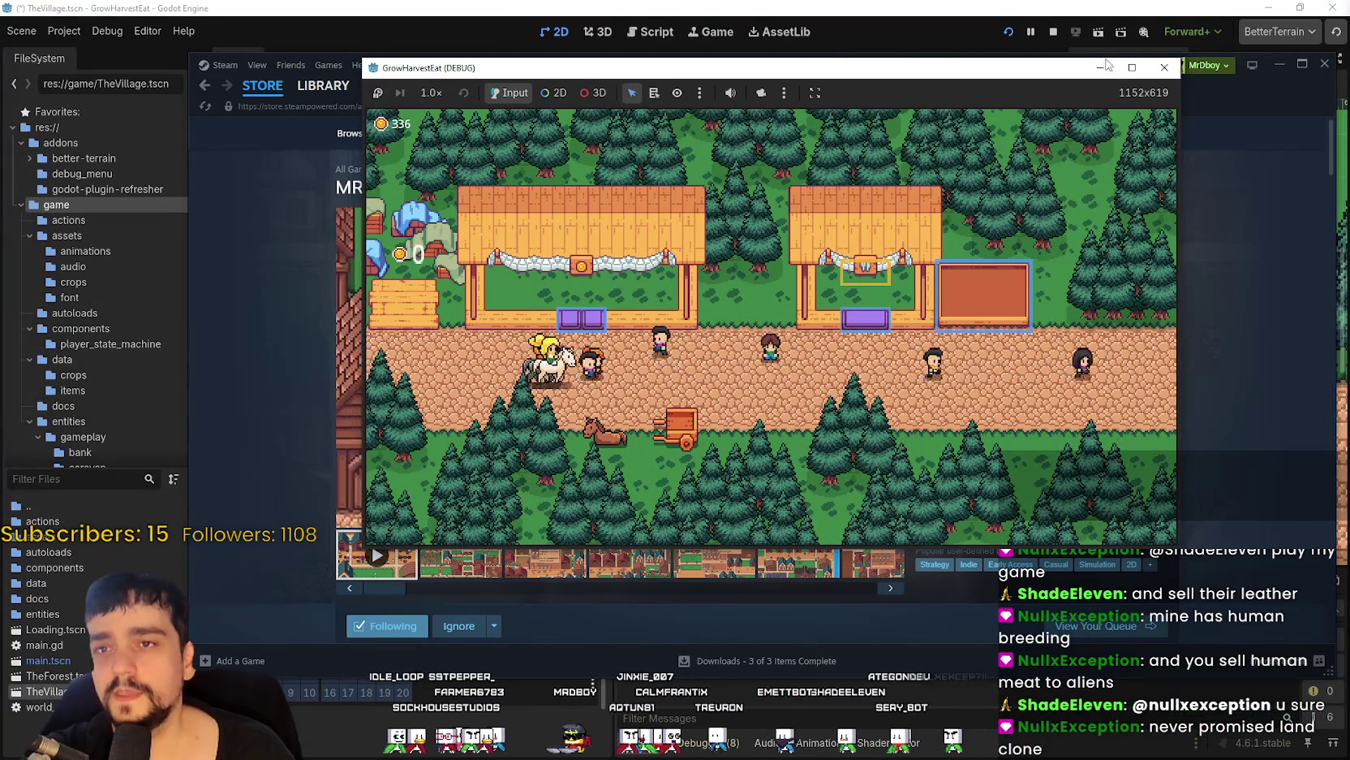
pyautogui.click(1166, 68)
pyautogui.click(1052, 36)
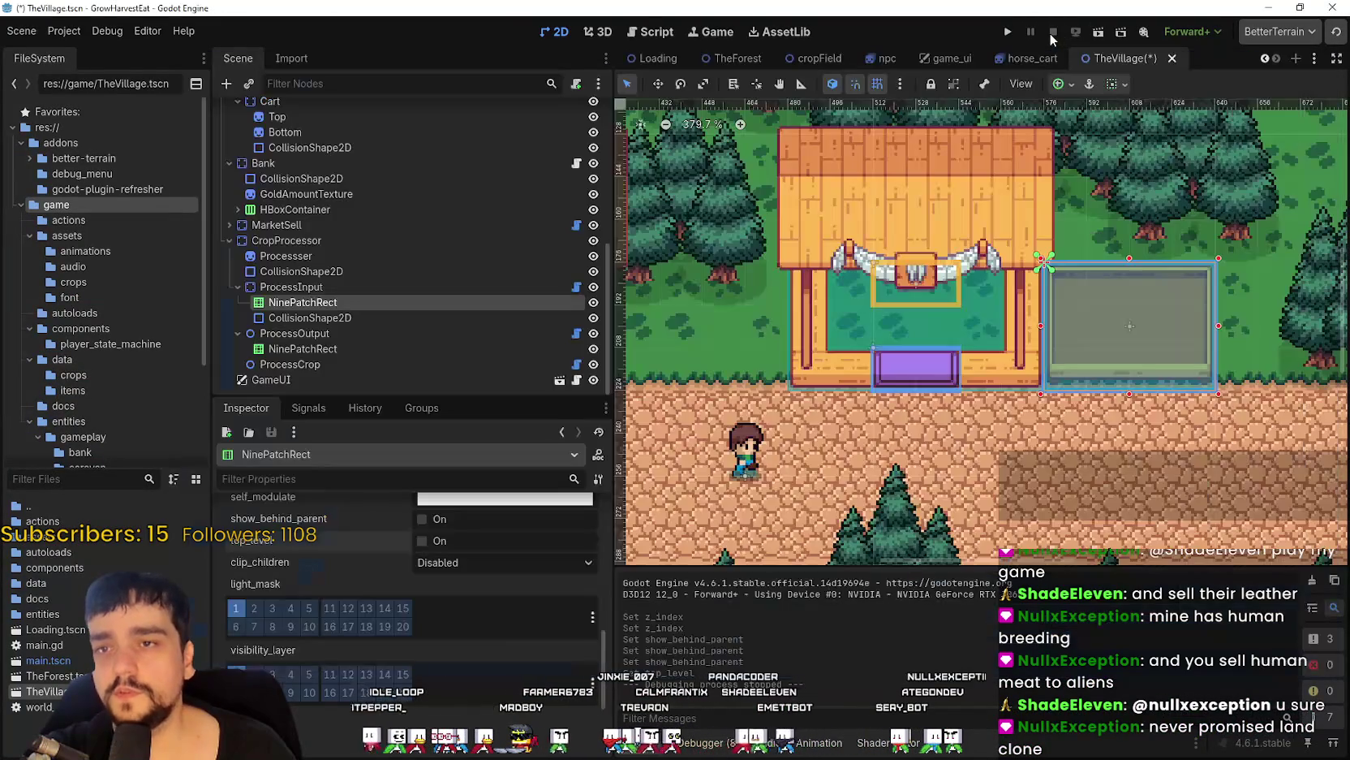
# Save the scene, relaunch the game, start a new game, and maximize its window.
pyautogui.click(1008, 32)
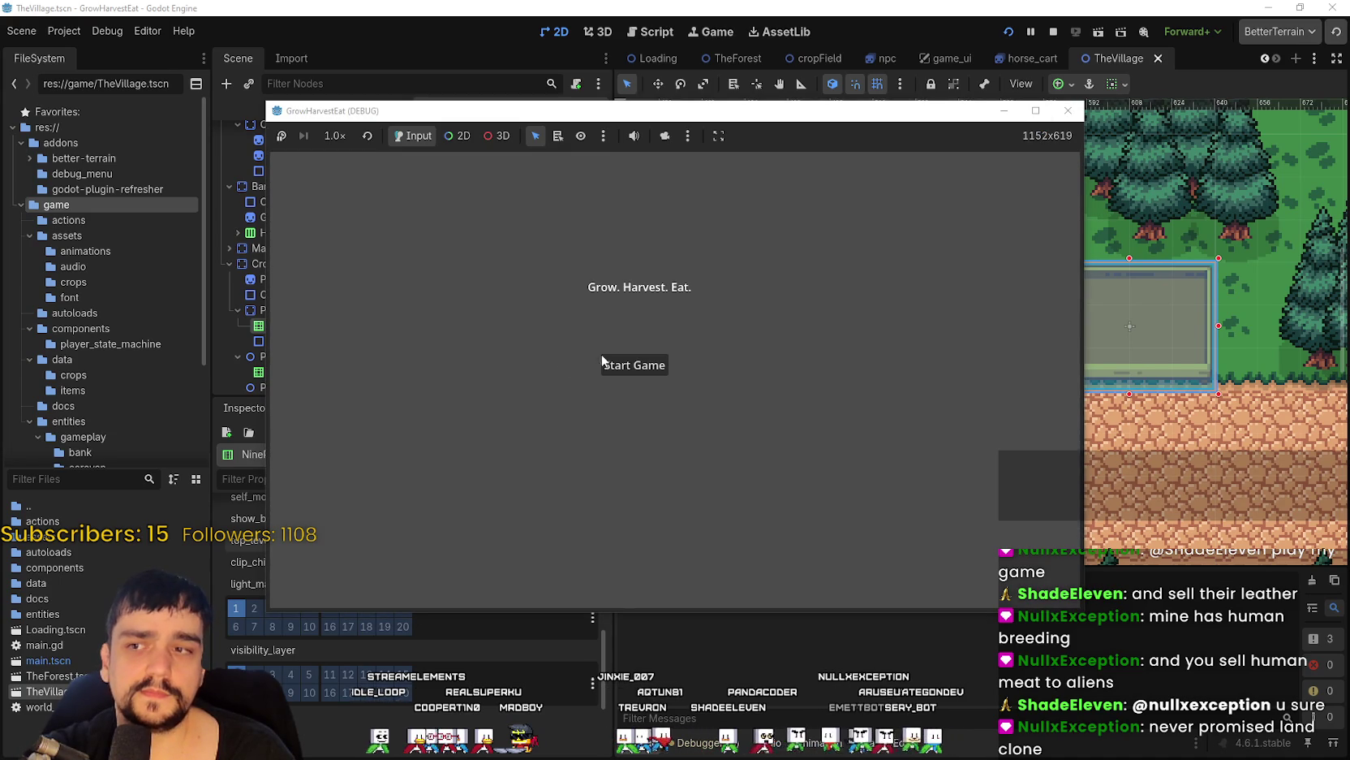
pyautogui.click(604, 363)
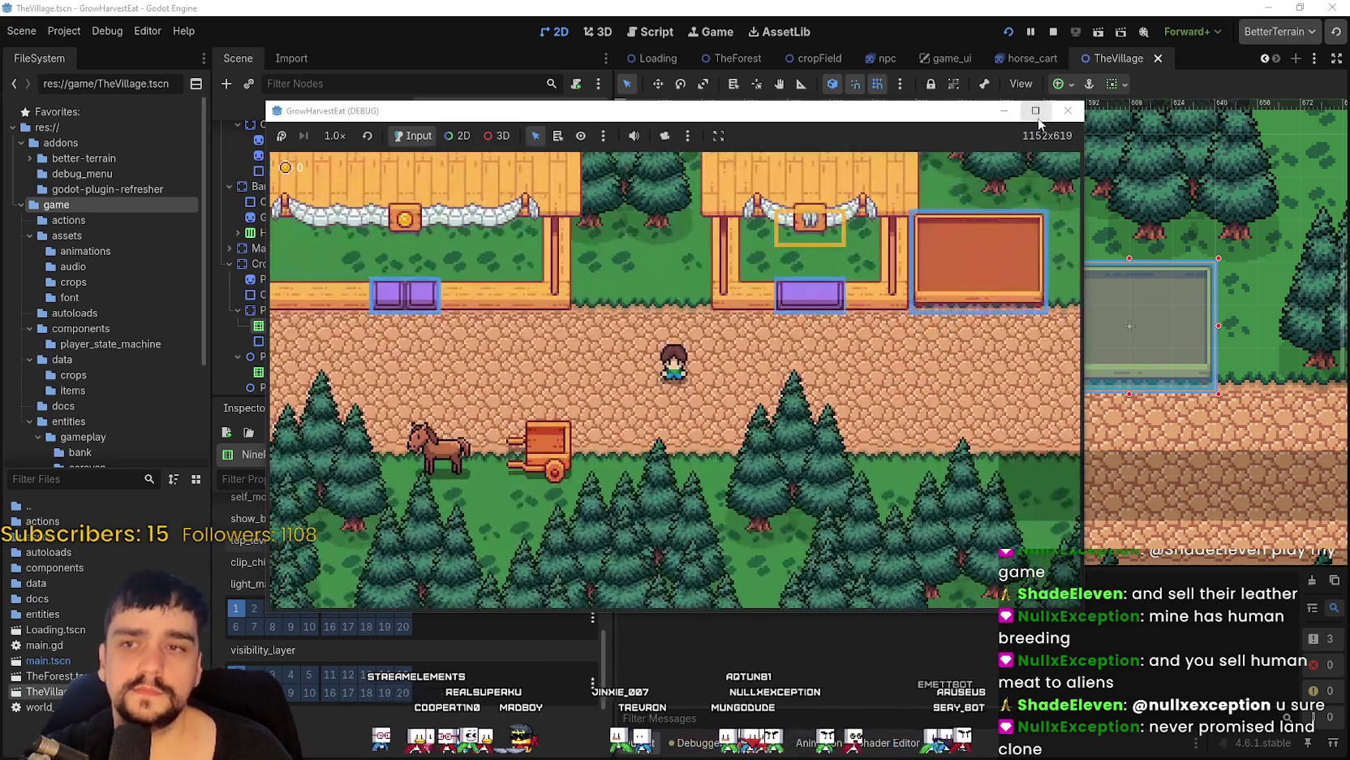
pyautogui.click(1039, 118)
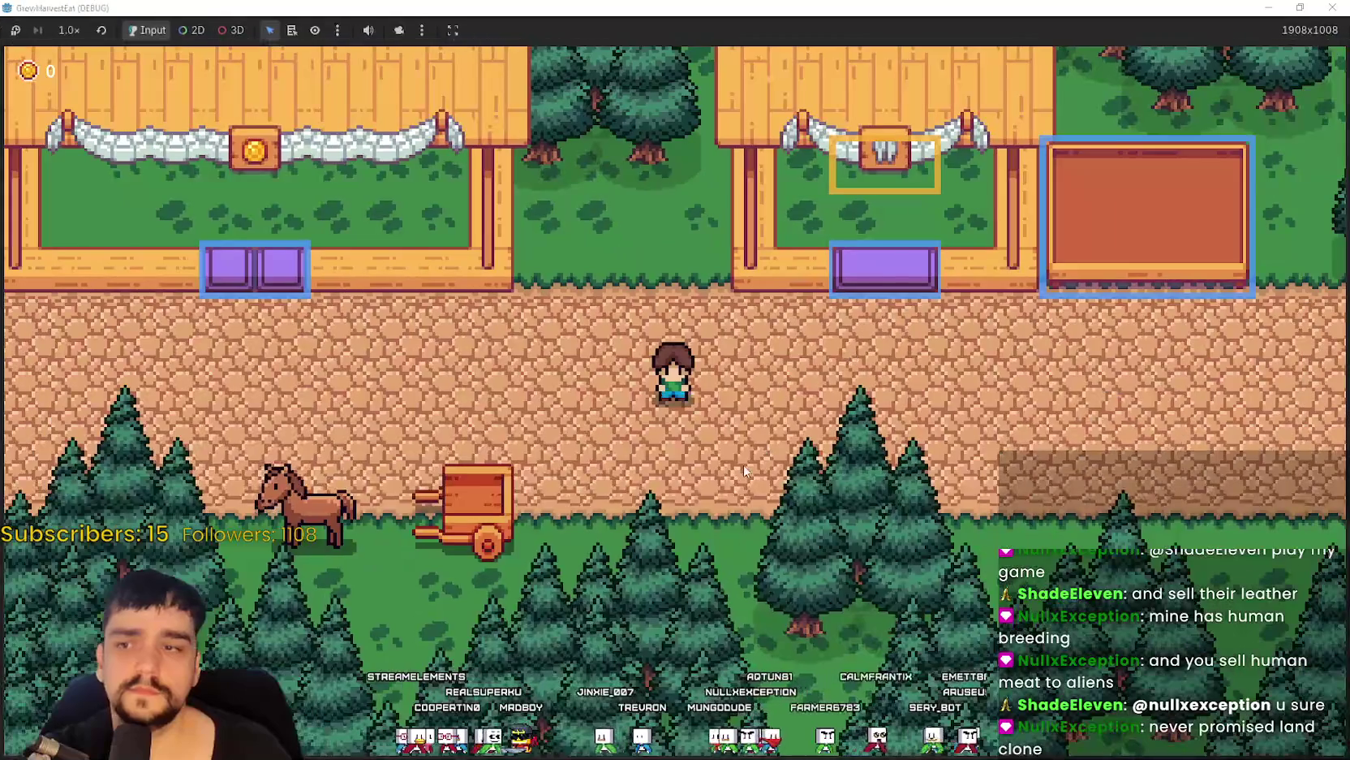
# Walk the farmer down the village road to the horse, then back toward the market stall.
pyautogui.press('a')
pyautogui.press('w')
pyautogui.press('s')
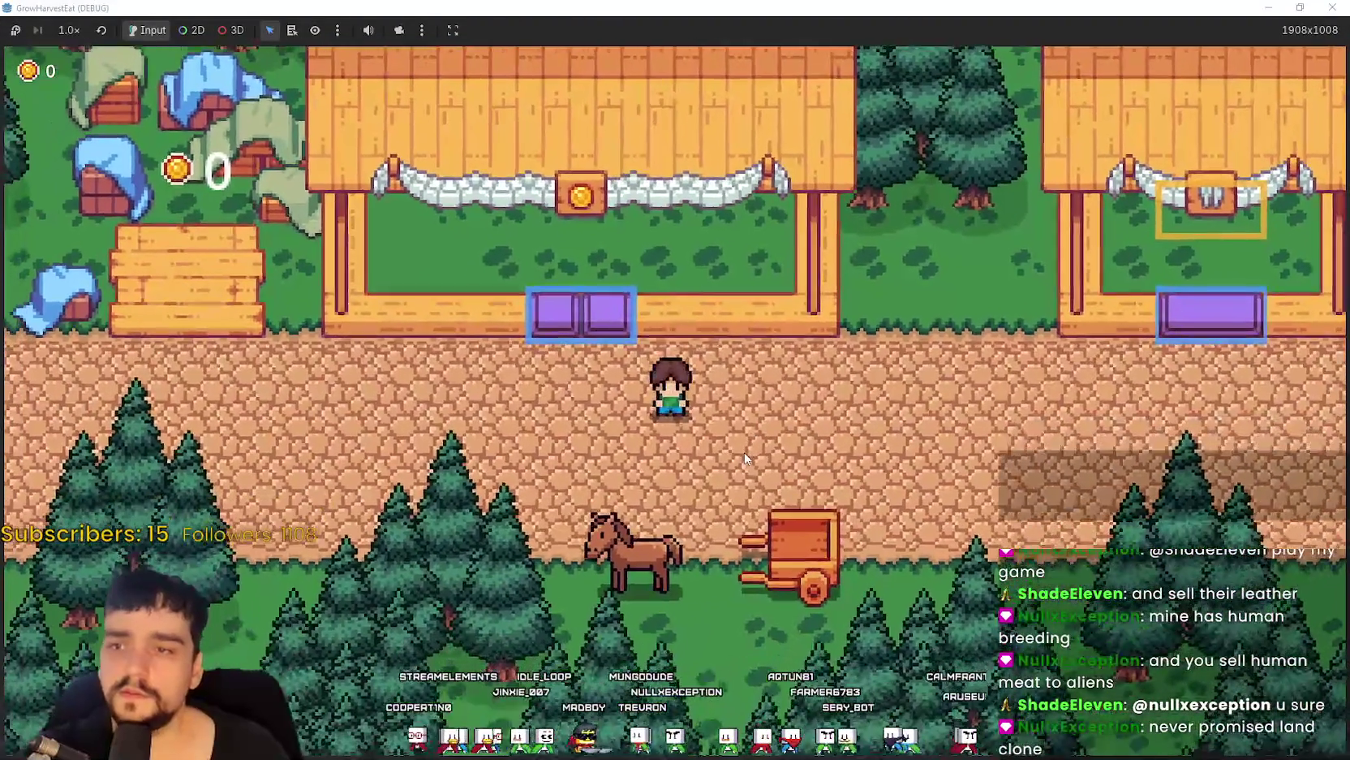
pyautogui.press('s')
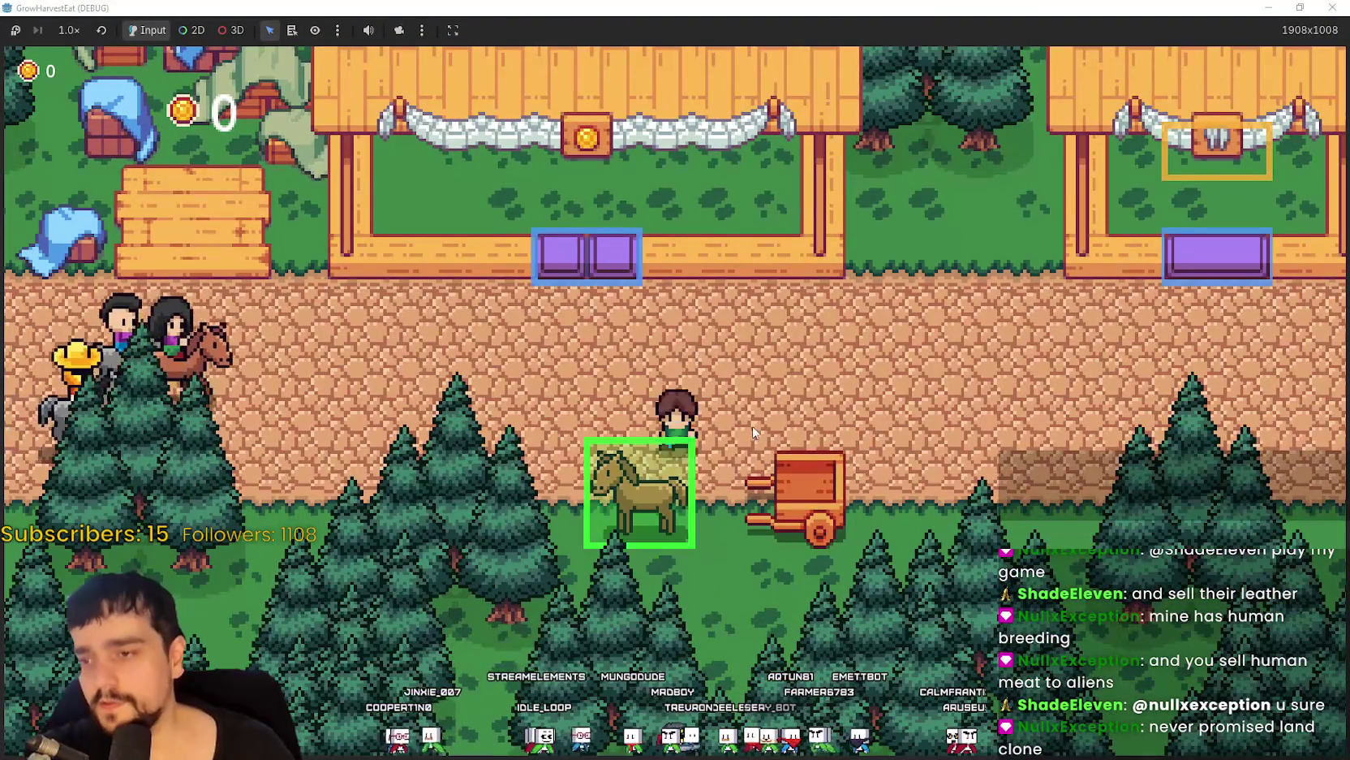
pyautogui.press('s')
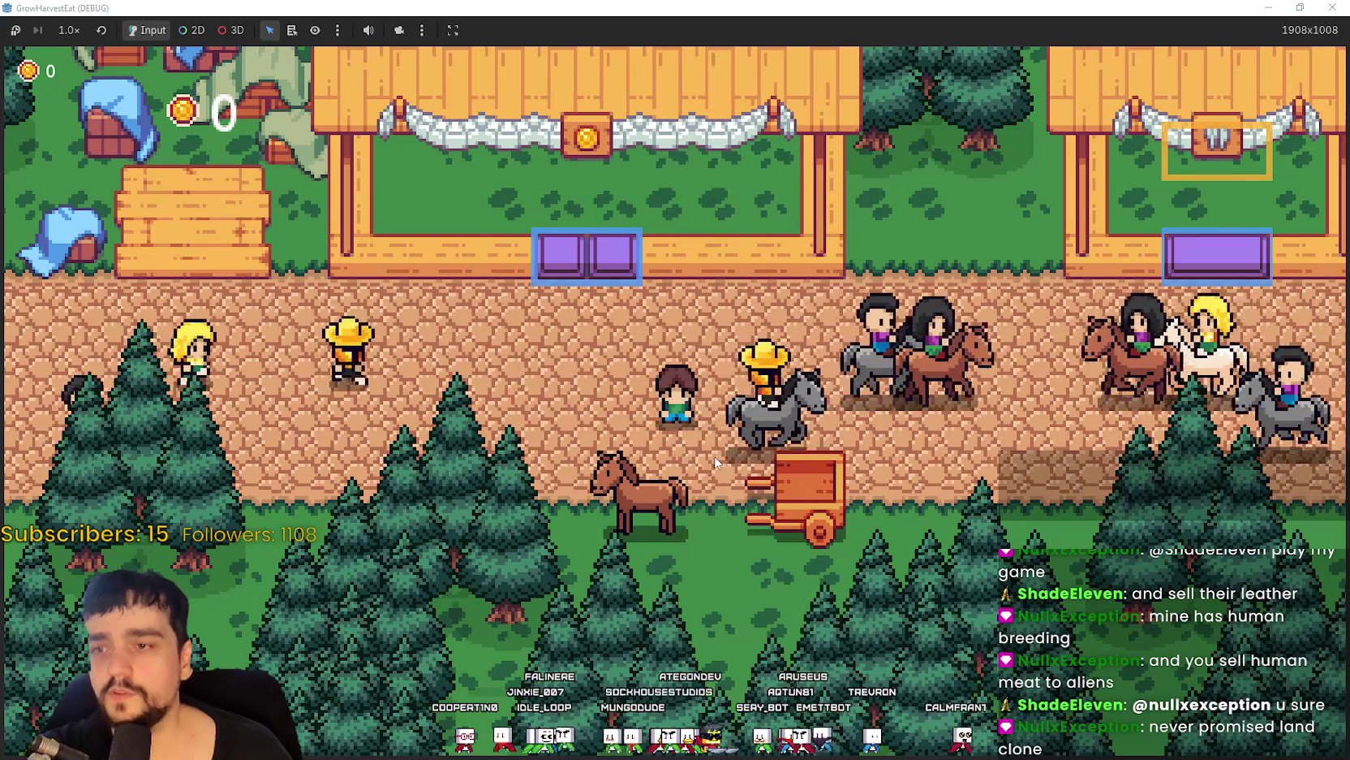
pyautogui.press('w')
pyautogui.press('a')
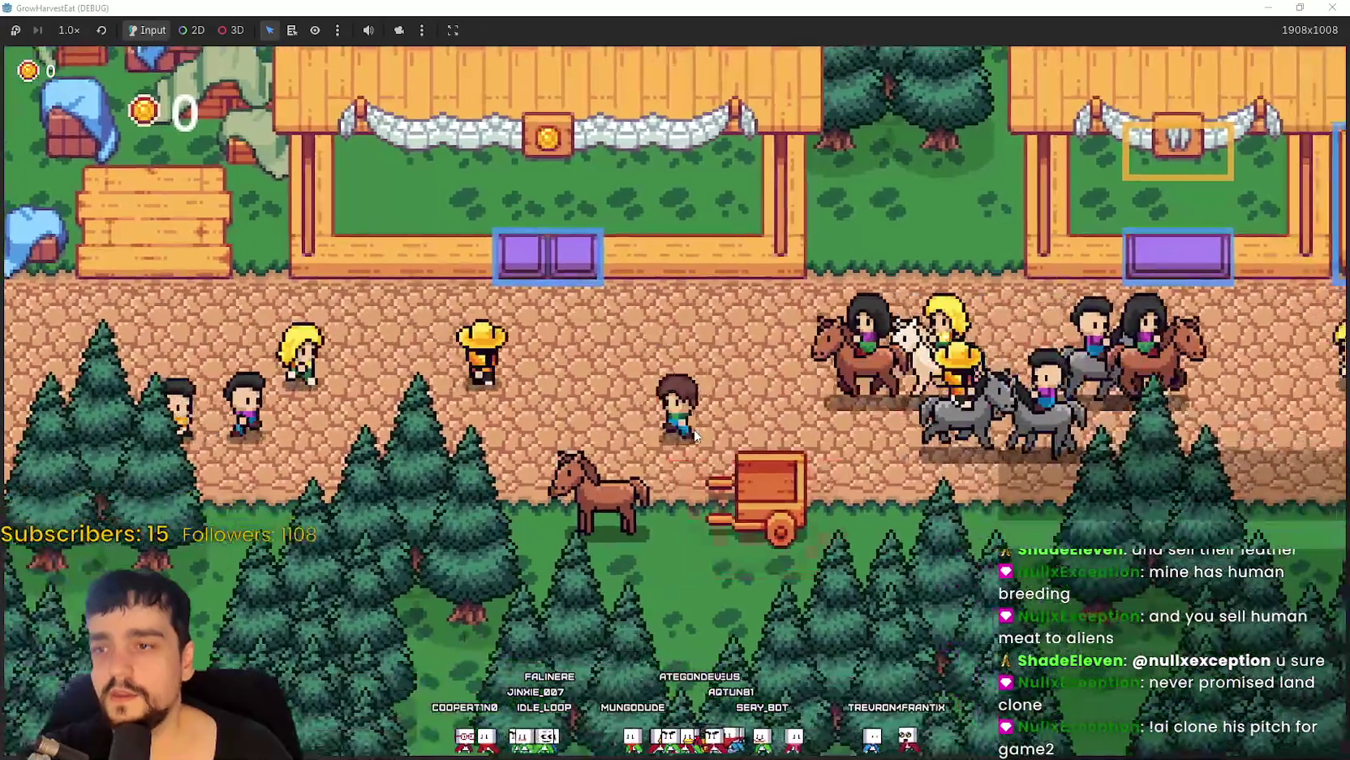
pyautogui.press('d')
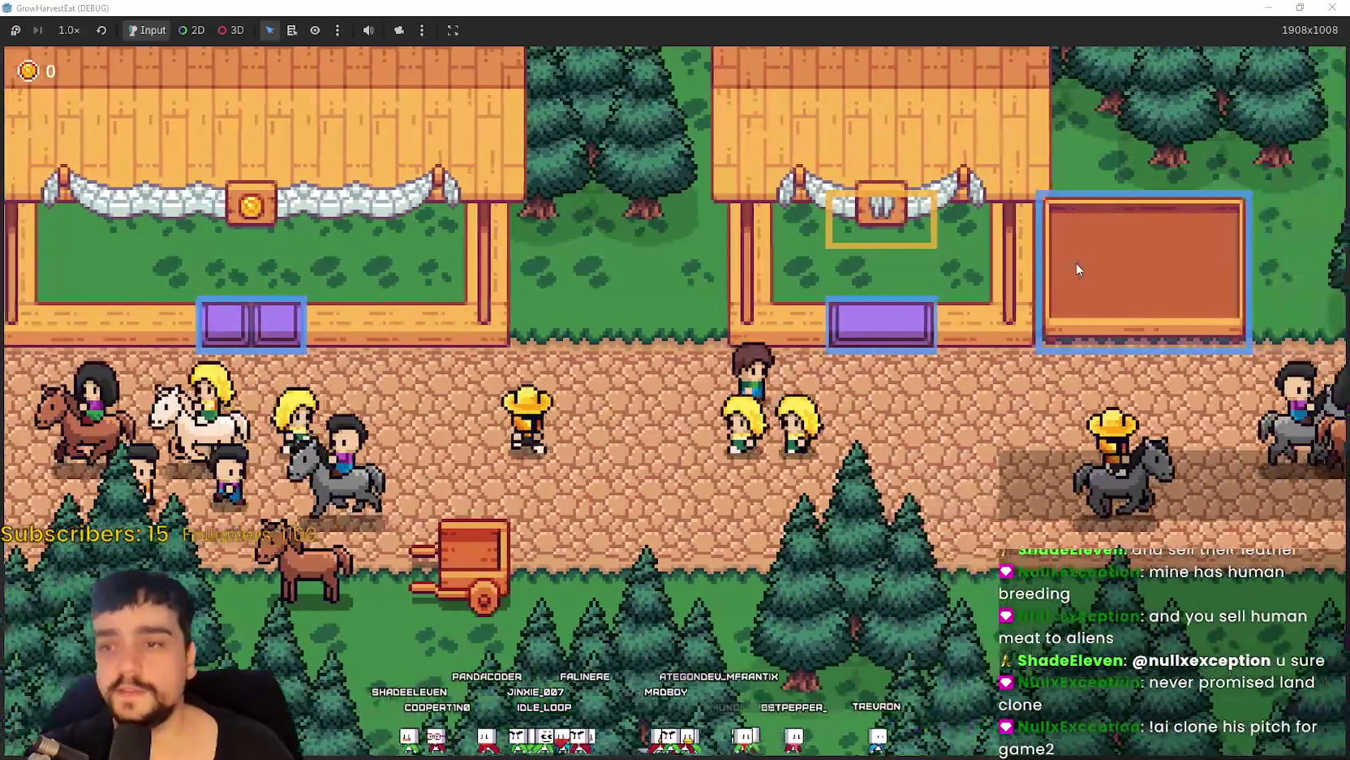
# Ride the horse to the forest field and walk the farmer around it.
pyautogui.press('a')
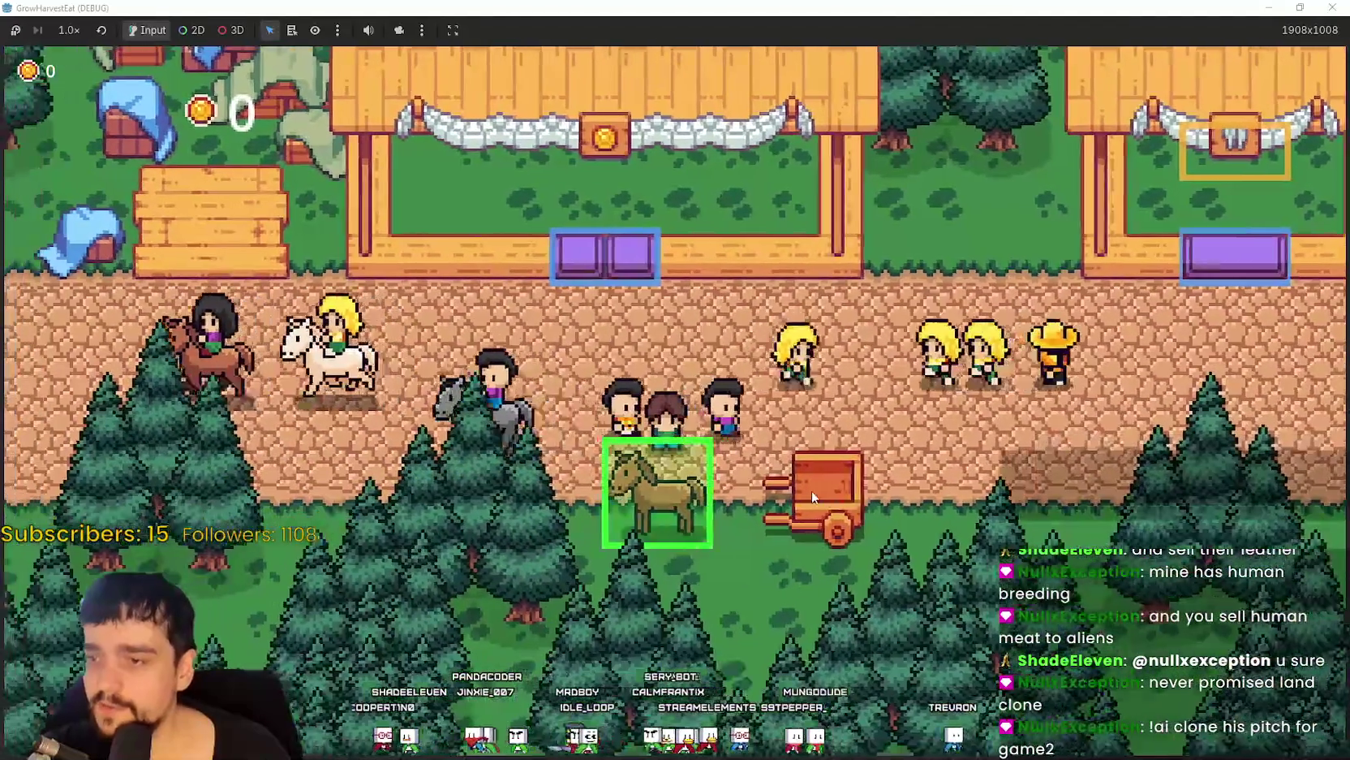
pyautogui.press('e')
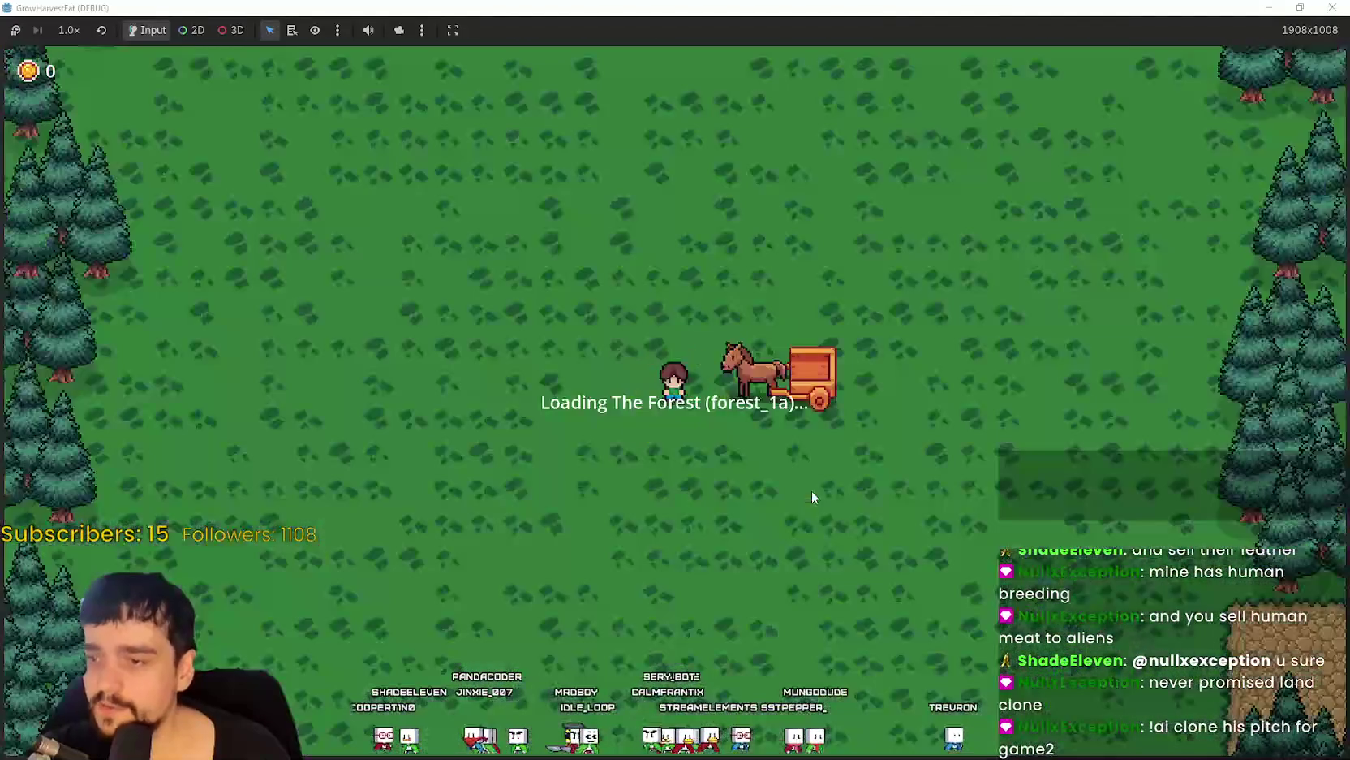
pyautogui.press('w')
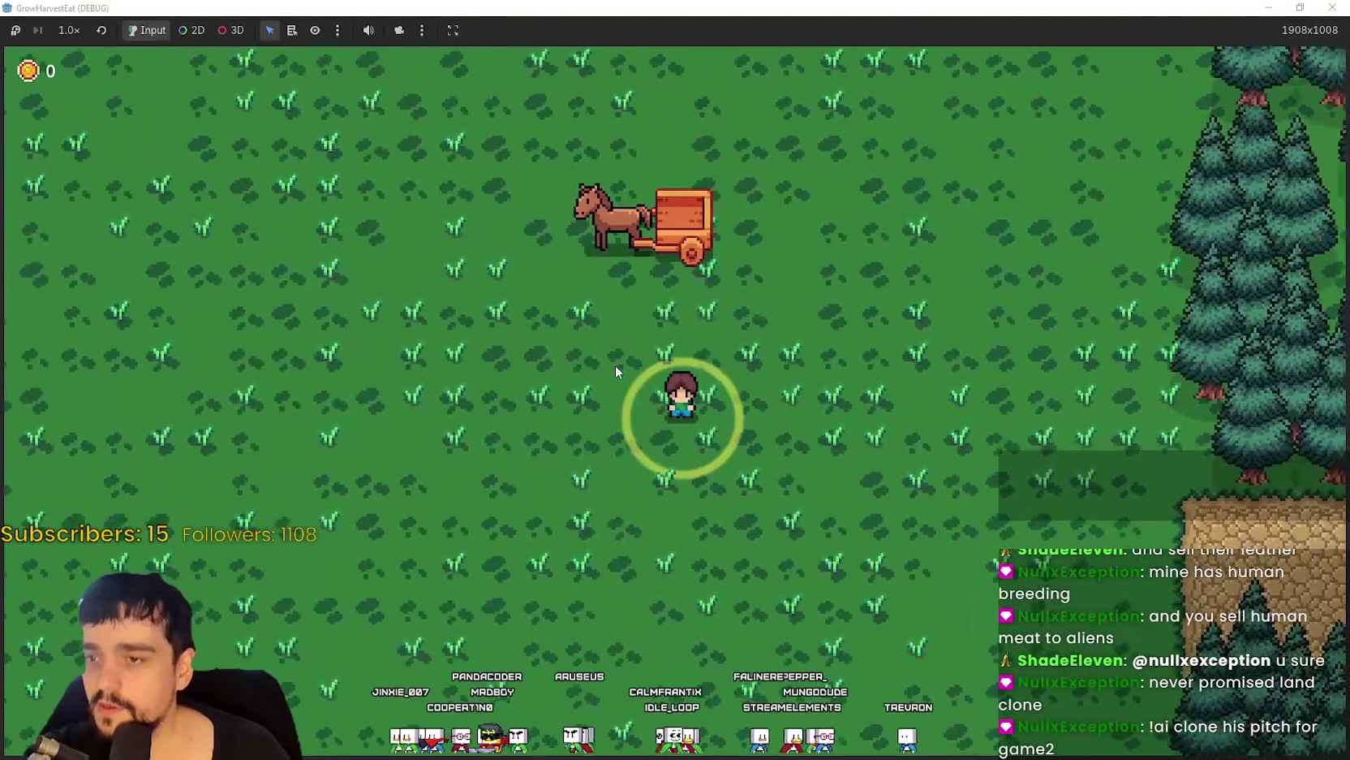
pyautogui.press('a')
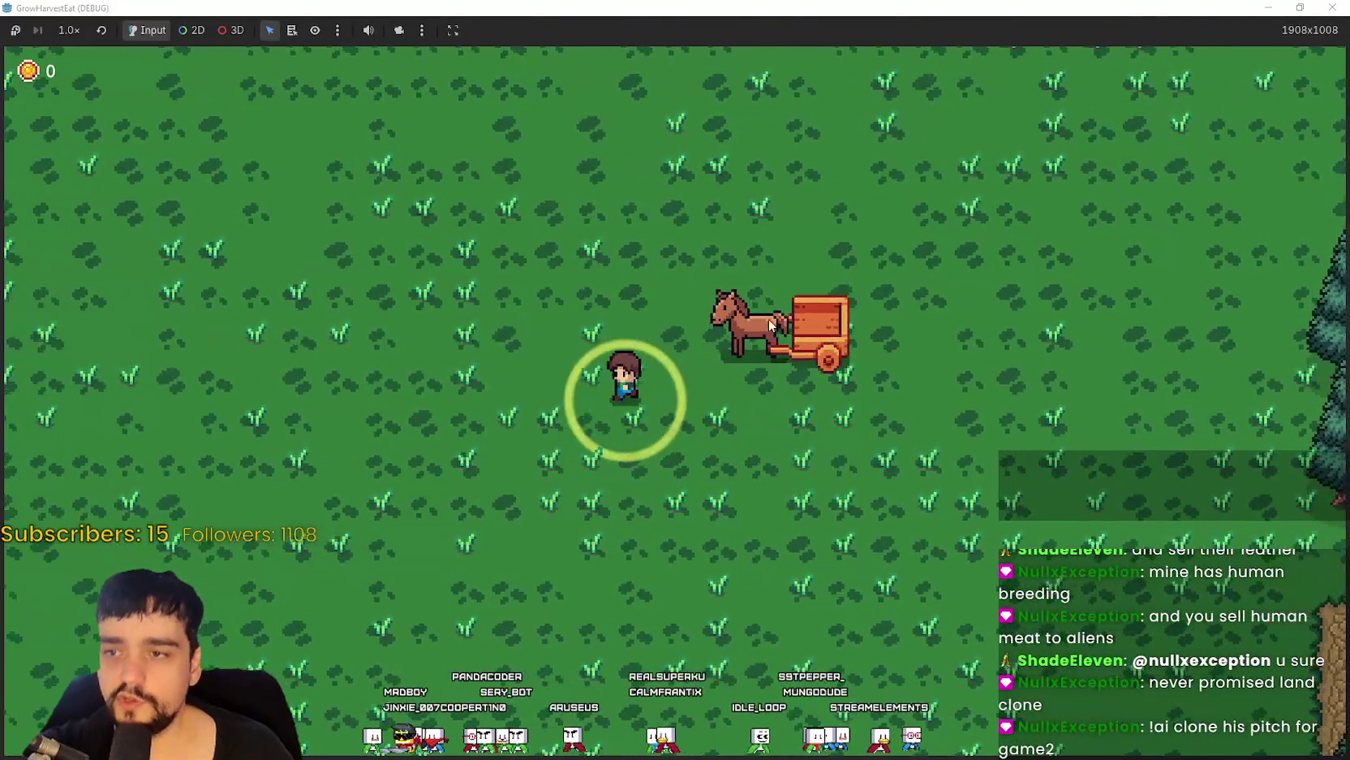
pyautogui.press('s')
pyautogui.press('d')
pyautogui.press('s')
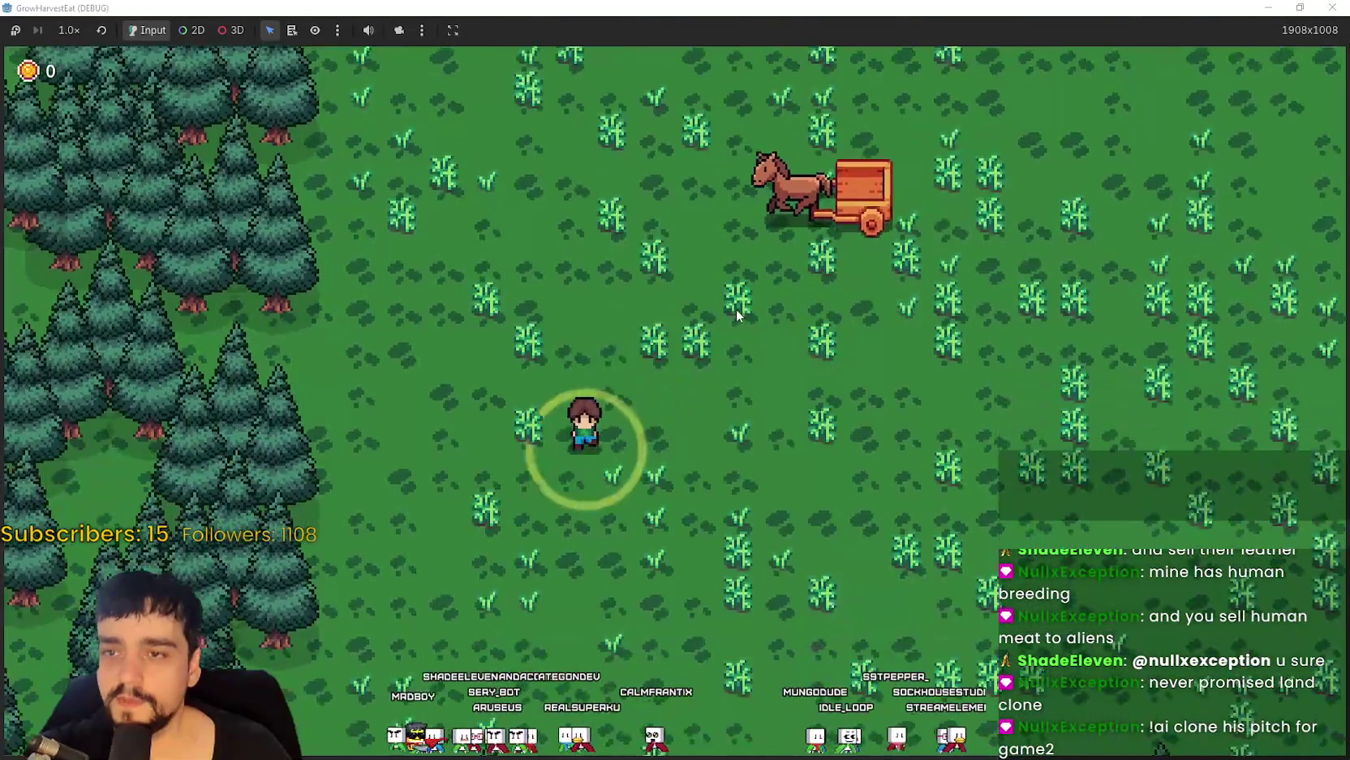
pyautogui.press('w')
pyautogui.press('d')
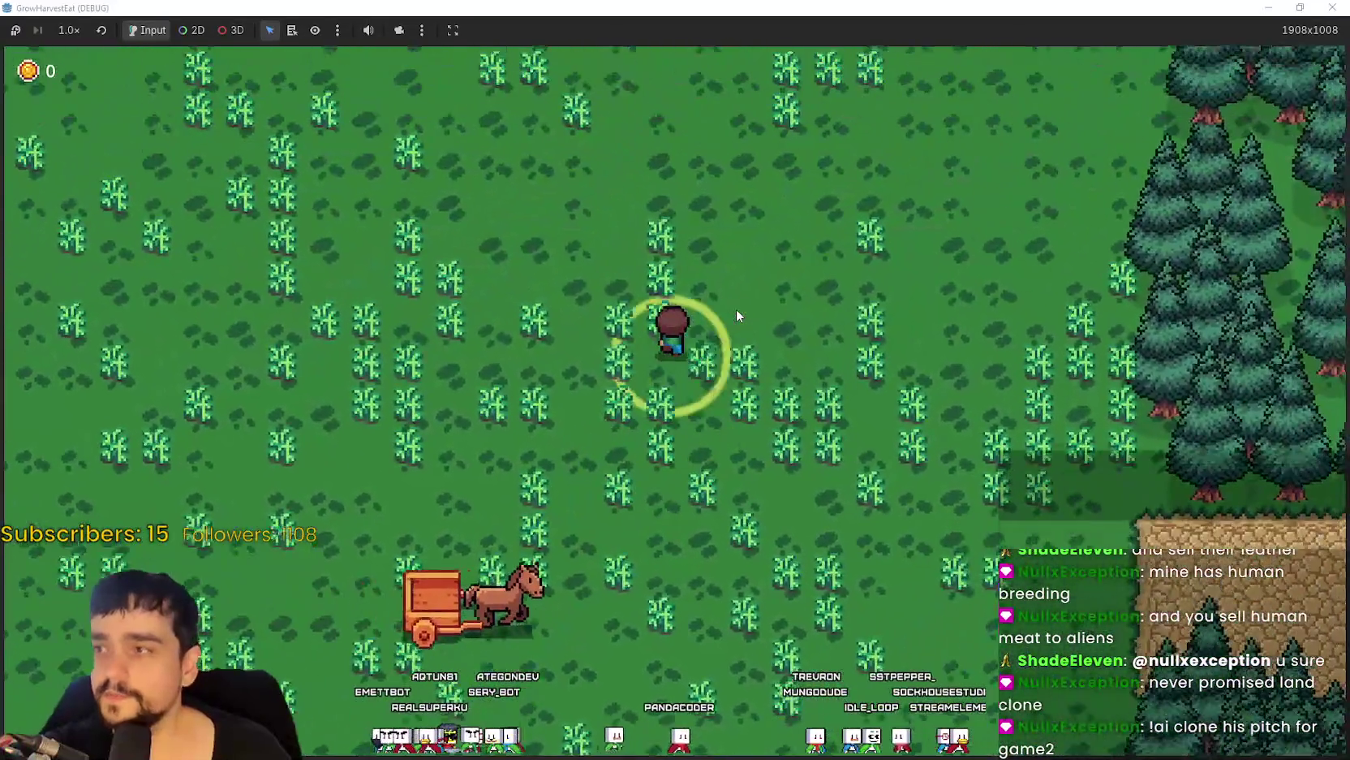
pyautogui.press('a')
pyautogui.press('s')
# Run the game at 16.0× until the crops grow, then return to 1.0×.
pyautogui.click(69, 30)
pyautogui.click(91, 248)
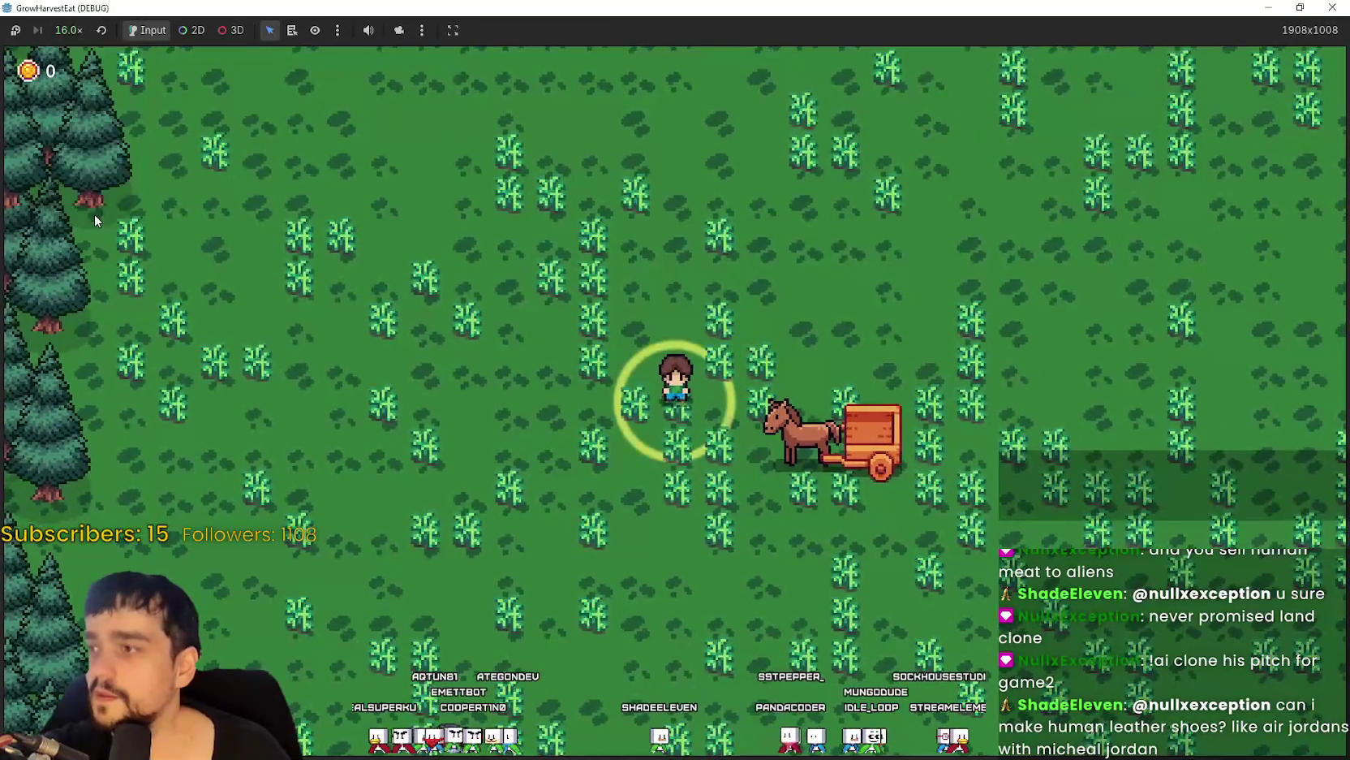
pyautogui.click(67, 32)
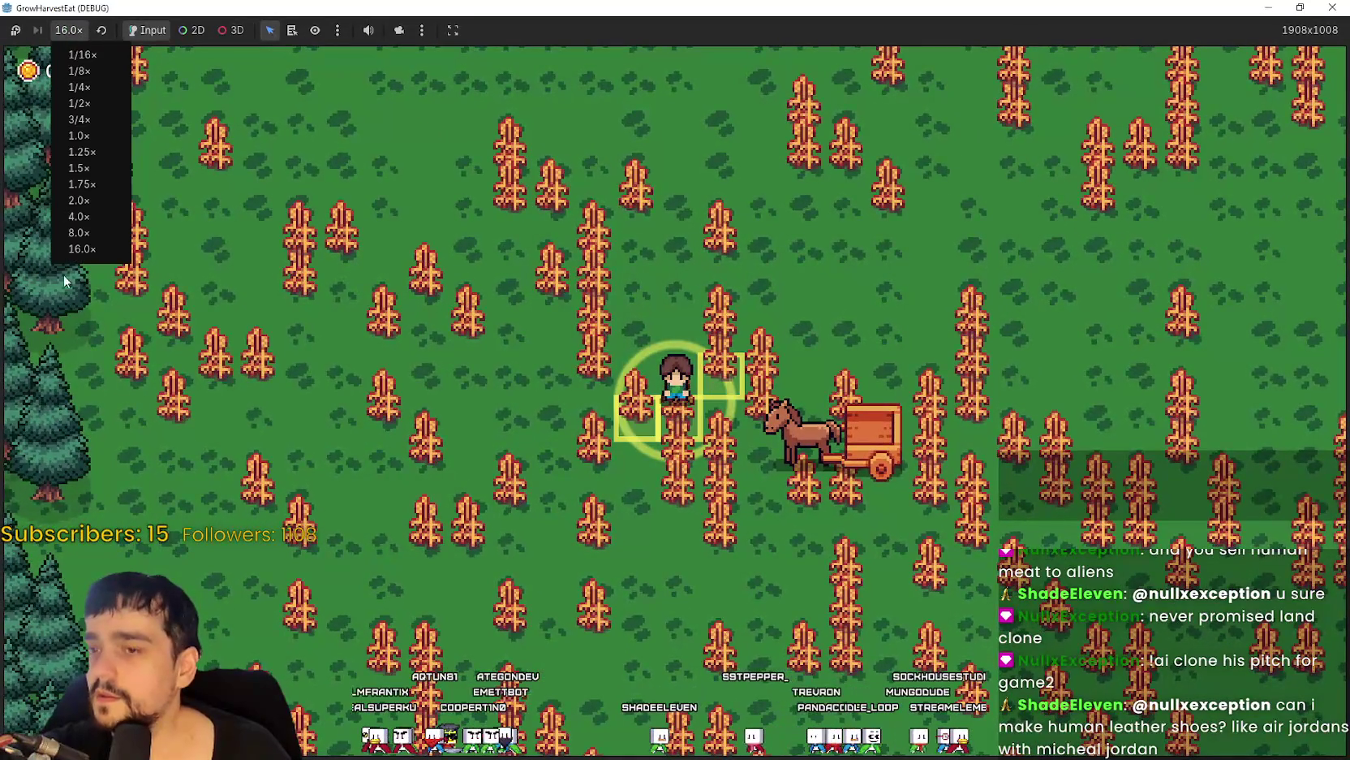
pyautogui.click(91, 135)
# Walk the farmer down, right and up through the crop rows, harvesting into the cart.
pyautogui.press('s')
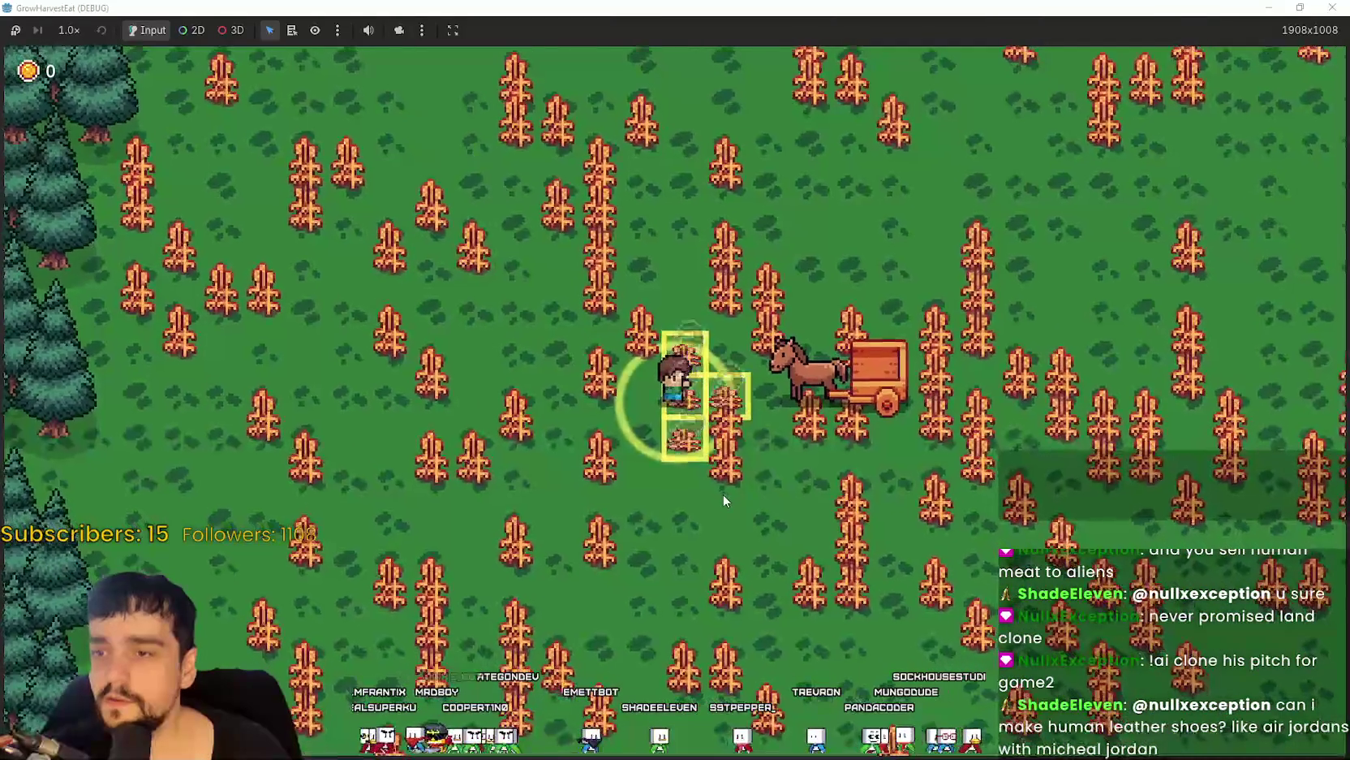
pyautogui.press('s')
pyautogui.press('d')
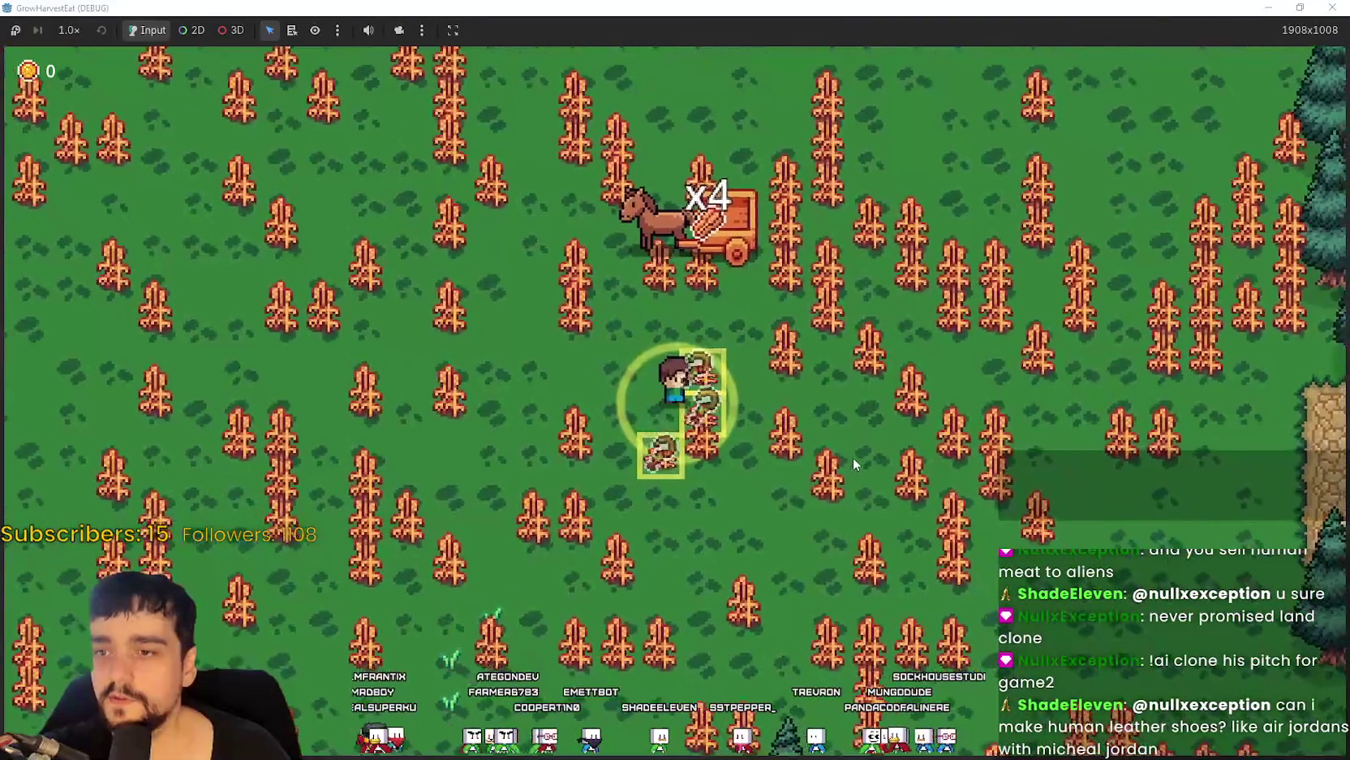
pyautogui.press('d')
pyautogui.press('w')
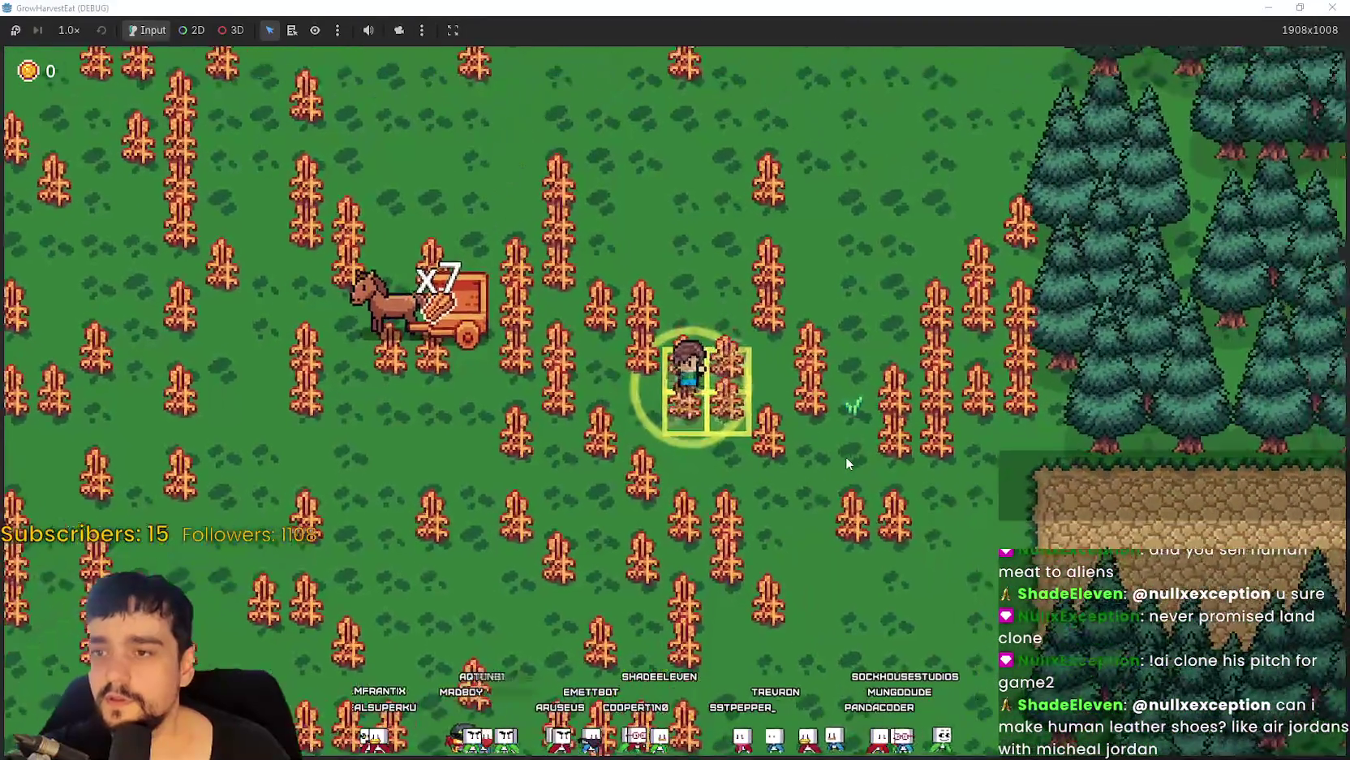
pyautogui.press('d')
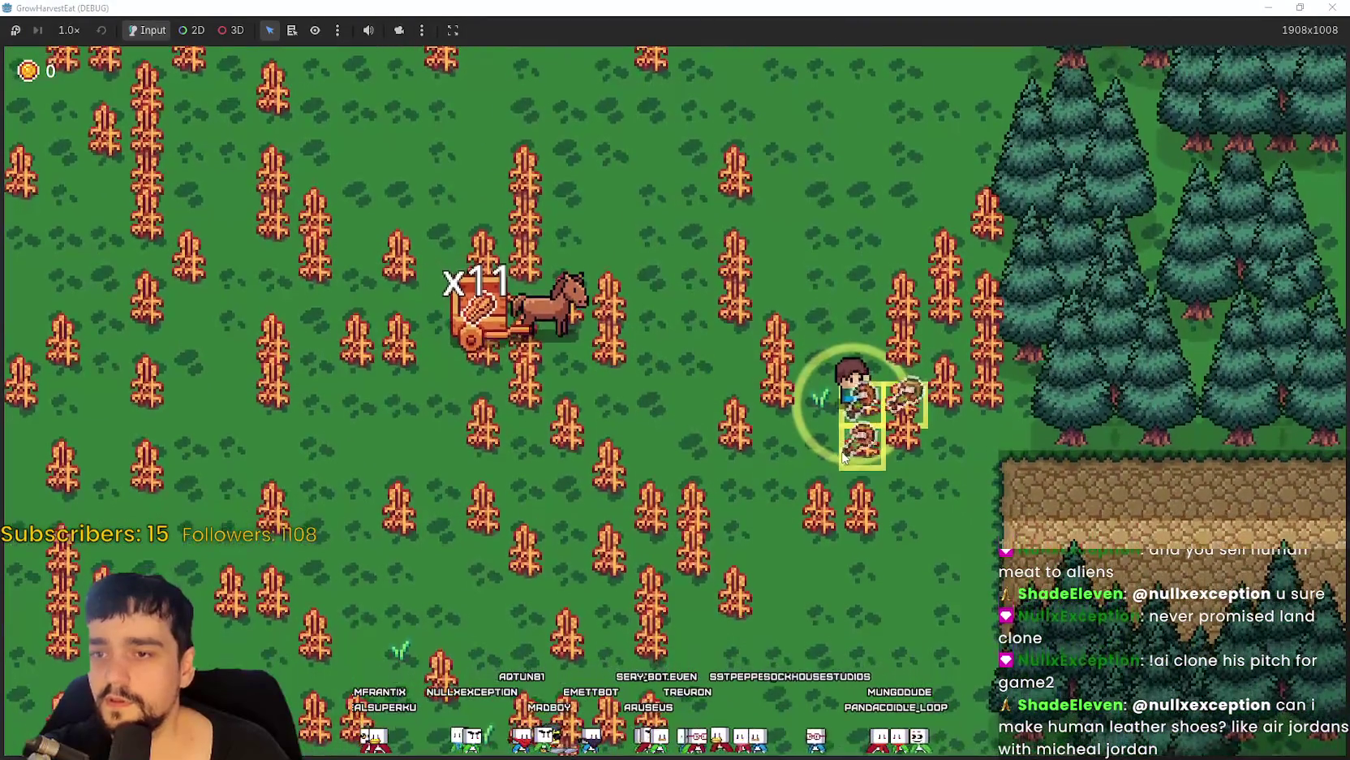
# Harvest crops by working the farmer left and up through the field's rows.
pyautogui.press('d')
pyautogui.press('w')
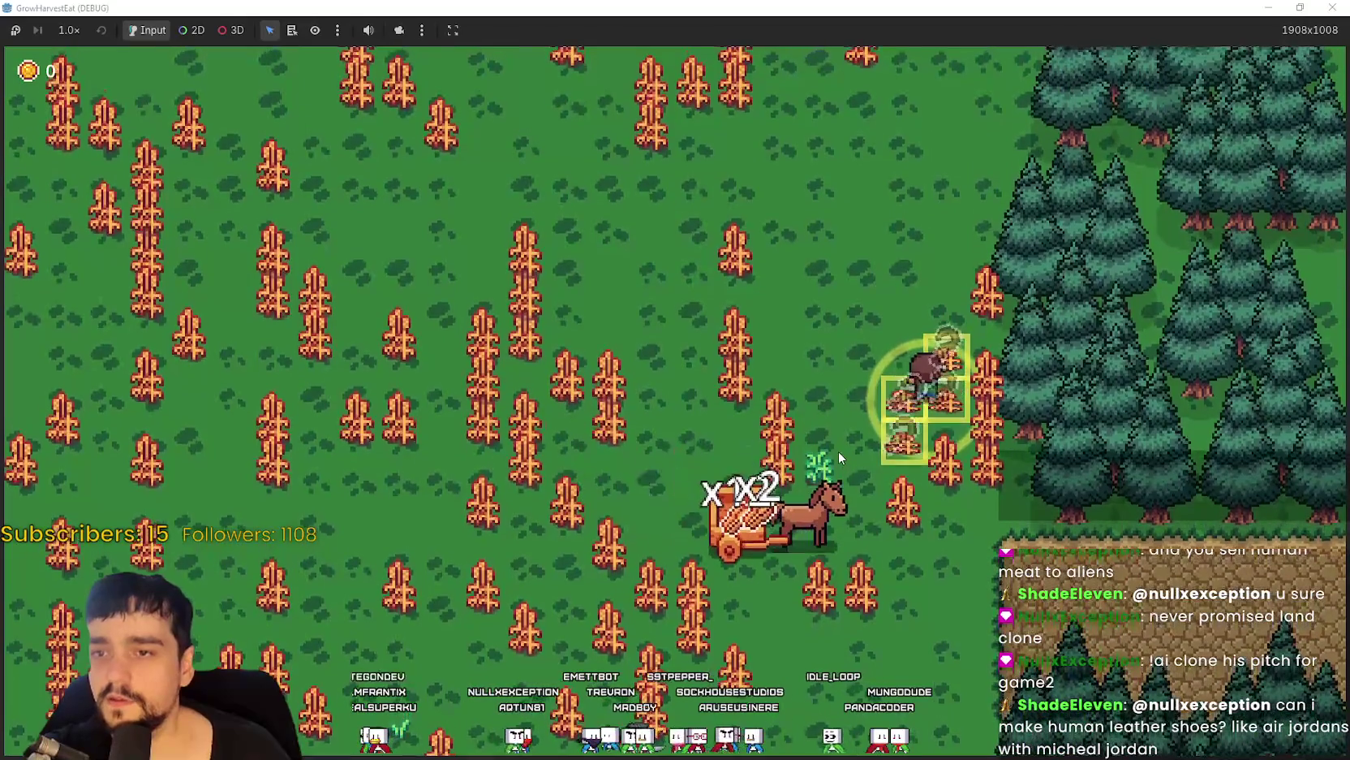
pyautogui.press('a')
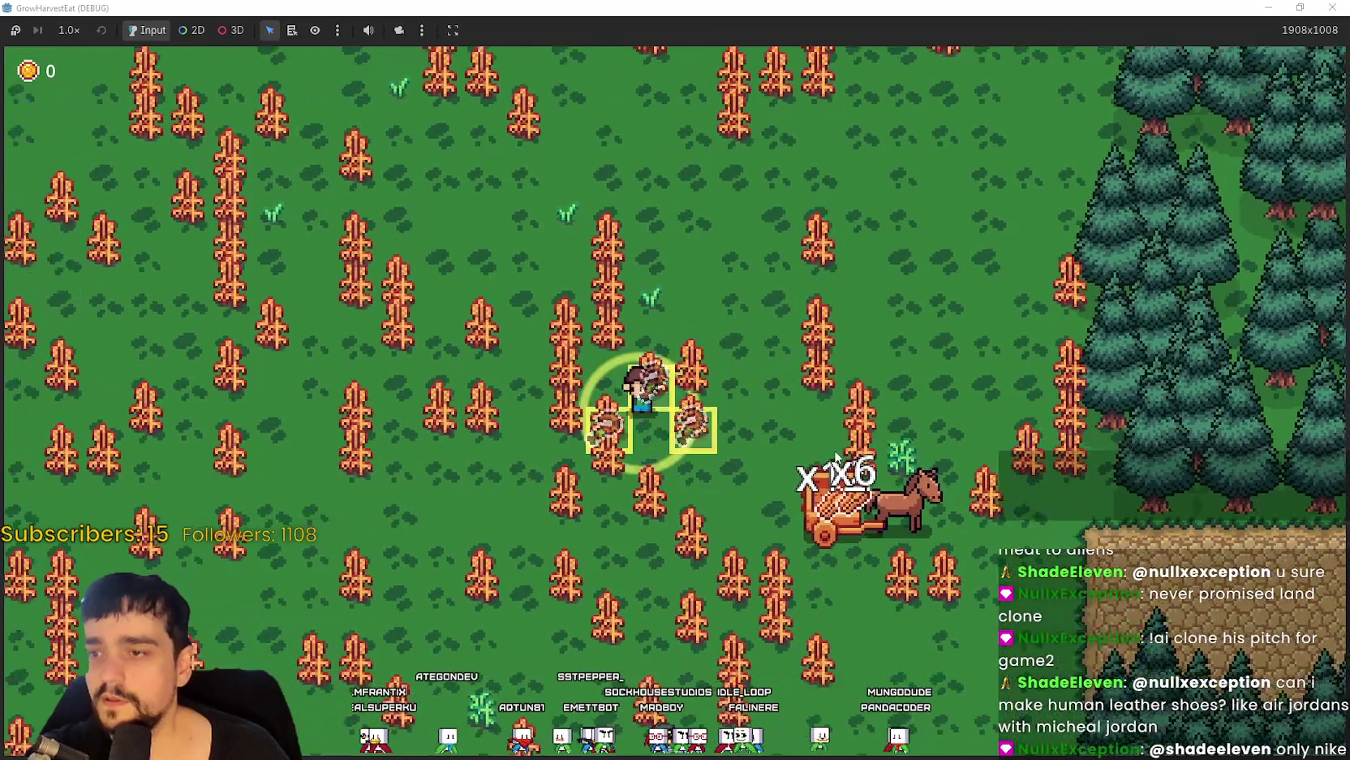
pyautogui.press('a')
pyautogui.press('w')
pyautogui.press('d')
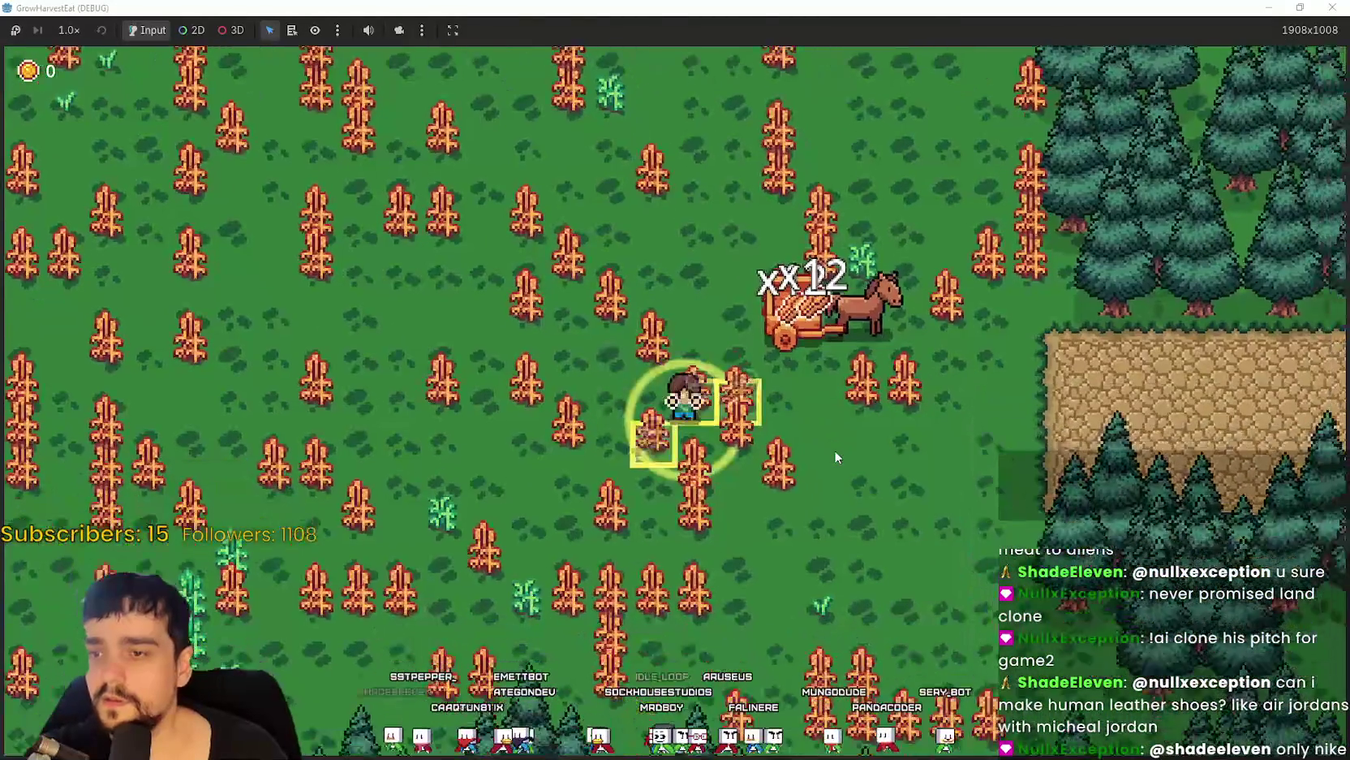
pyautogui.press('s')
pyautogui.press('a')
pyautogui.press('w')
pyautogui.press('a')
pyautogui.press('w')
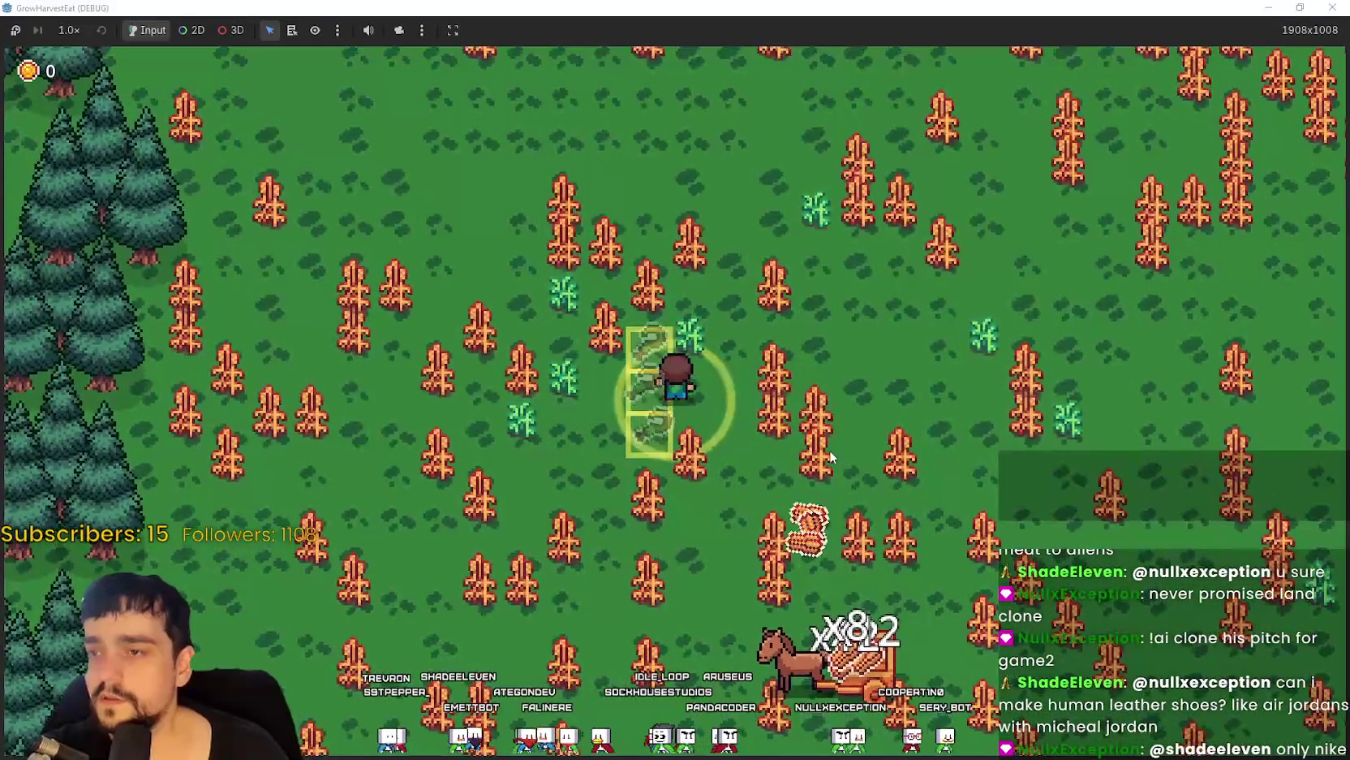
# Sweep right across the field to harvest the last remaining crops.
pyautogui.press('d')
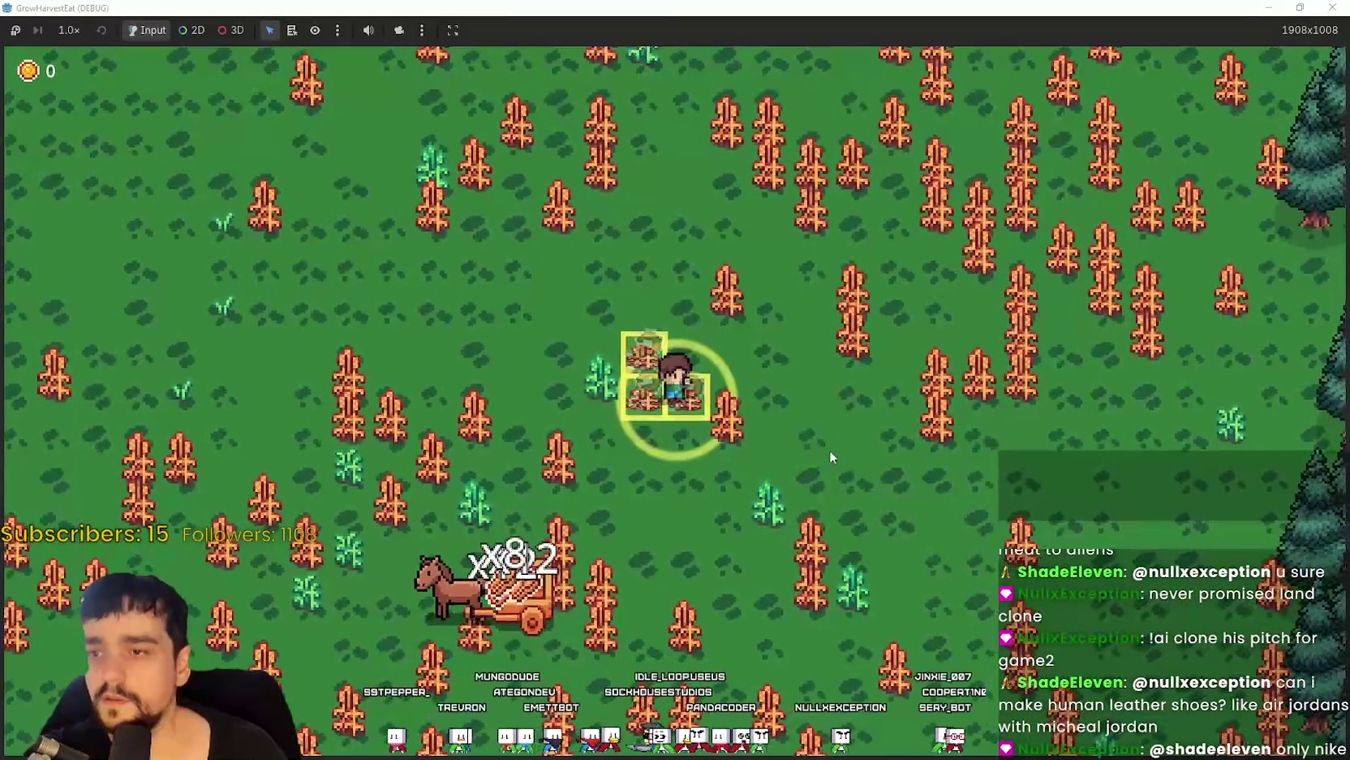
pyautogui.press('d')
pyautogui.press('s')
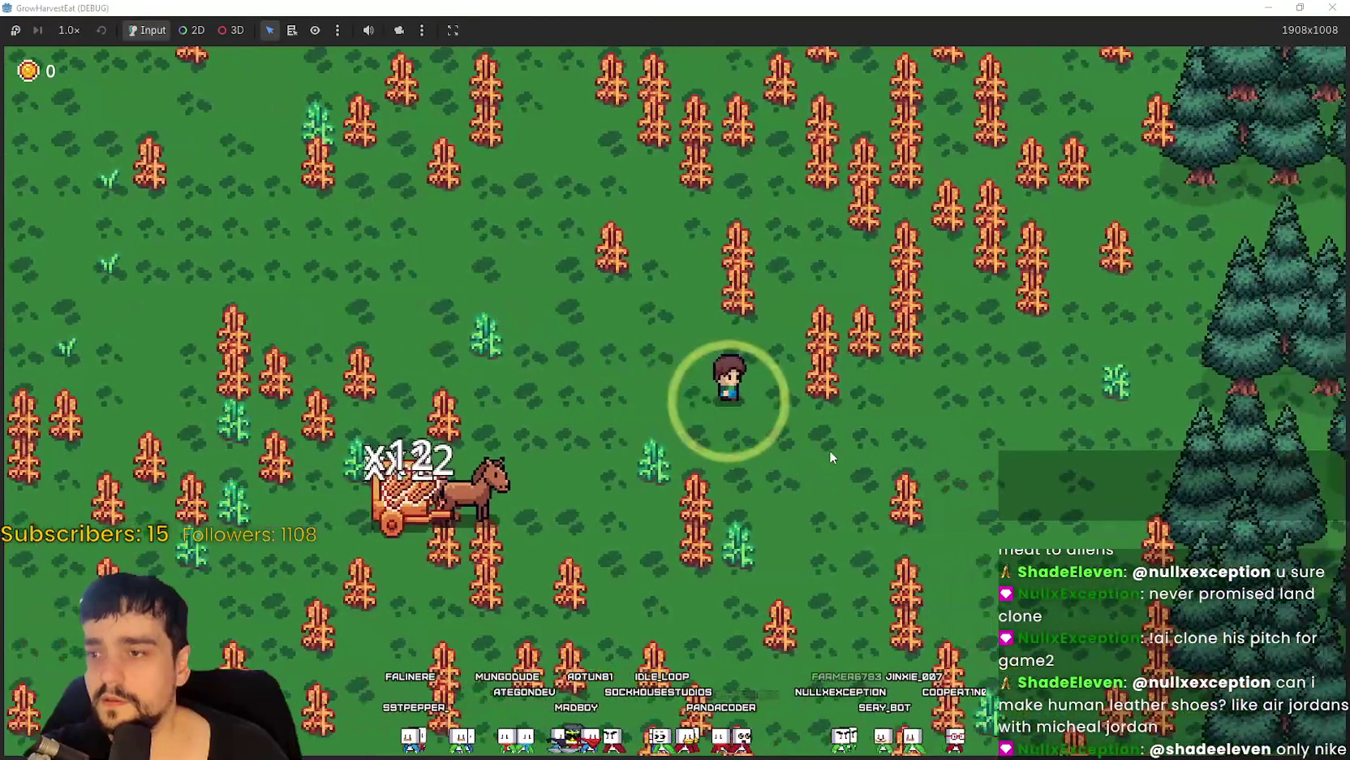
pyautogui.press('d')
pyautogui.press('w')
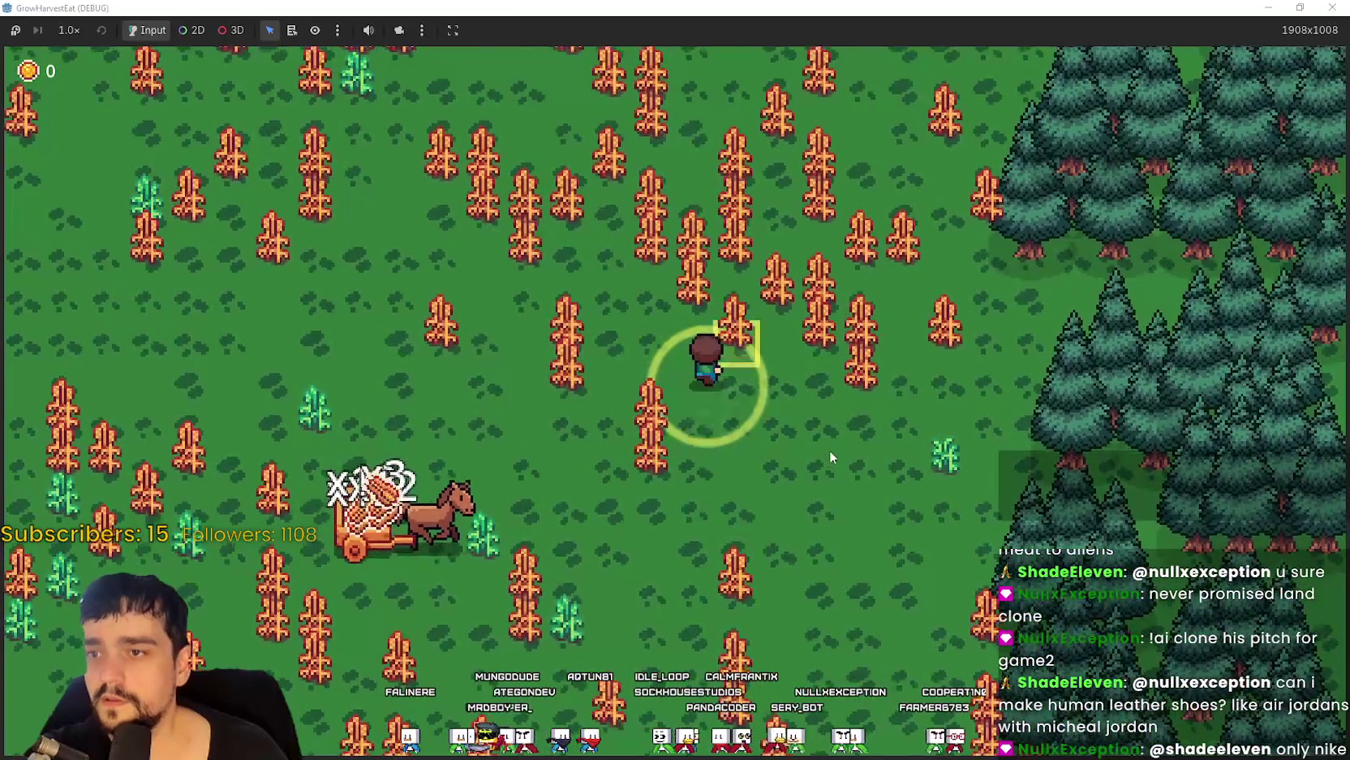
pyautogui.press('w')
pyautogui.press('d')
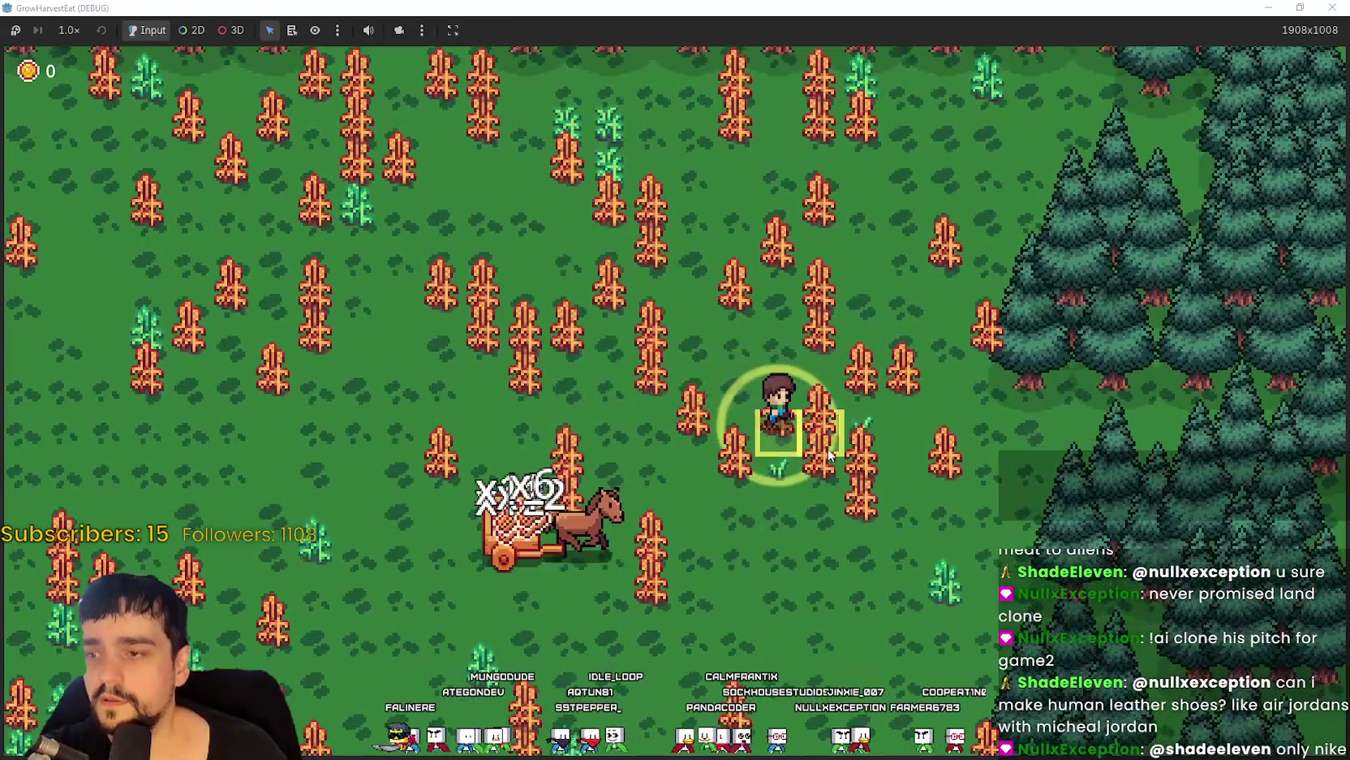
# Head down to the cliff edge and board the horse cart to ride to market.
pyautogui.press('s')
pyautogui.press('d')
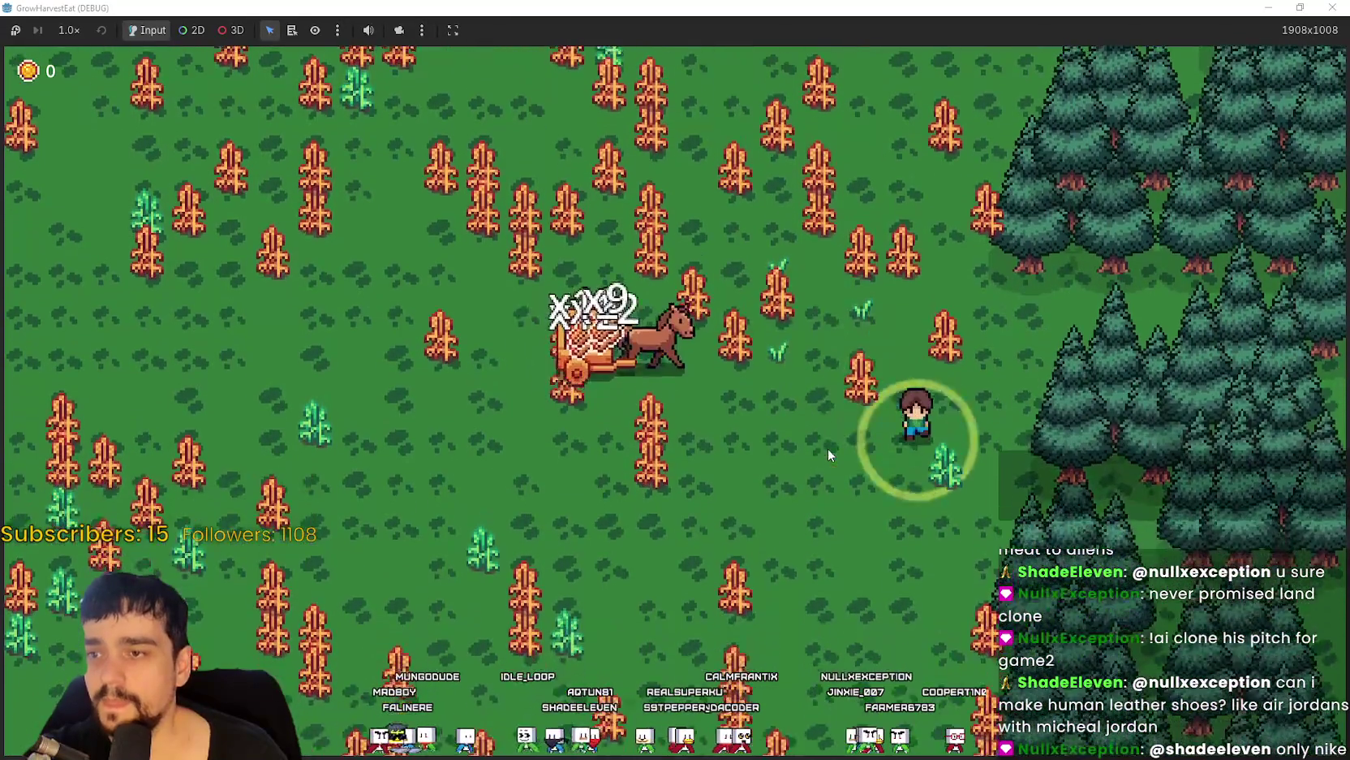
pyautogui.press('s')
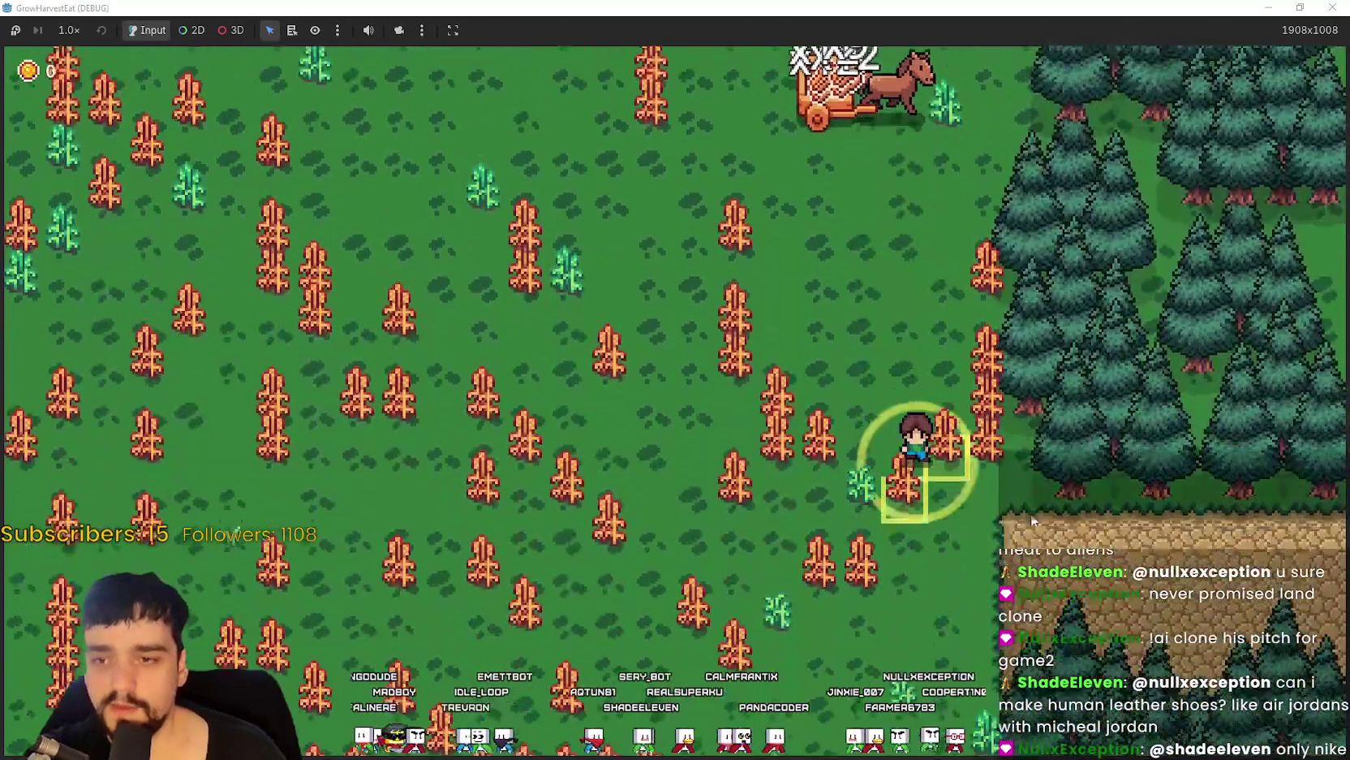
pyautogui.press('a')
pyautogui.press('w')
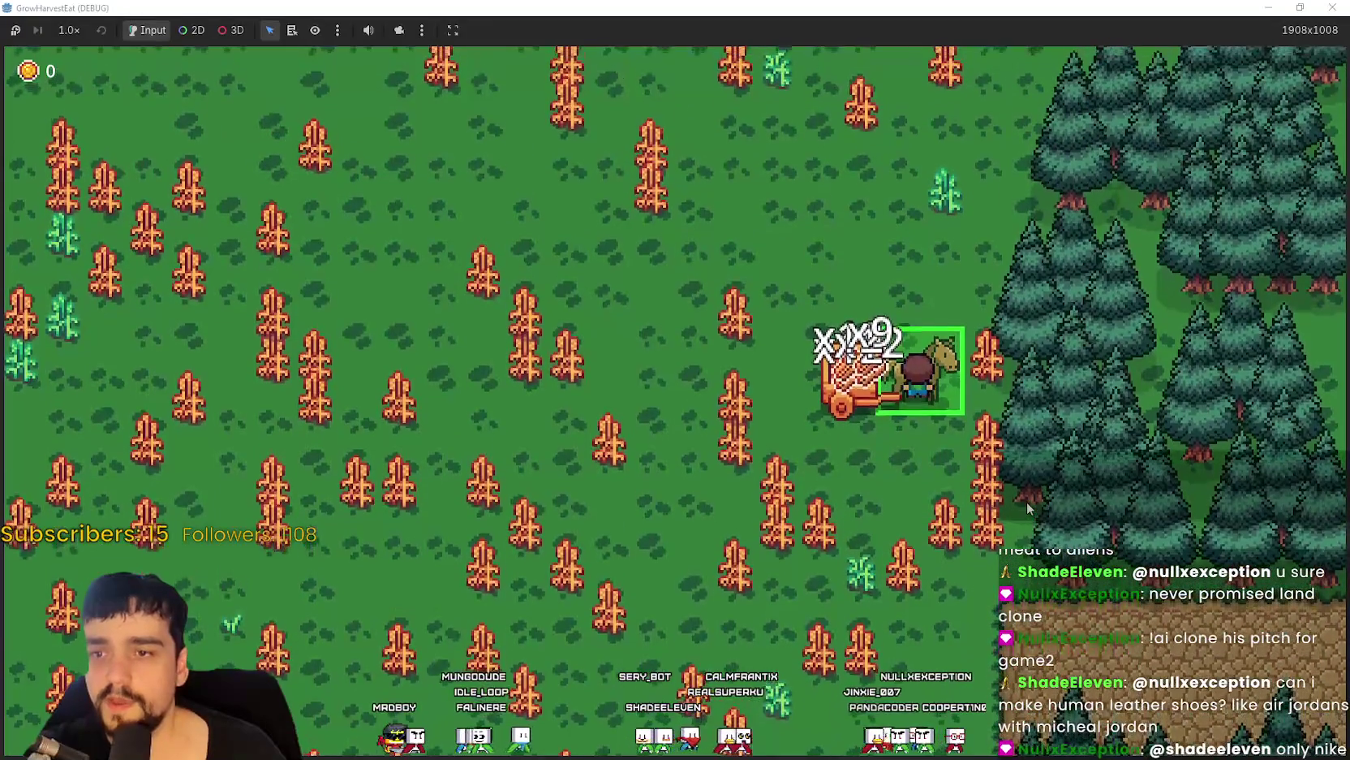
pyautogui.press('s')
pyautogui.press('d')
pyautogui.press('a')
pyautogui.press('w')
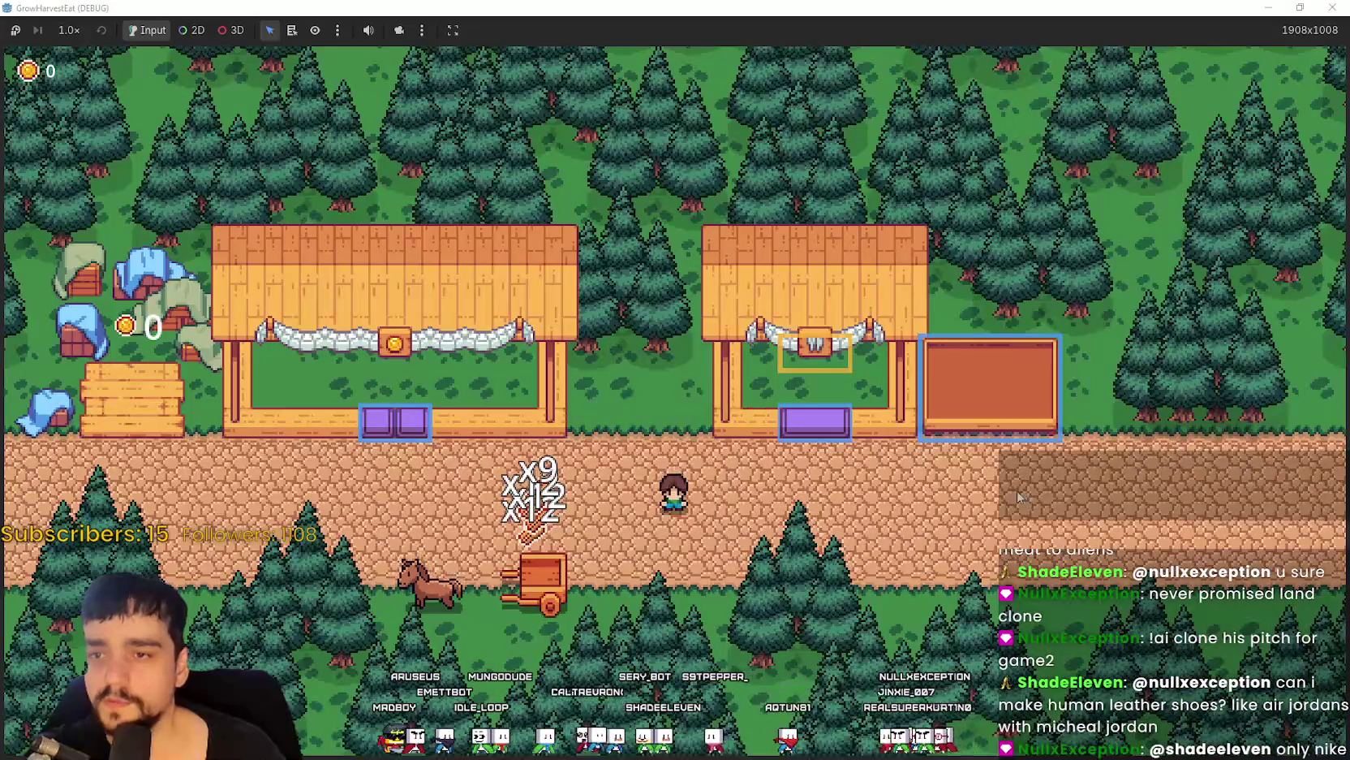
pyautogui.press('a')
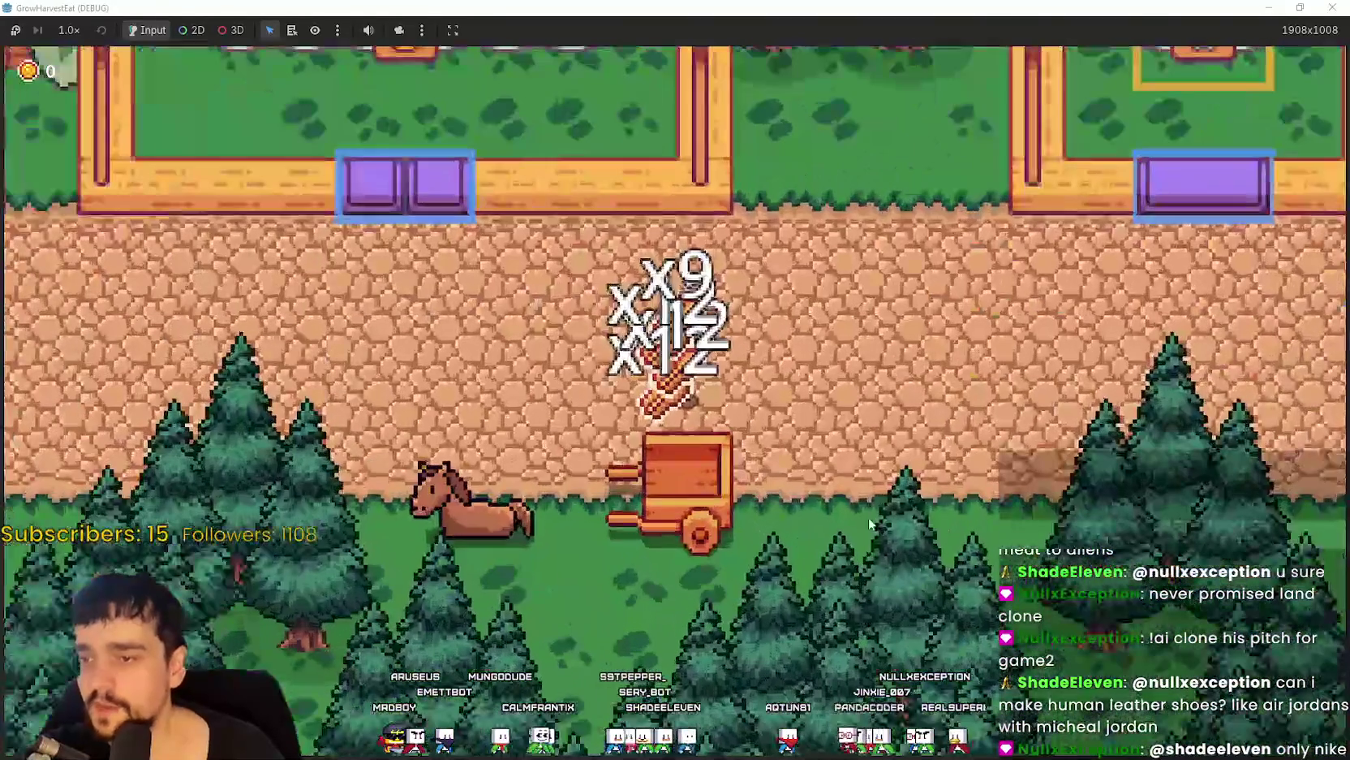
# Carry the cart's crops to the stall box and brown drop box, selling logs for 132 coins.
pyautogui.press('a')
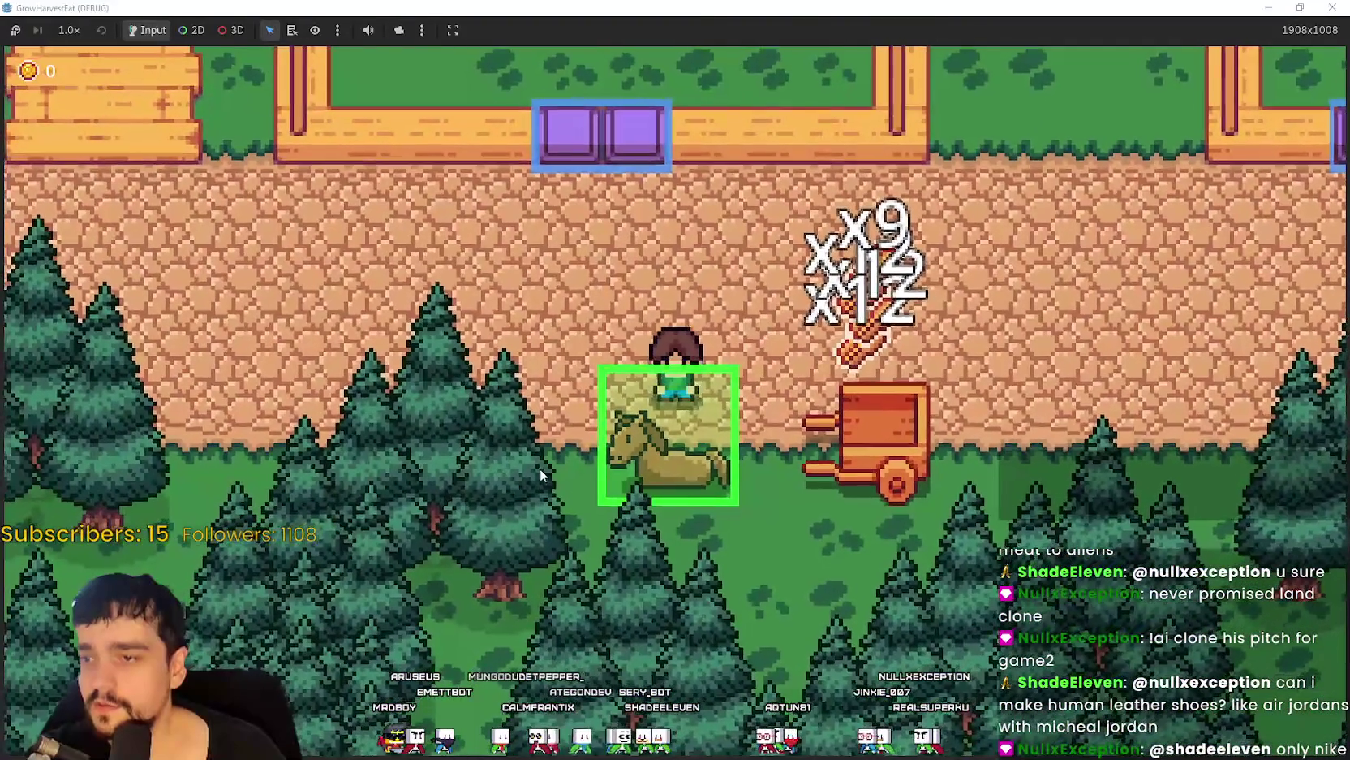
pyautogui.press('d')
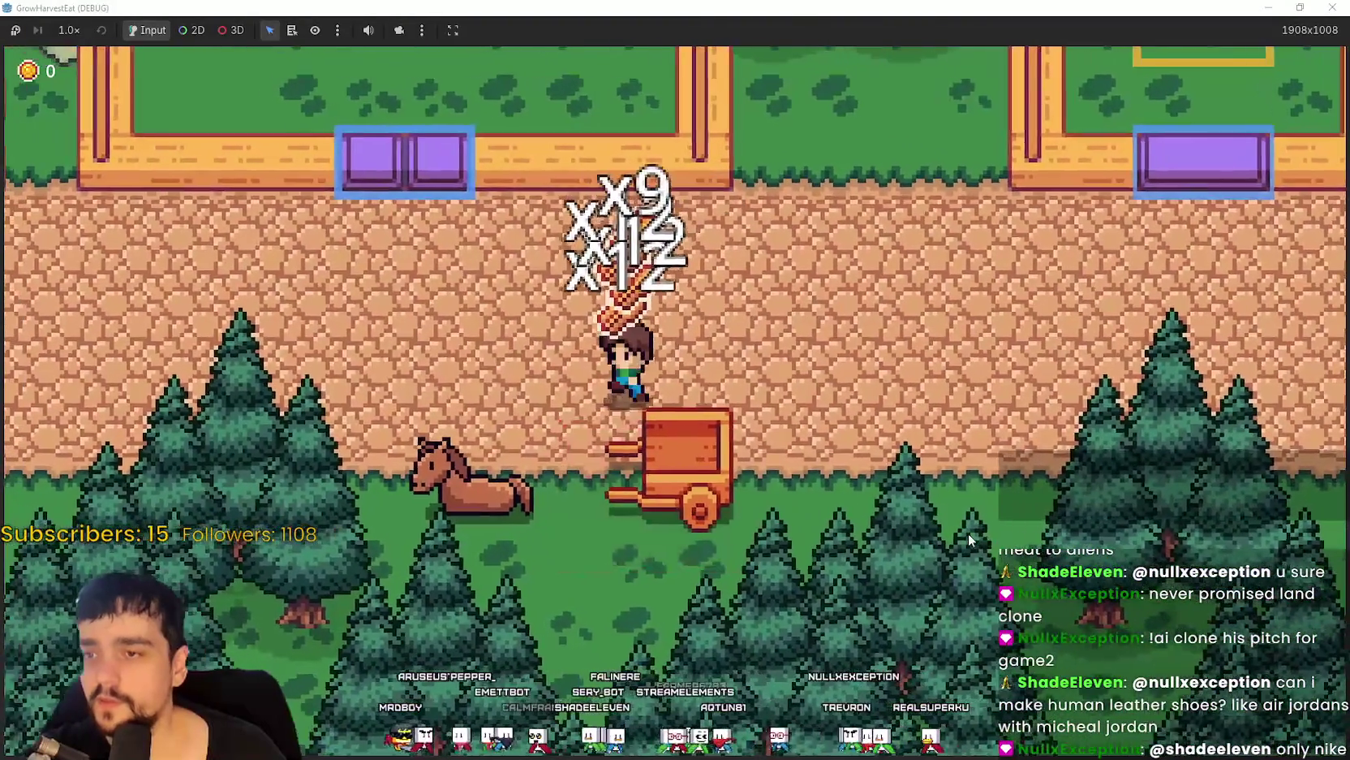
pyautogui.press('w')
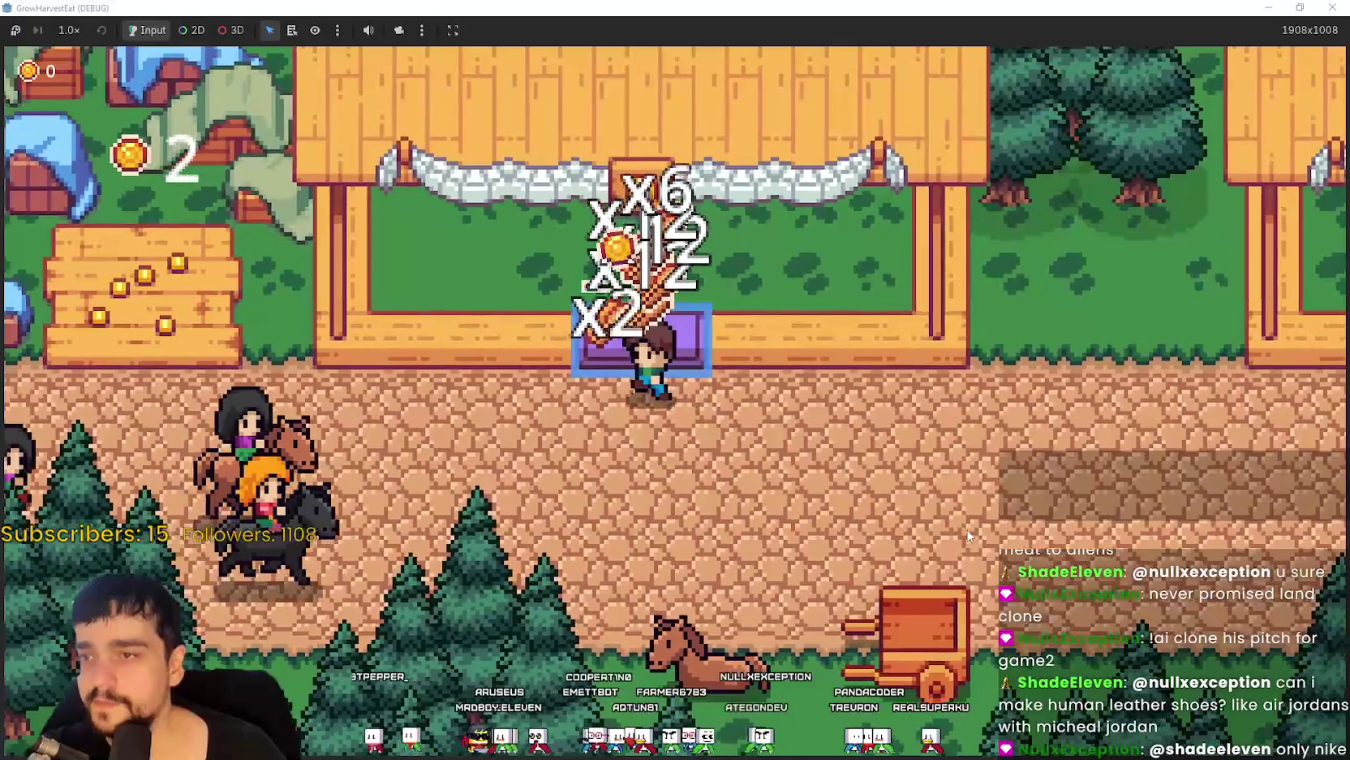
pyautogui.press('a')
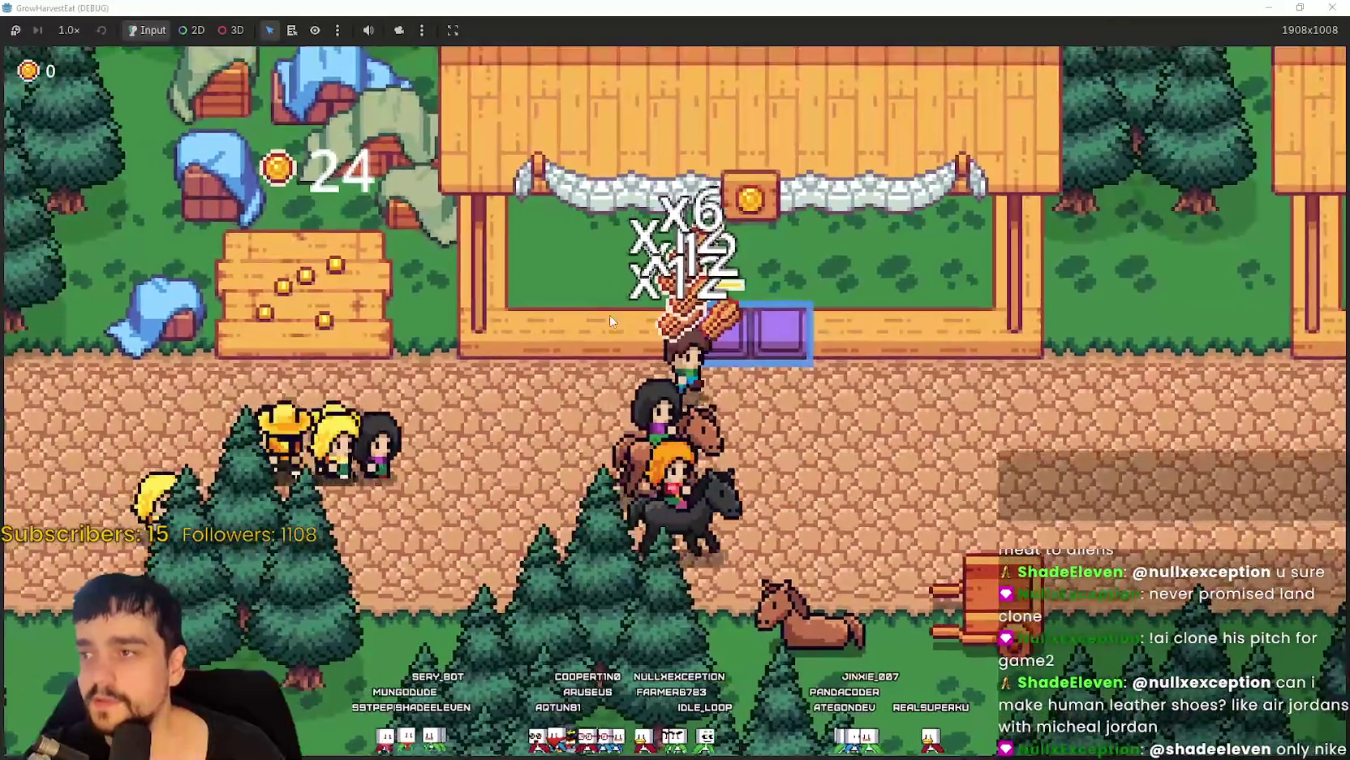
pyautogui.press('d')
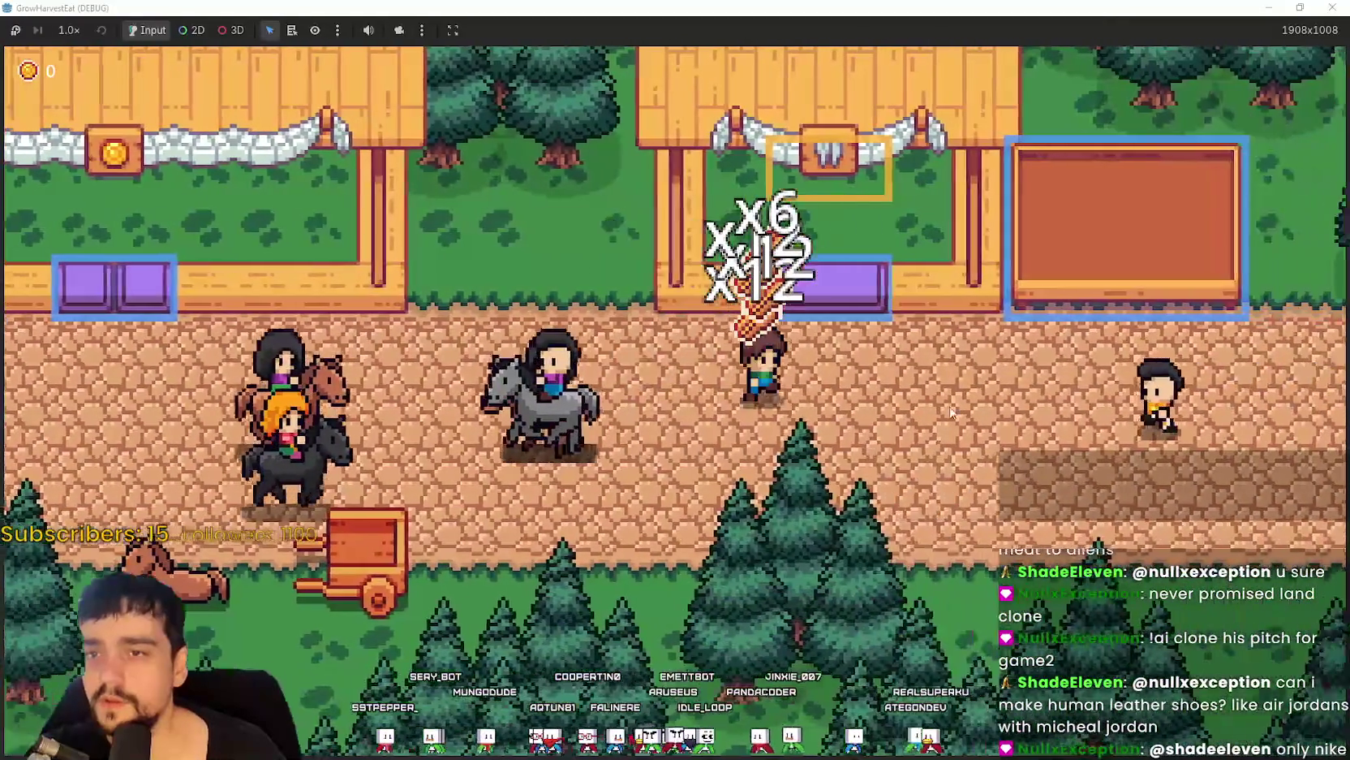
pyautogui.press('d')
pyautogui.press('w')
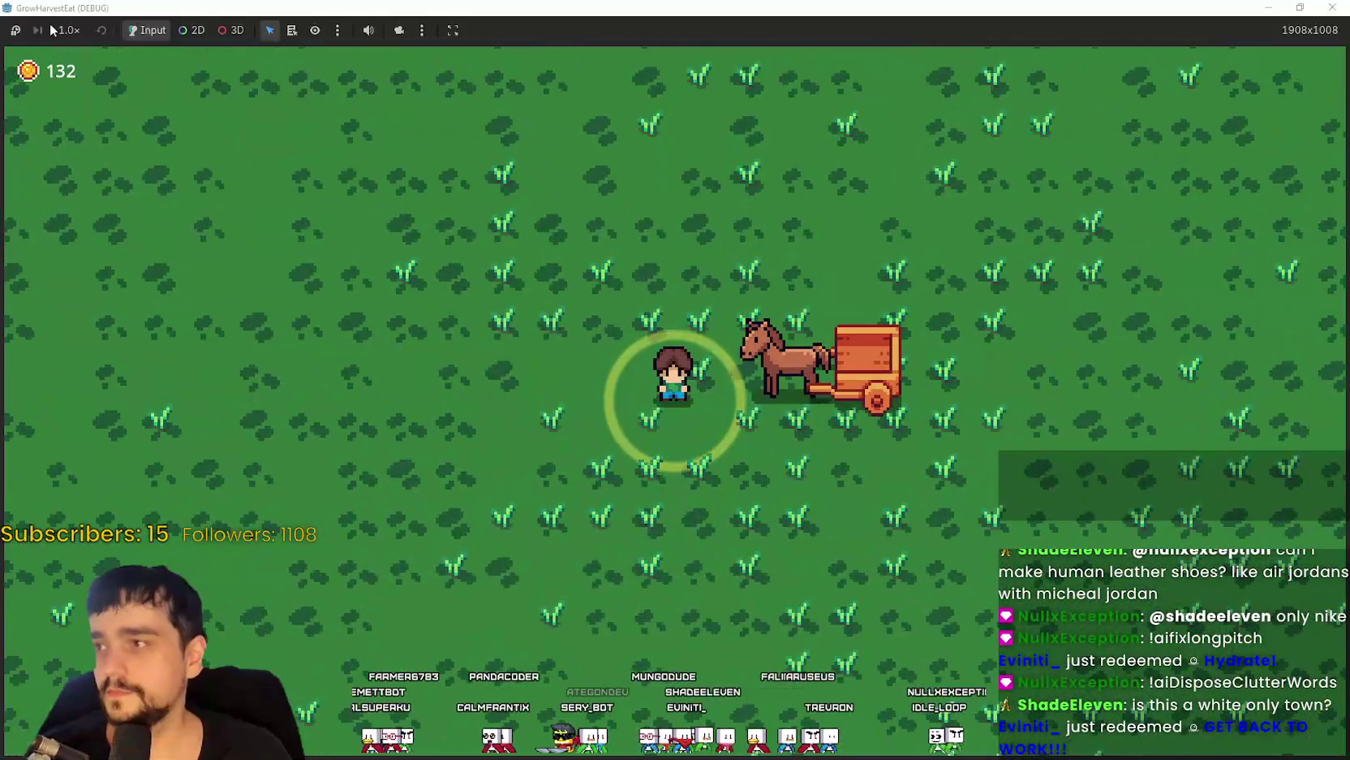
# Set the game speed to 16x from the debug toolbar's speed dropdown.
pyautogui.click(69, 30)
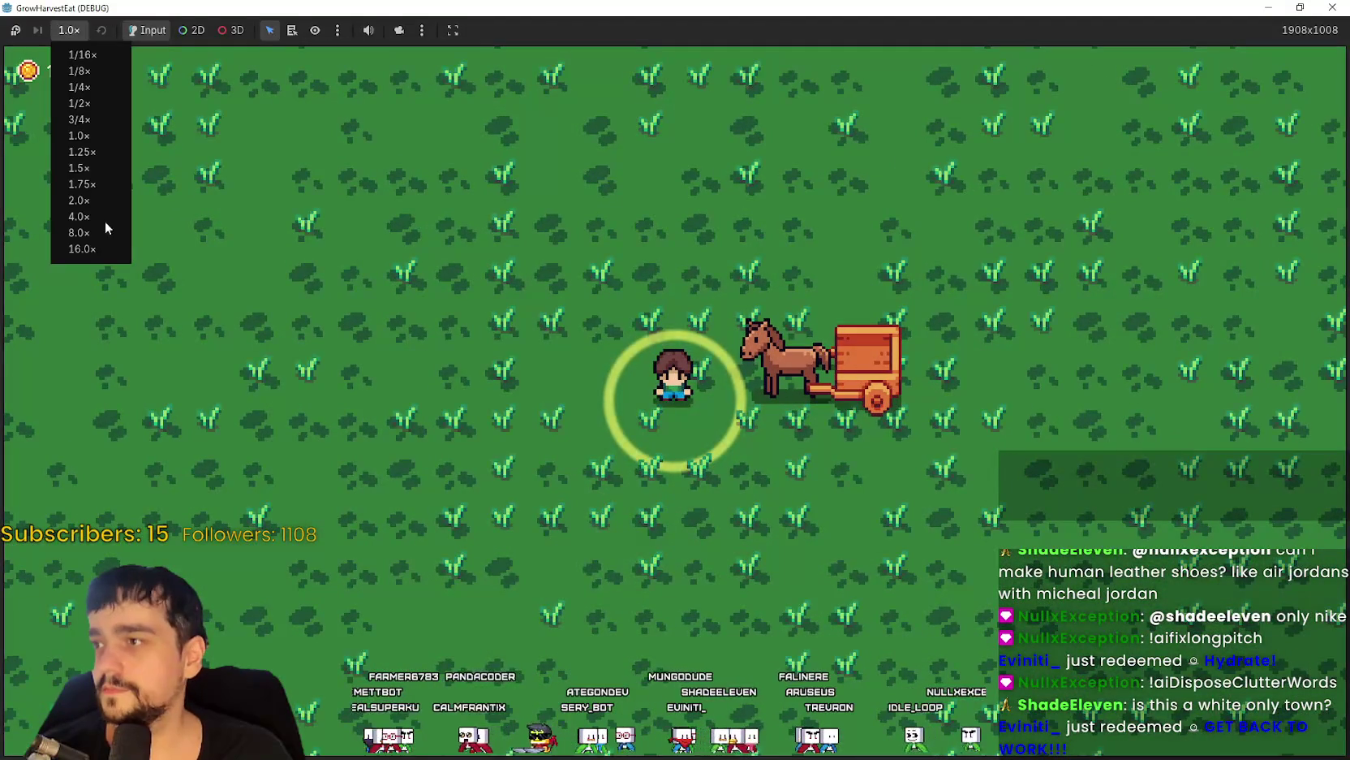
pyautogui.click(81, 249)
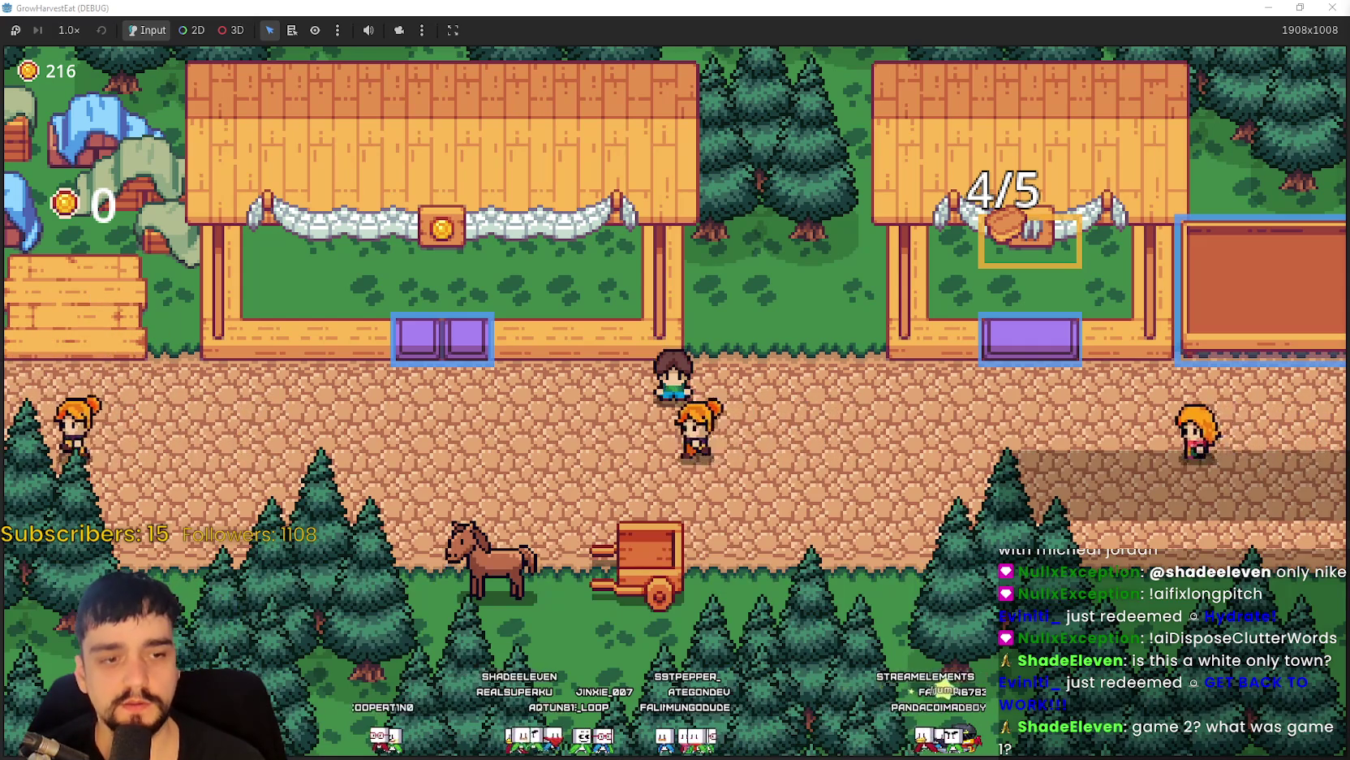
pyautogui.hotkey('alt', 'Tab')
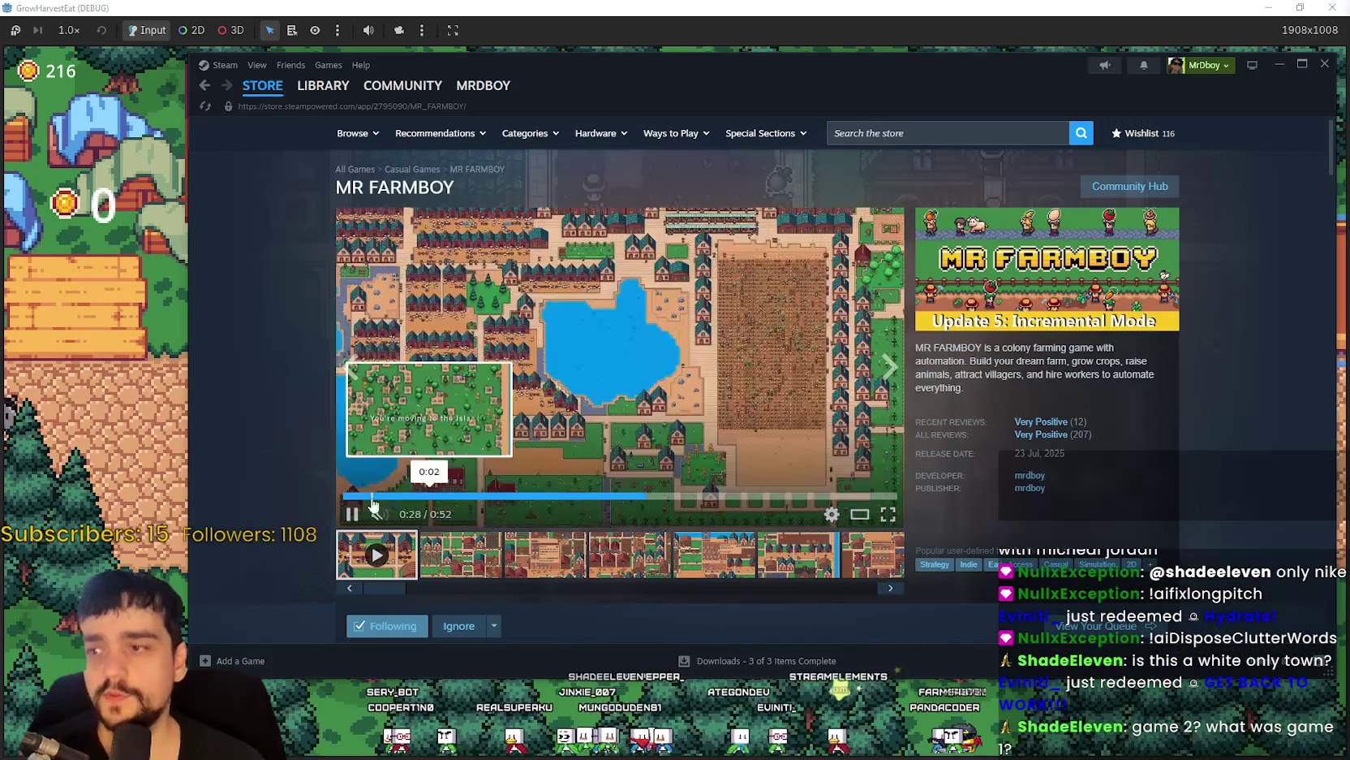
pyautogui.click(343, 495)
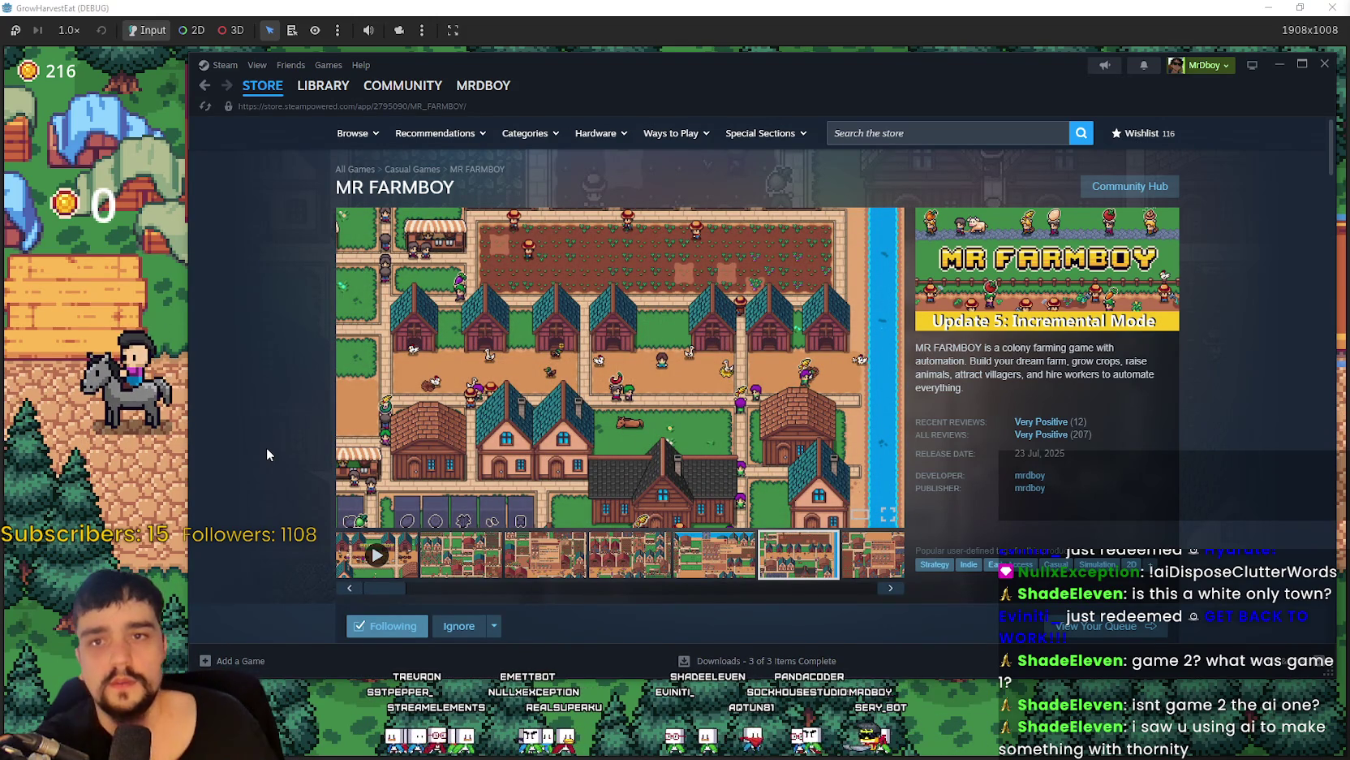
pyautogui.hotkey('alt', 'Tab')
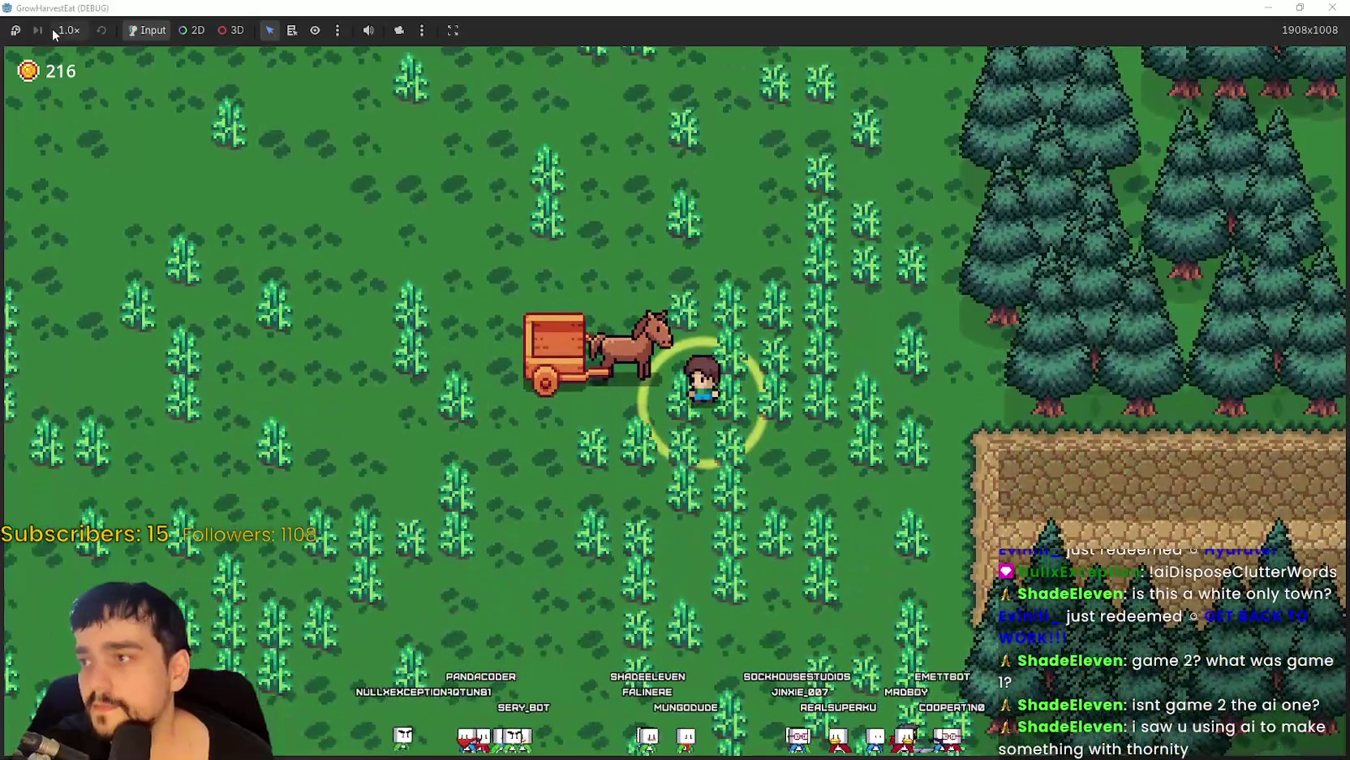
# Open the 1.0× time-scale dropdown in the running game's toolbar.
pyautogui.click(69, 30)
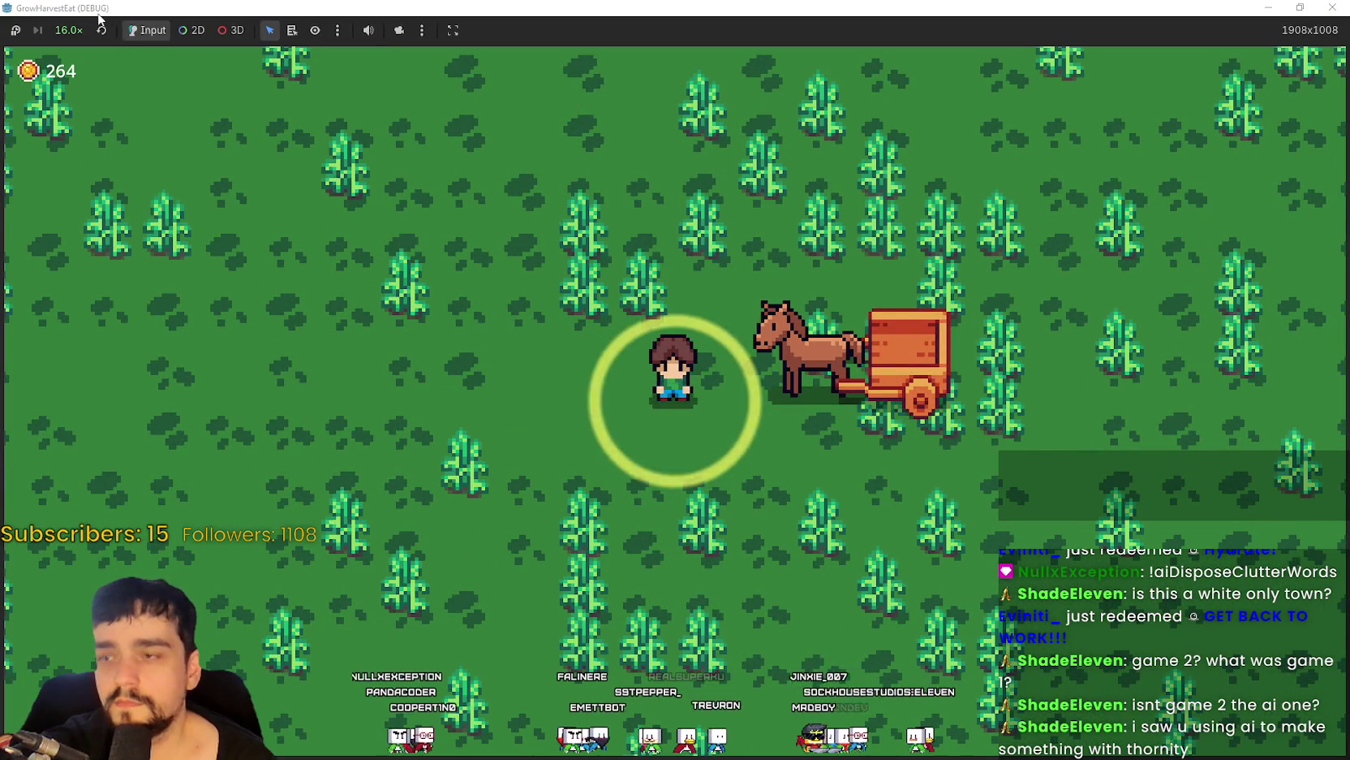
# Choose 16.0× from the time-scale dropdown so the crops grow quickly.
pyautogui.click(73, 29)
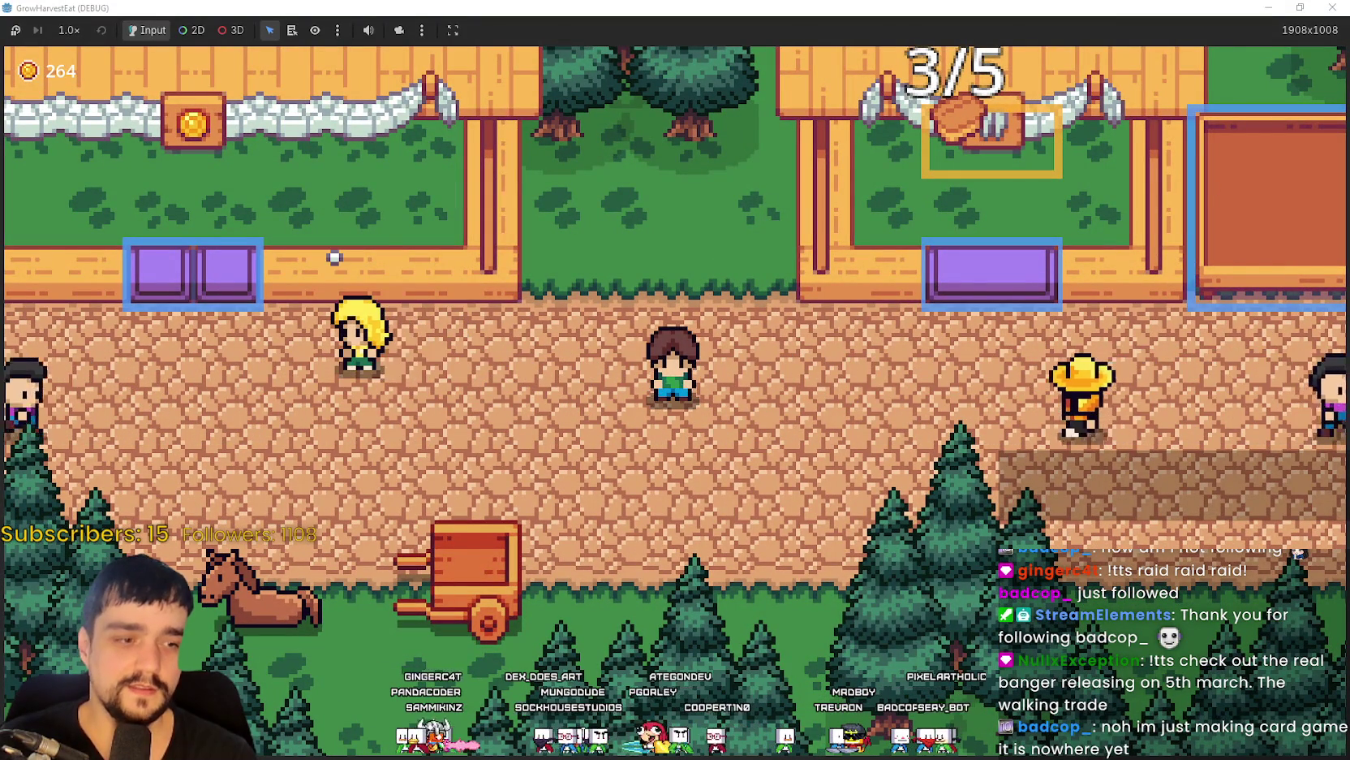
# Switch with Alt+Tab to Steam's MR FARMBOY store page.
pyautogui.hotkey('alt', 'Tab')
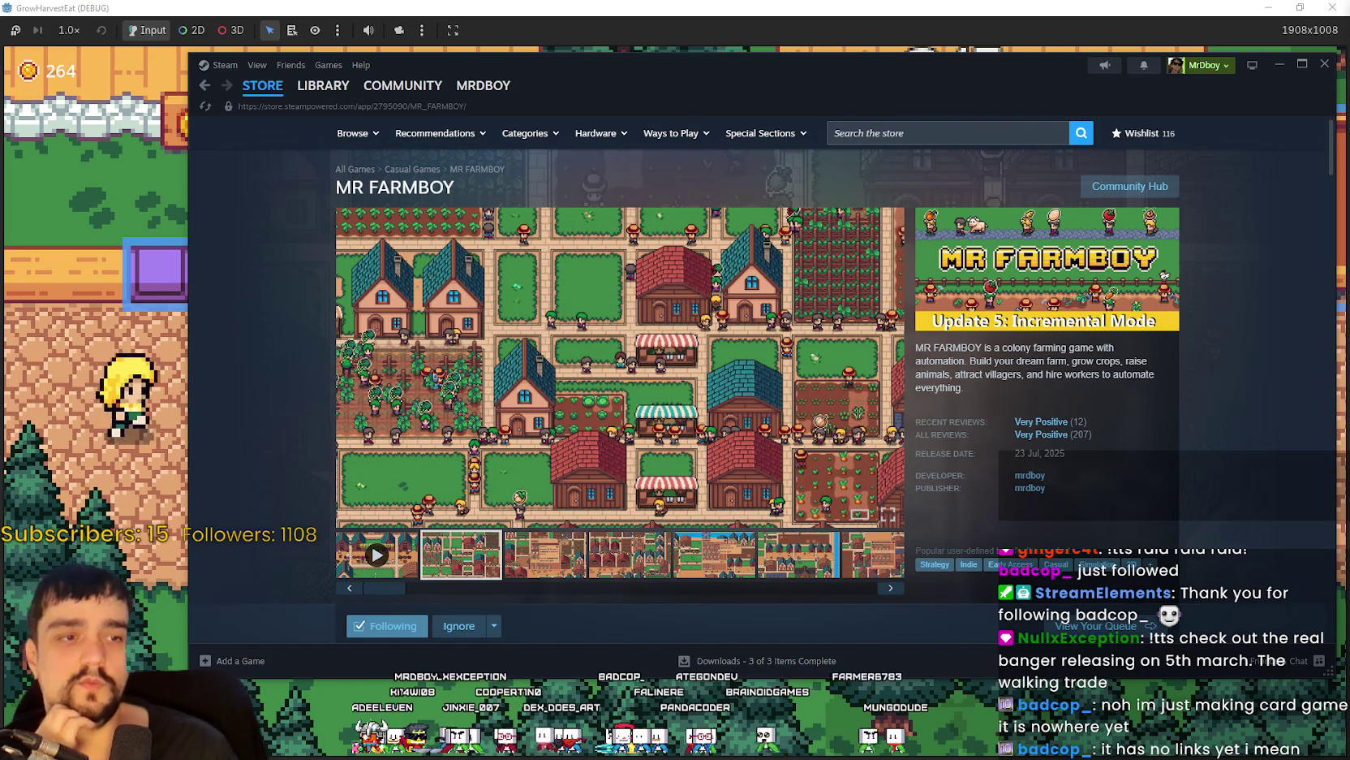
# Start playing the MR FARMBOY trailer on the Steam store page.
pyautogui.click(361, 551)
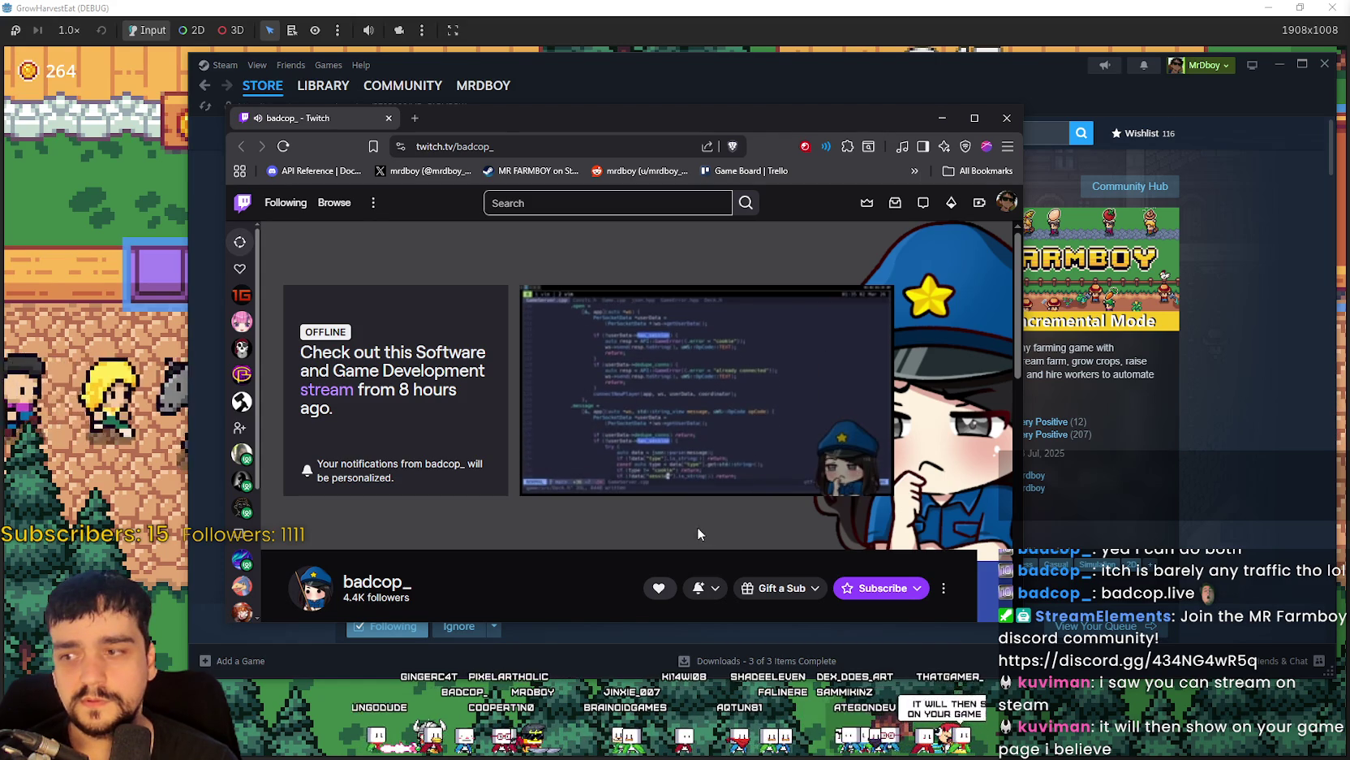
# Close the Twitch window, maximize the badcop.games page and scroll down to its Games grid.
pyautogui.moveTo(535, 123); pyautogui.dragTo(653, 106)
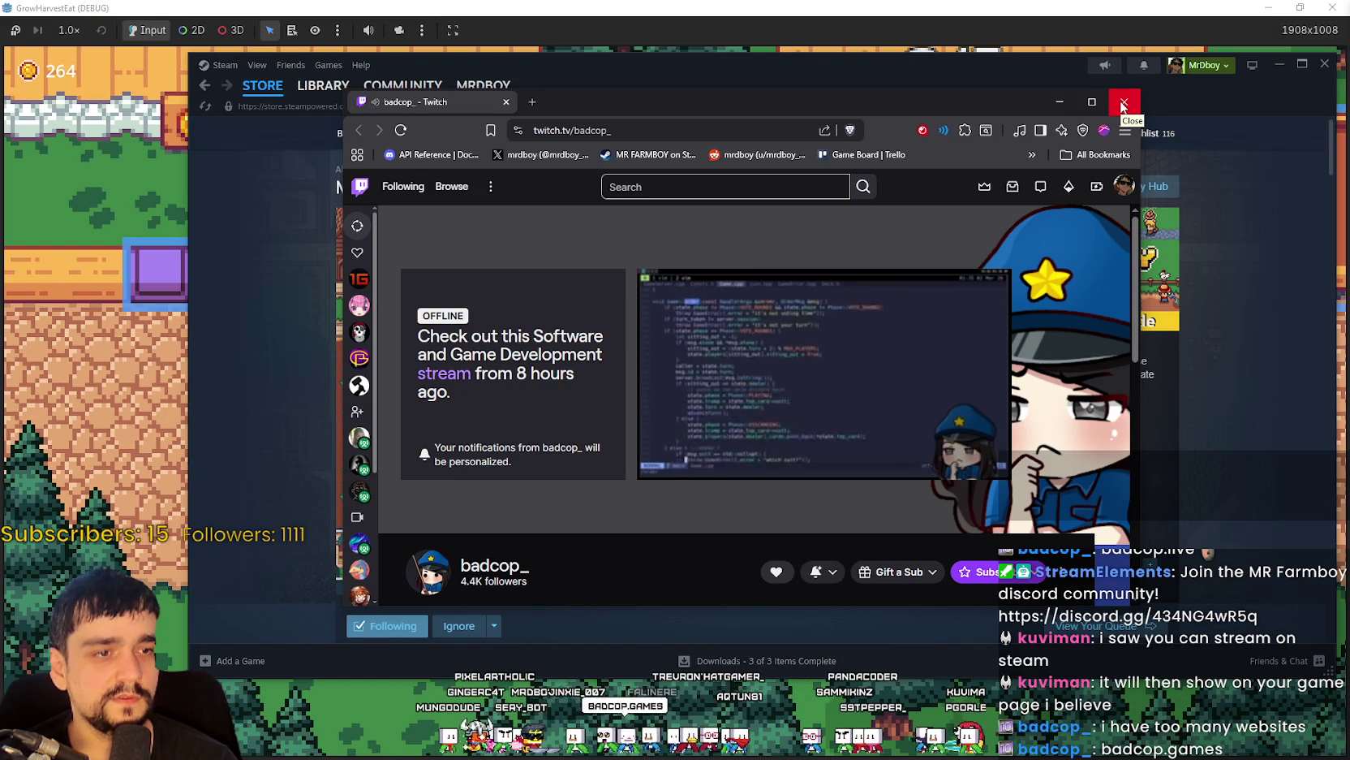
pyautogui.click(1123, 102)
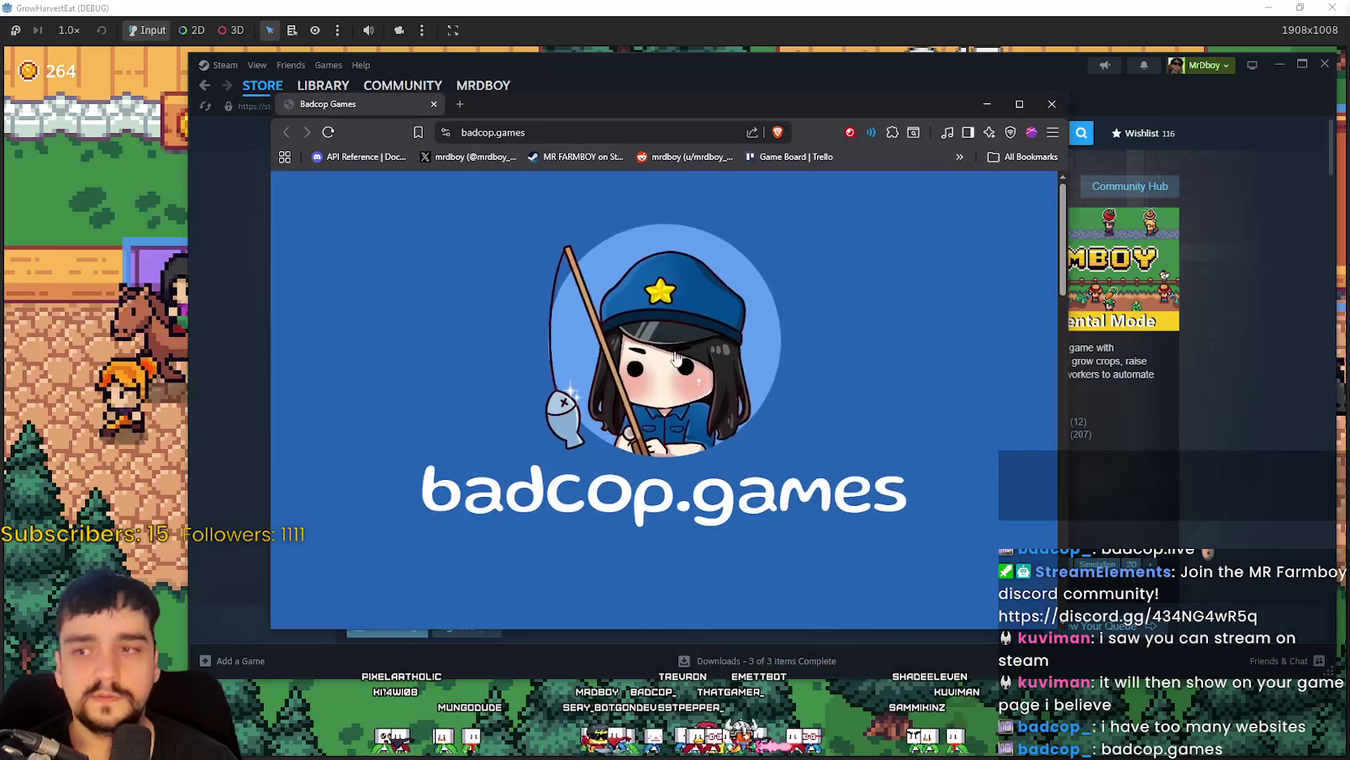
pyautogui.scroll(-10, 649, 398)
pyautogui.scroll(-6, 648, 397)
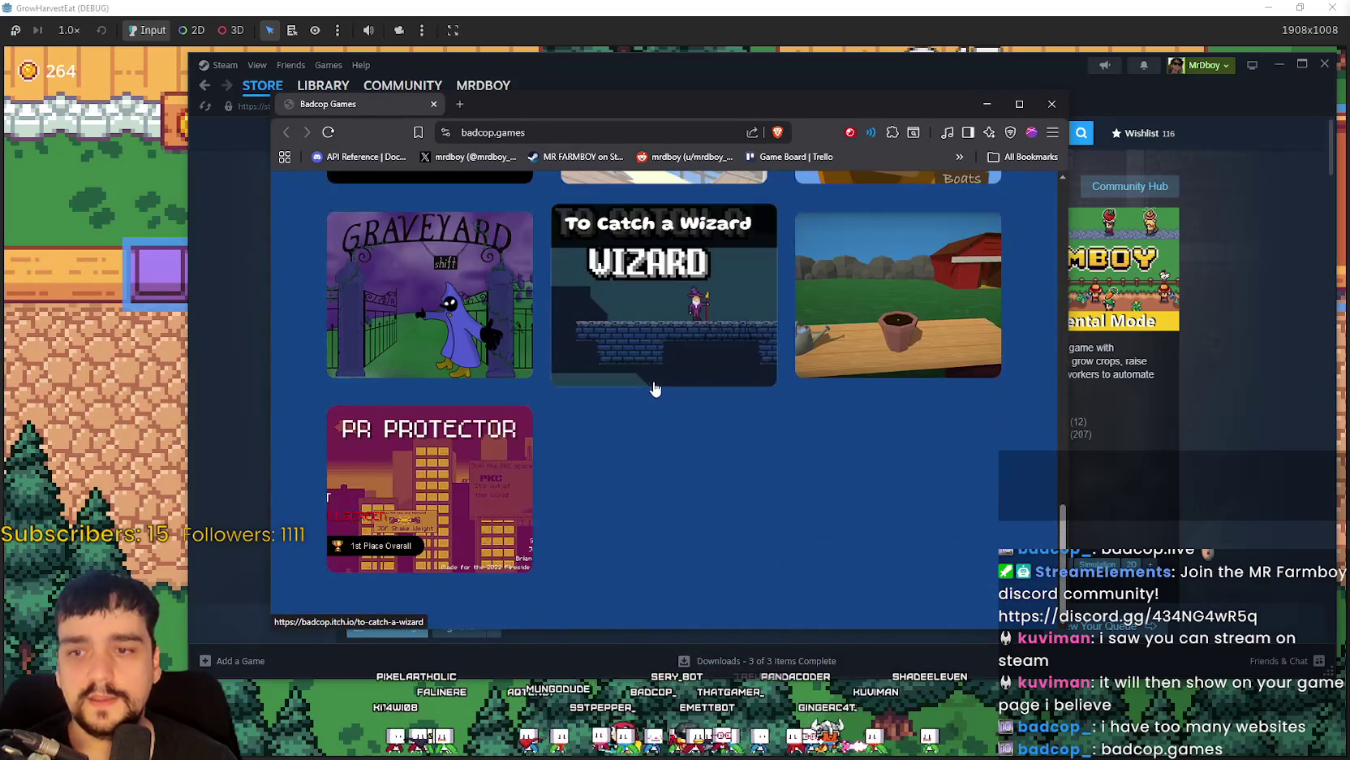
pyautogui.click(1018, 105)
pyautogui.scroll(15, 747, 504)
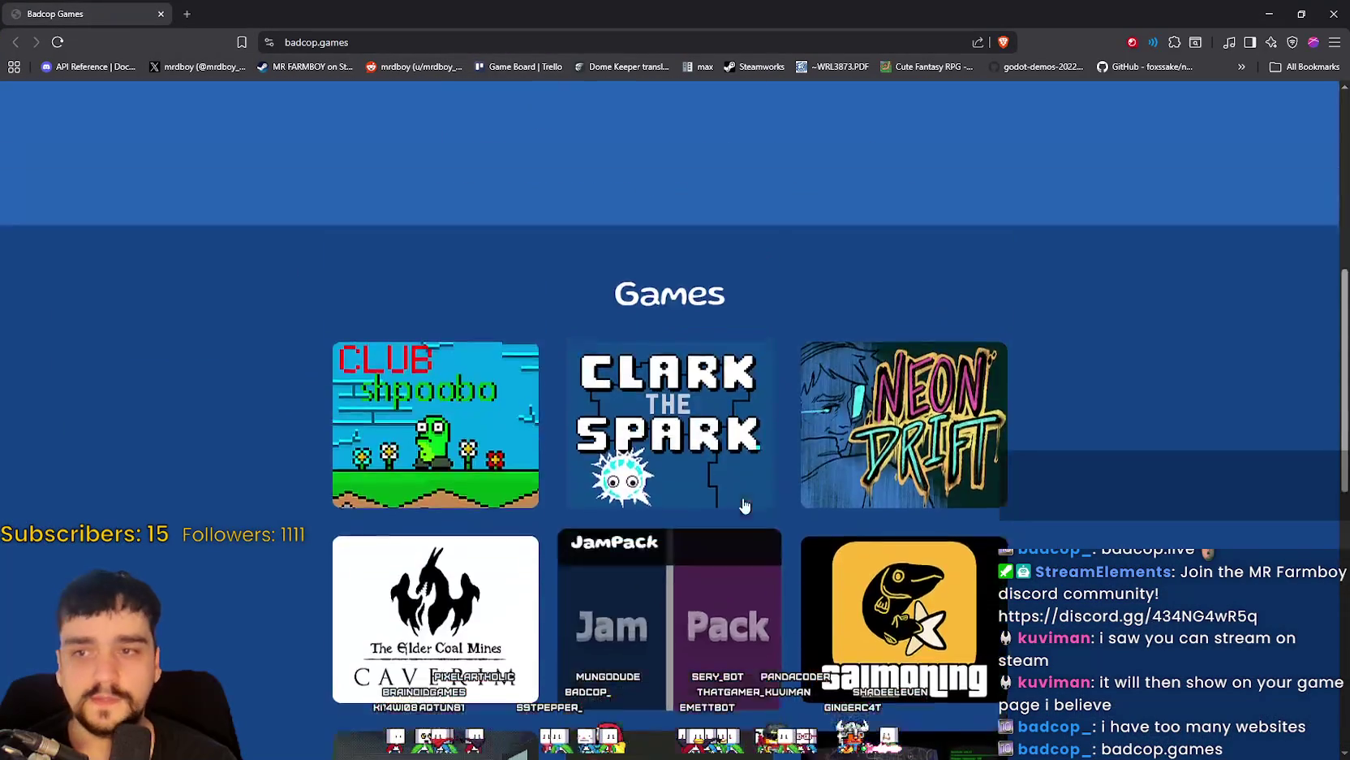
pyautogui.scroll(-3, 676, 436)
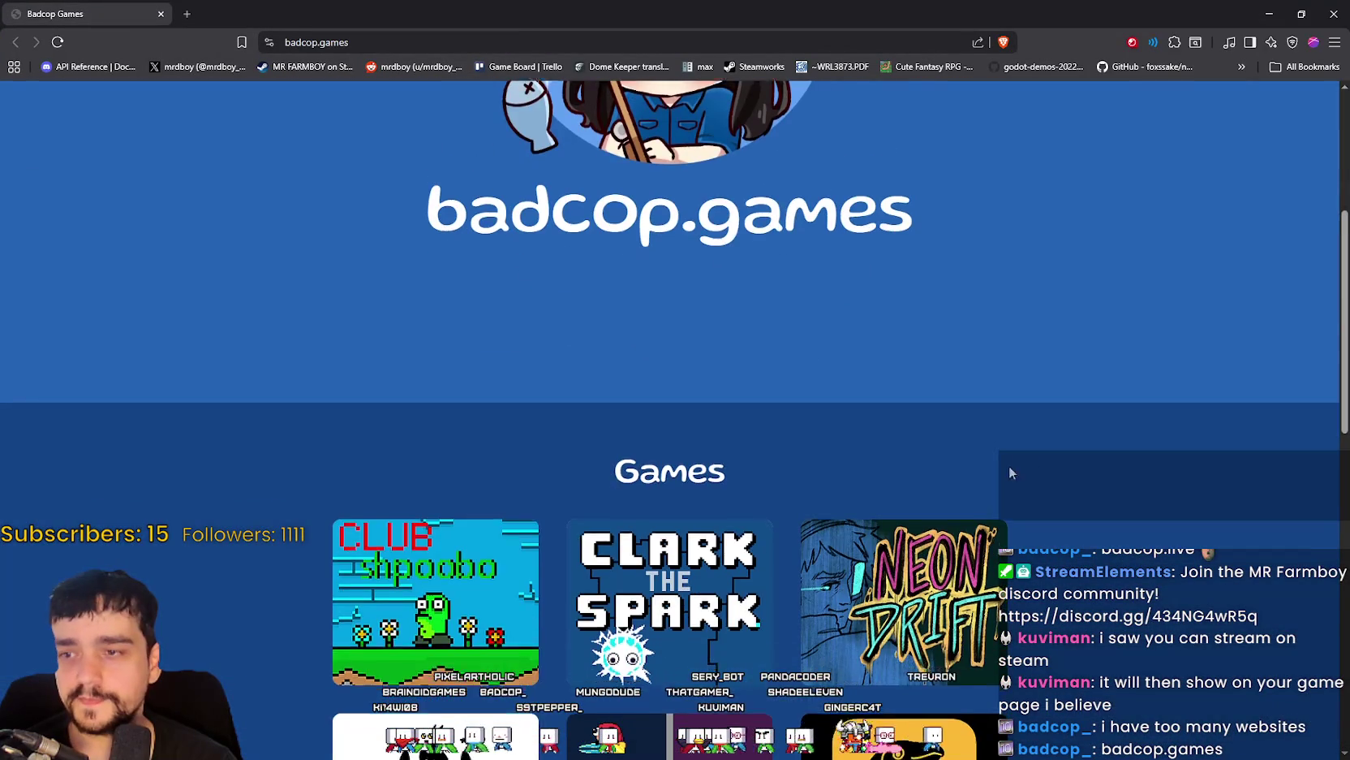
pyautogui.scroll(-11, 449, 605)
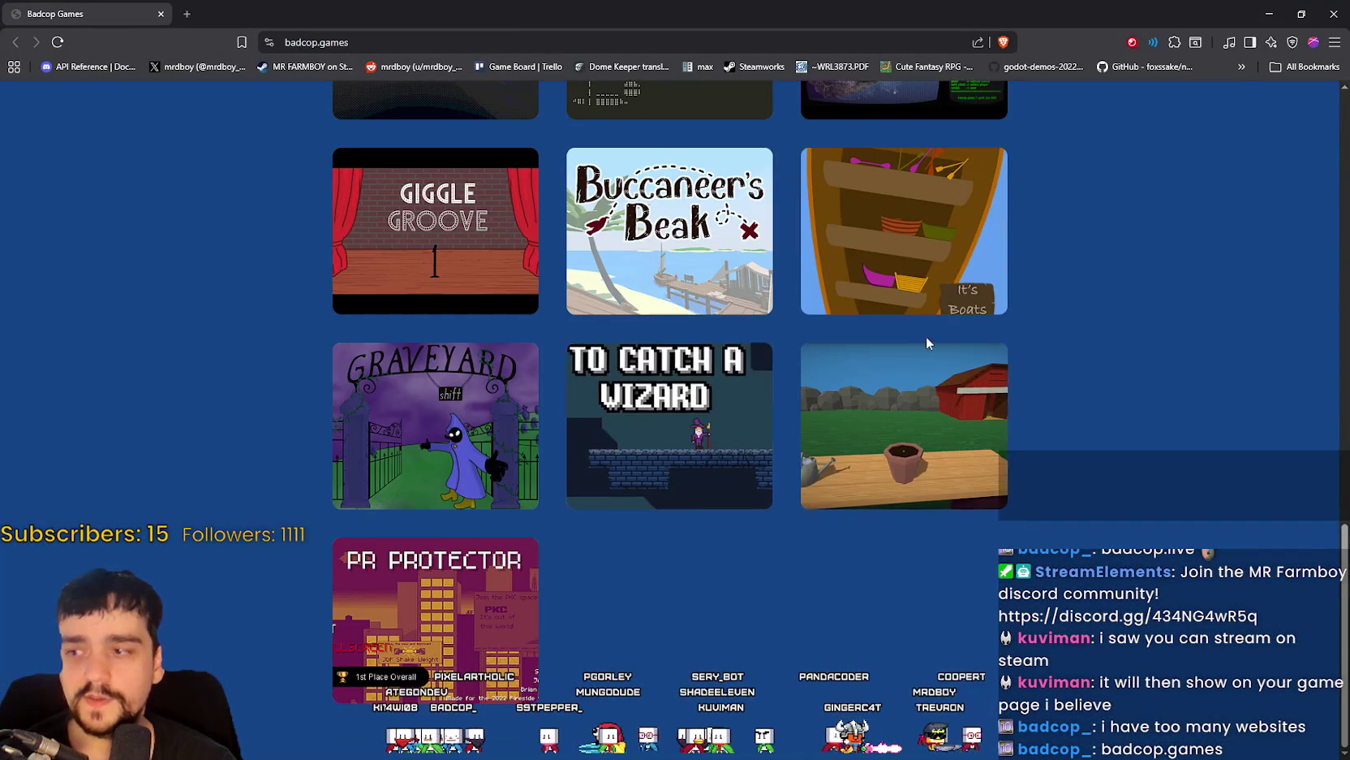
# Scroll through the Games grid (Clark the Spark, Salmoning, Buccaneer's Beak, PR Protector) and back up.
pyautogui.scroll(4, 516, 334)
pyautogui.scroll(4, 516, 334)
pyautogui.scroll(-1, 1041, 459)
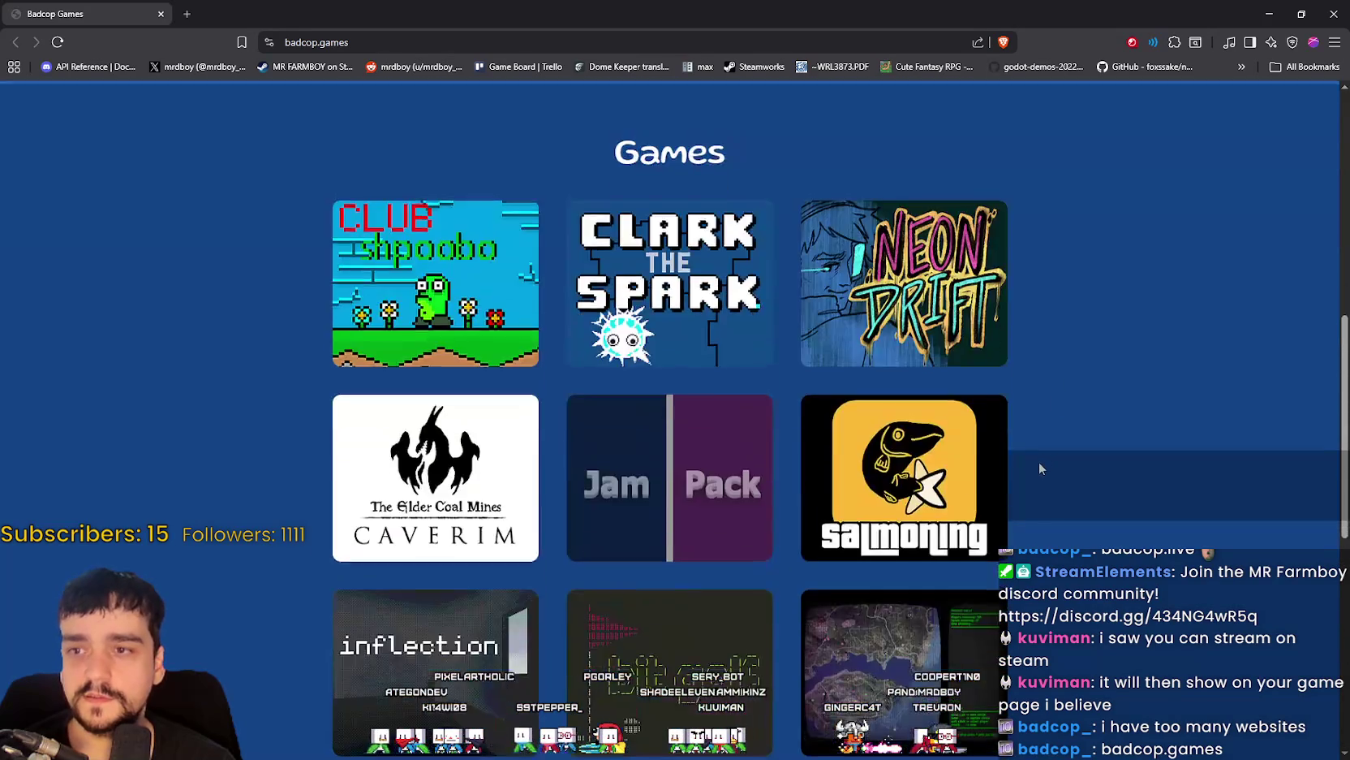
pyautogui.scroll(5, 1040, 459)
pyautogui.scroll(-2, 988, 452)
pyautogui.scroll(-10, 989, 452)
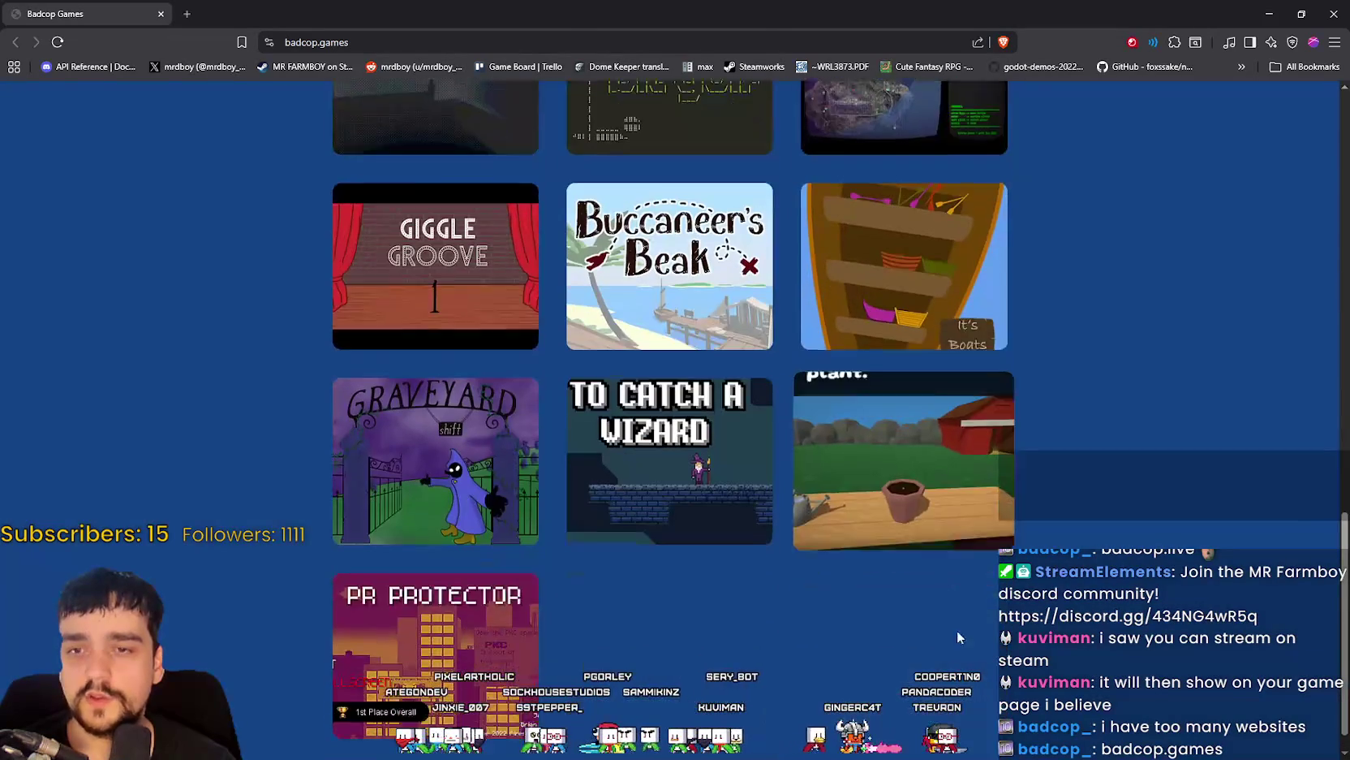
pyautogui.scroll(14, 935, 646)
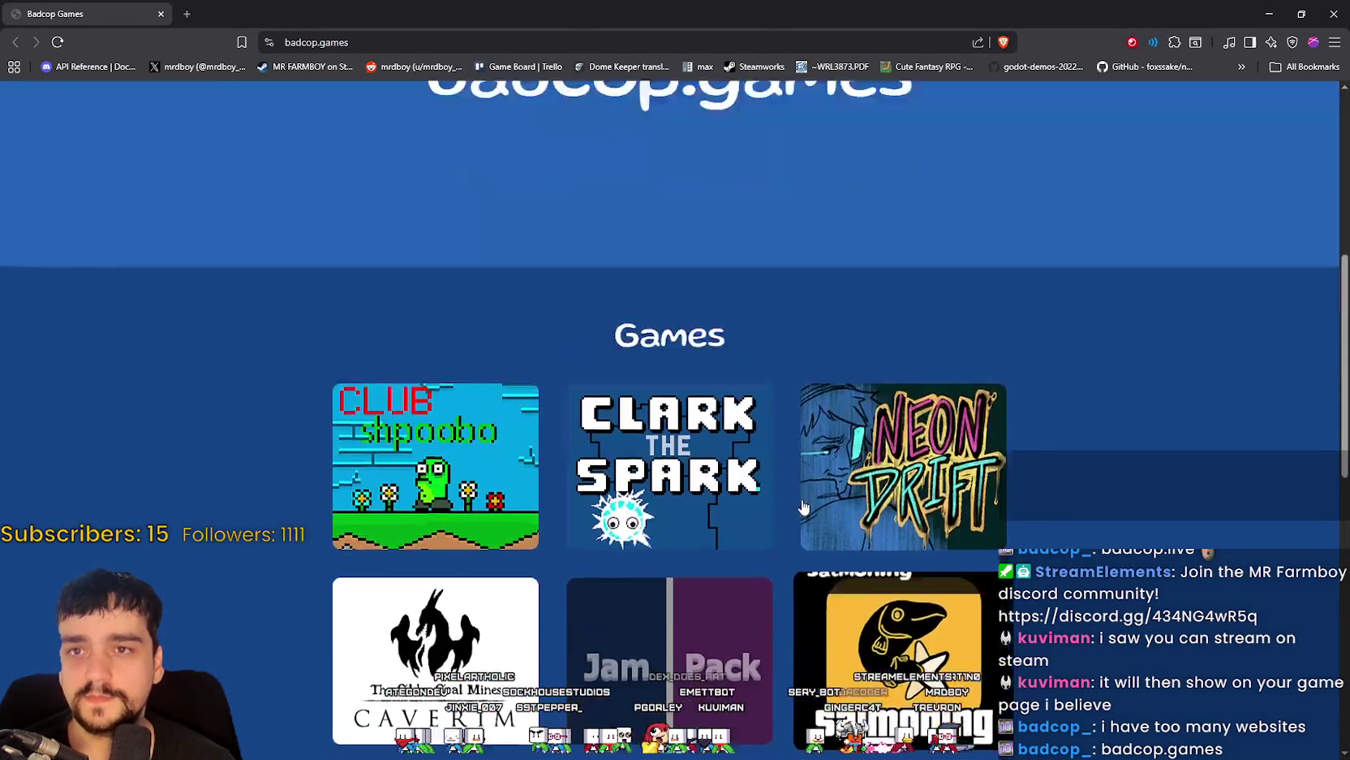
pyautogui.scroll(-14, 798, 508)
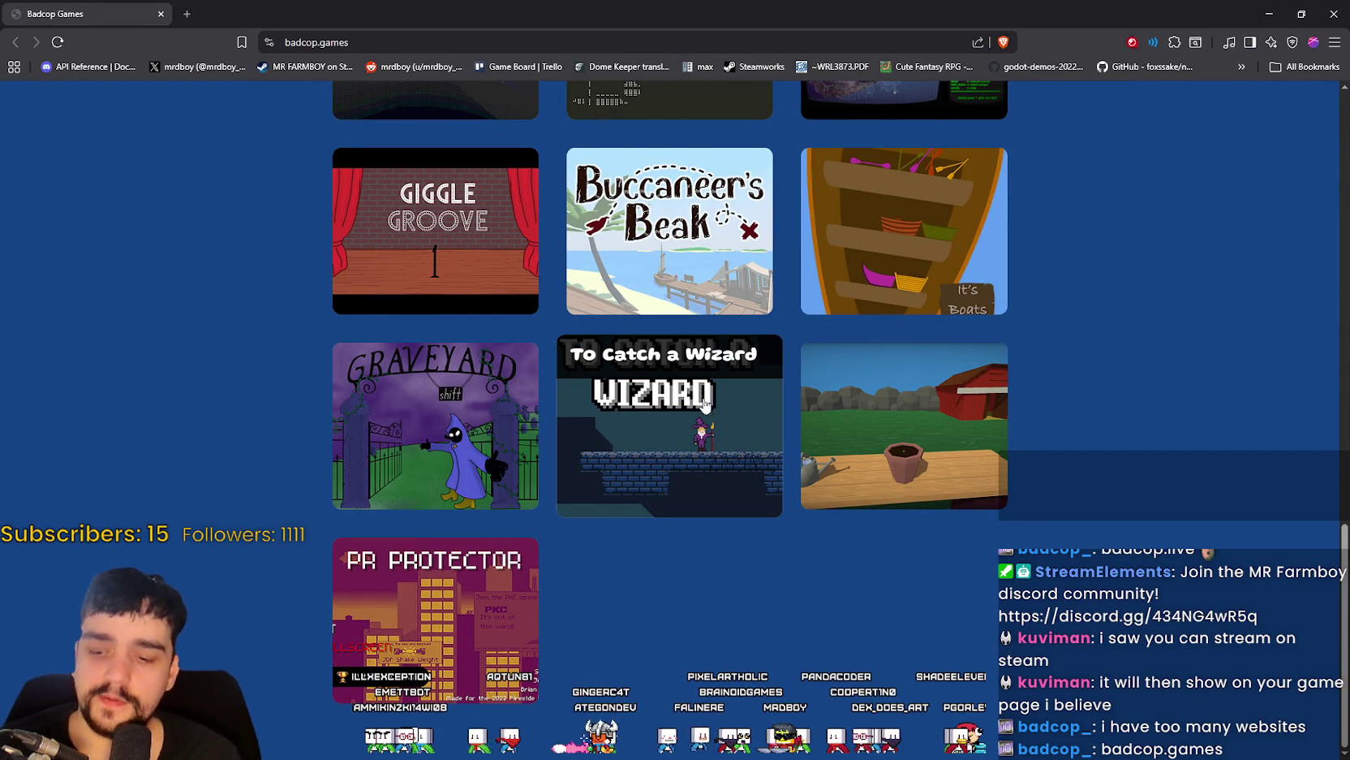
pyautogui.scroll(13, 1036, 418)
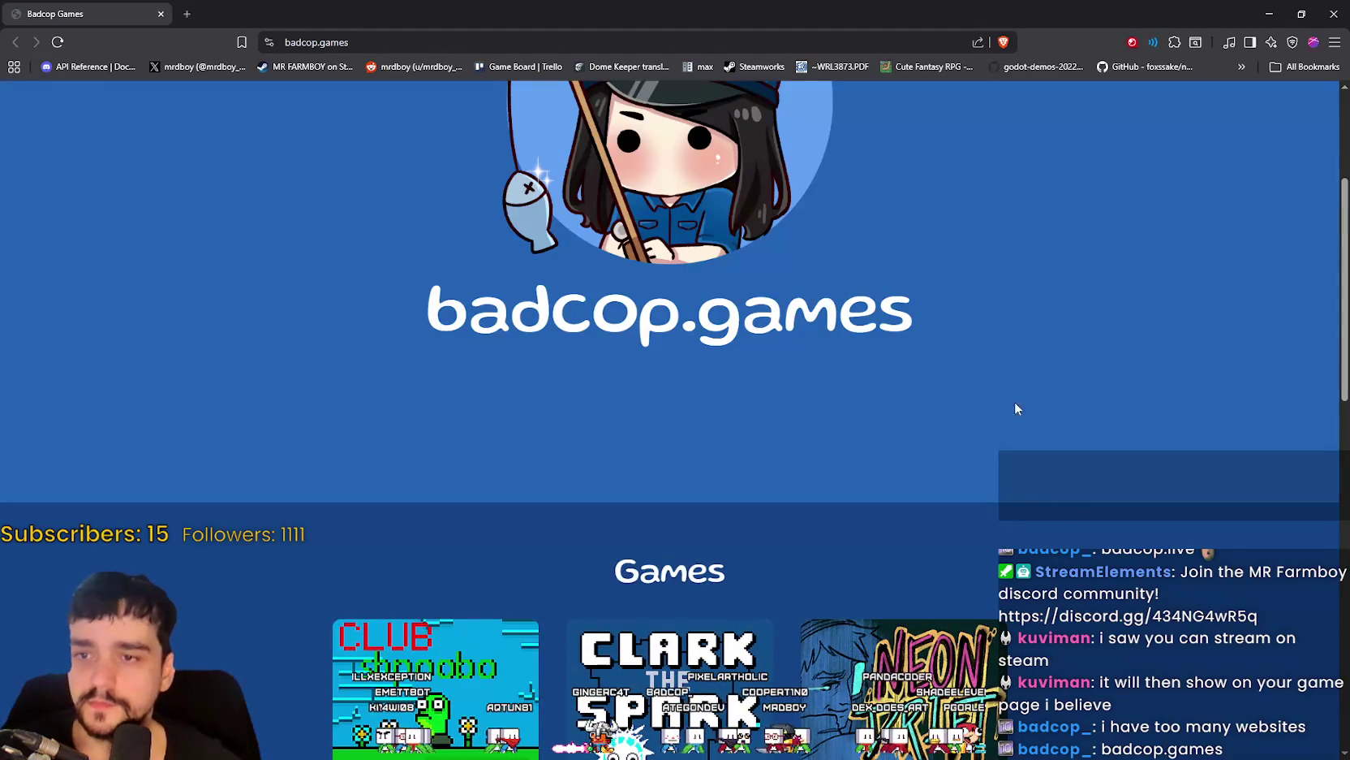
pyautogui.scroll(-11, 1170, 714)
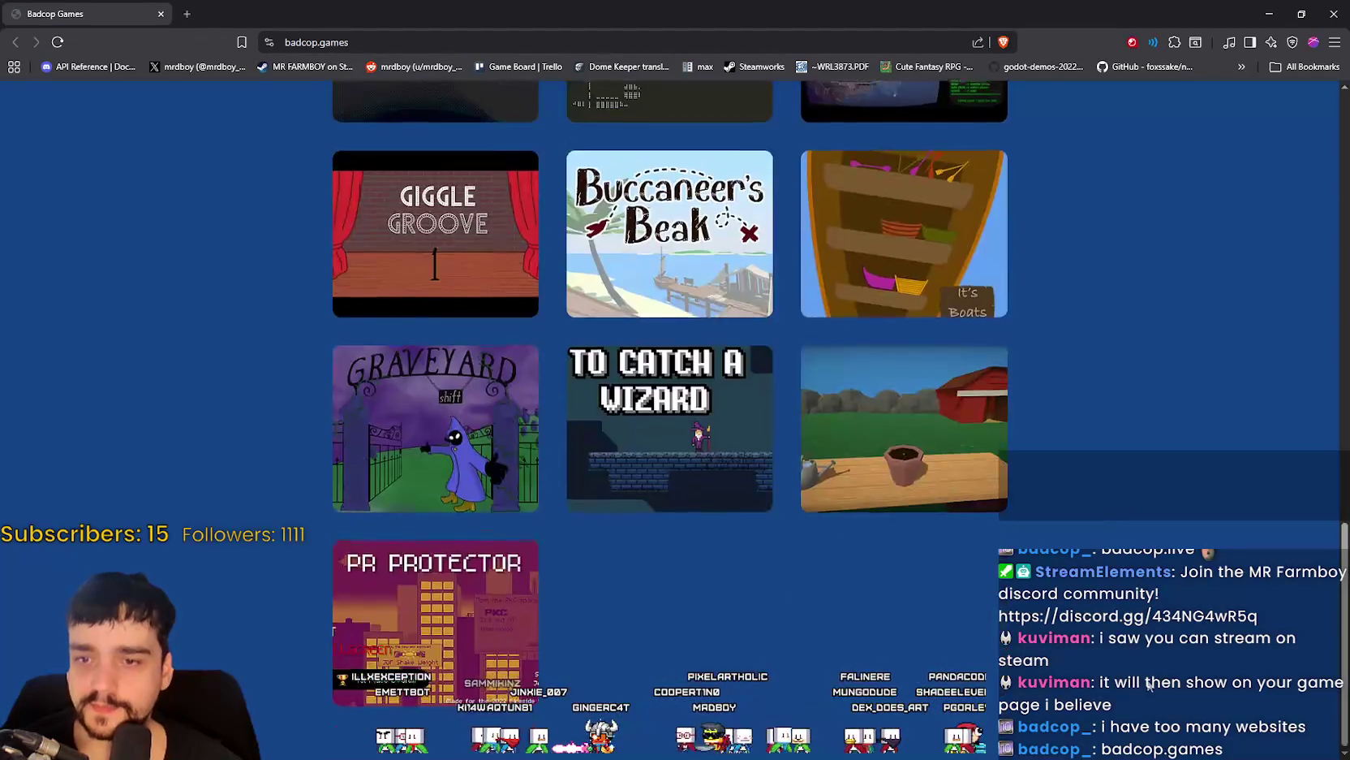
pyautogui.scroll(12, 285, 557)
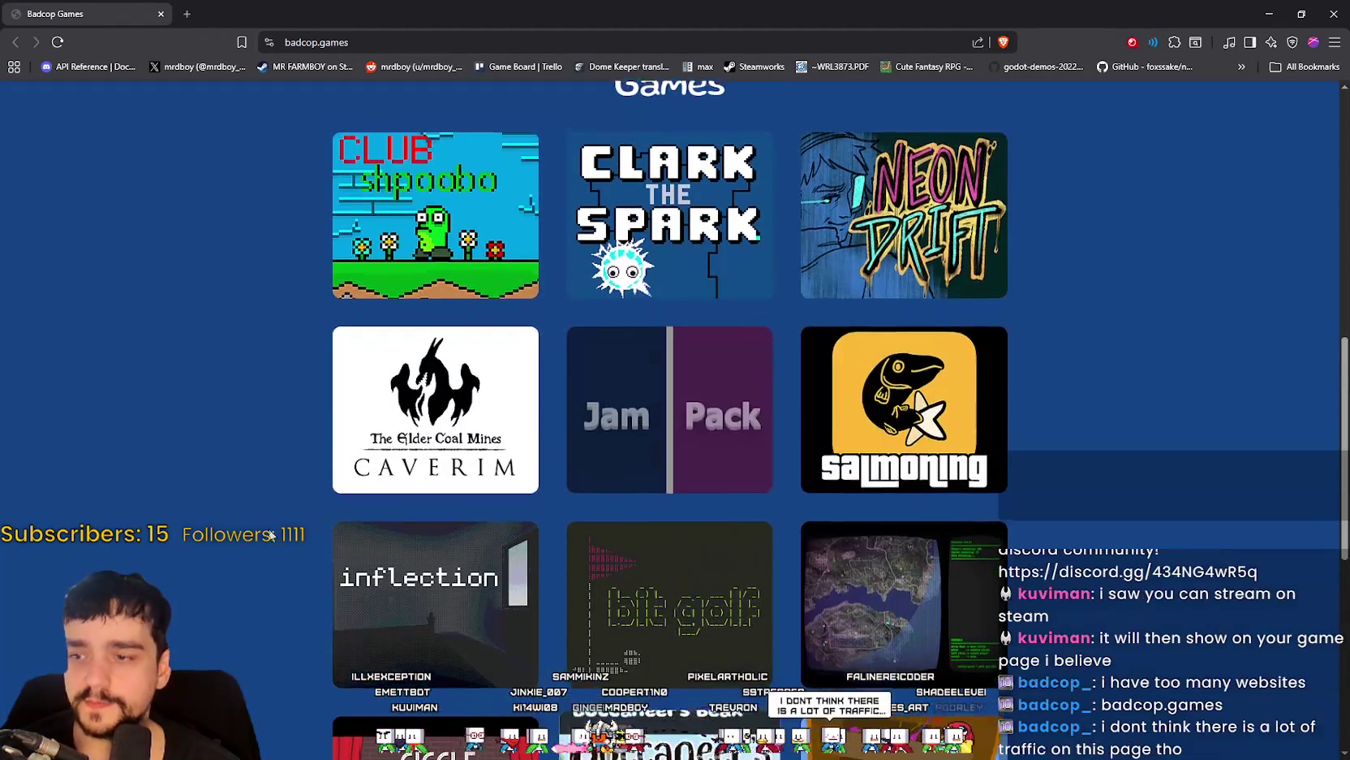
pyautogui.scroll(-10, 642, 446)
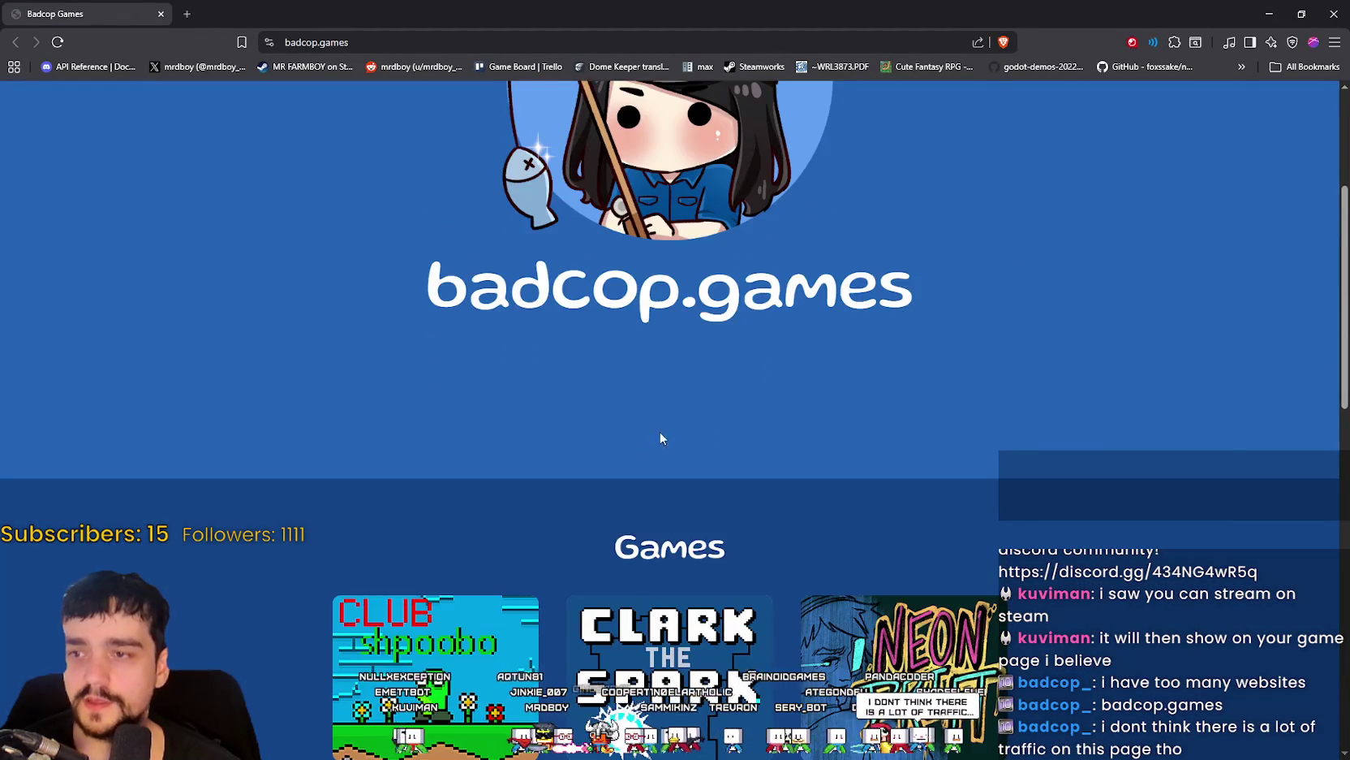
pyautogui.scroll(-6, 677, 461)
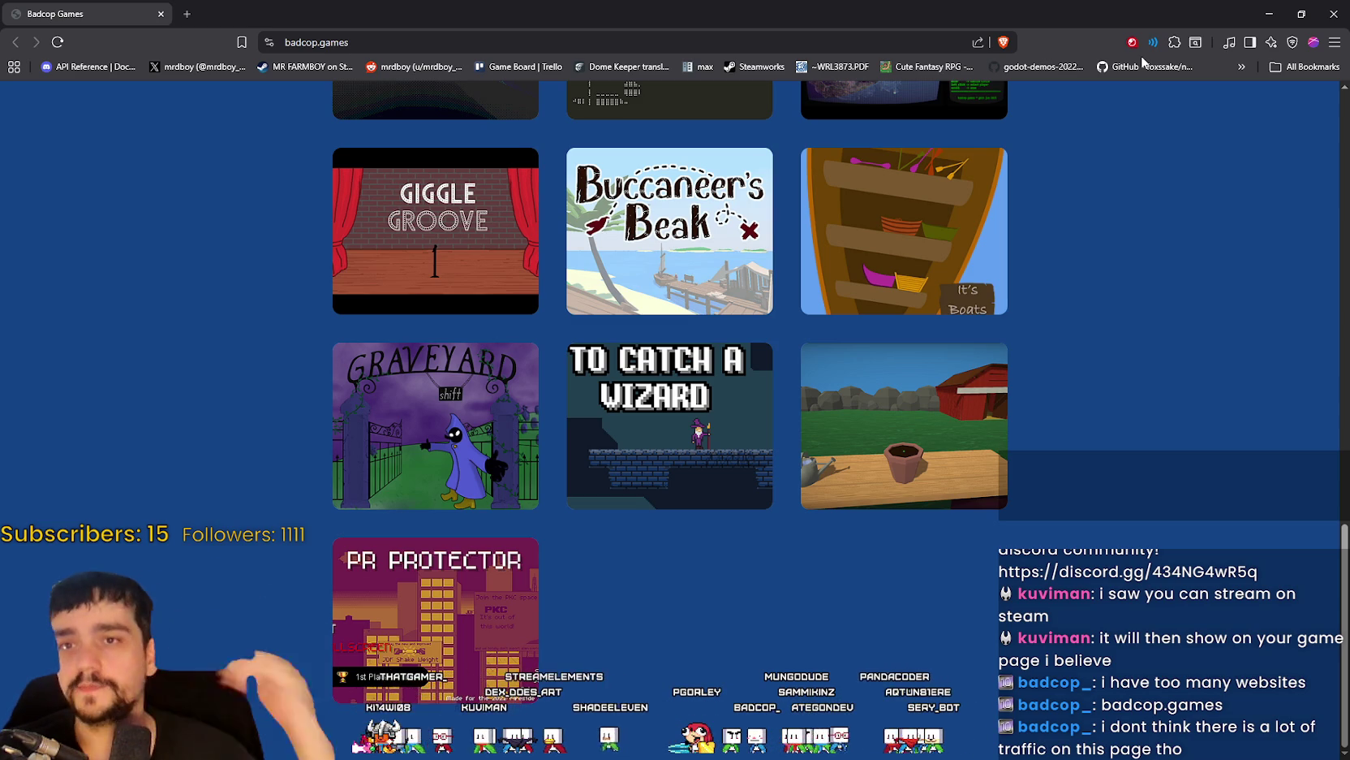
pyautogui.scroll(12, 1049, 211)
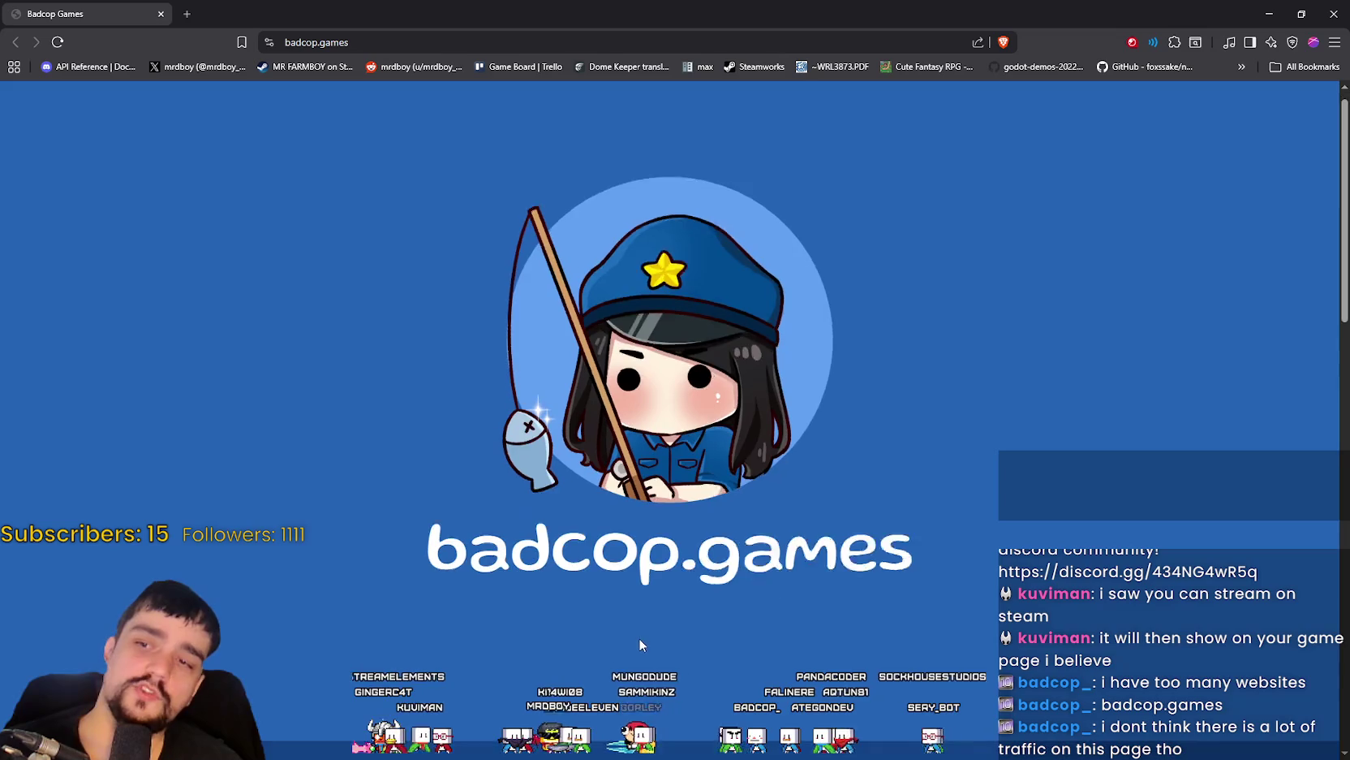
pyautogui.scroll(-3, 641, 620)
pyautogui.scroll(-3, 868, 620)
pyautogui.scroll(-1, 1071, 598)
pyautogui.scroll(-1, 1071, 599)
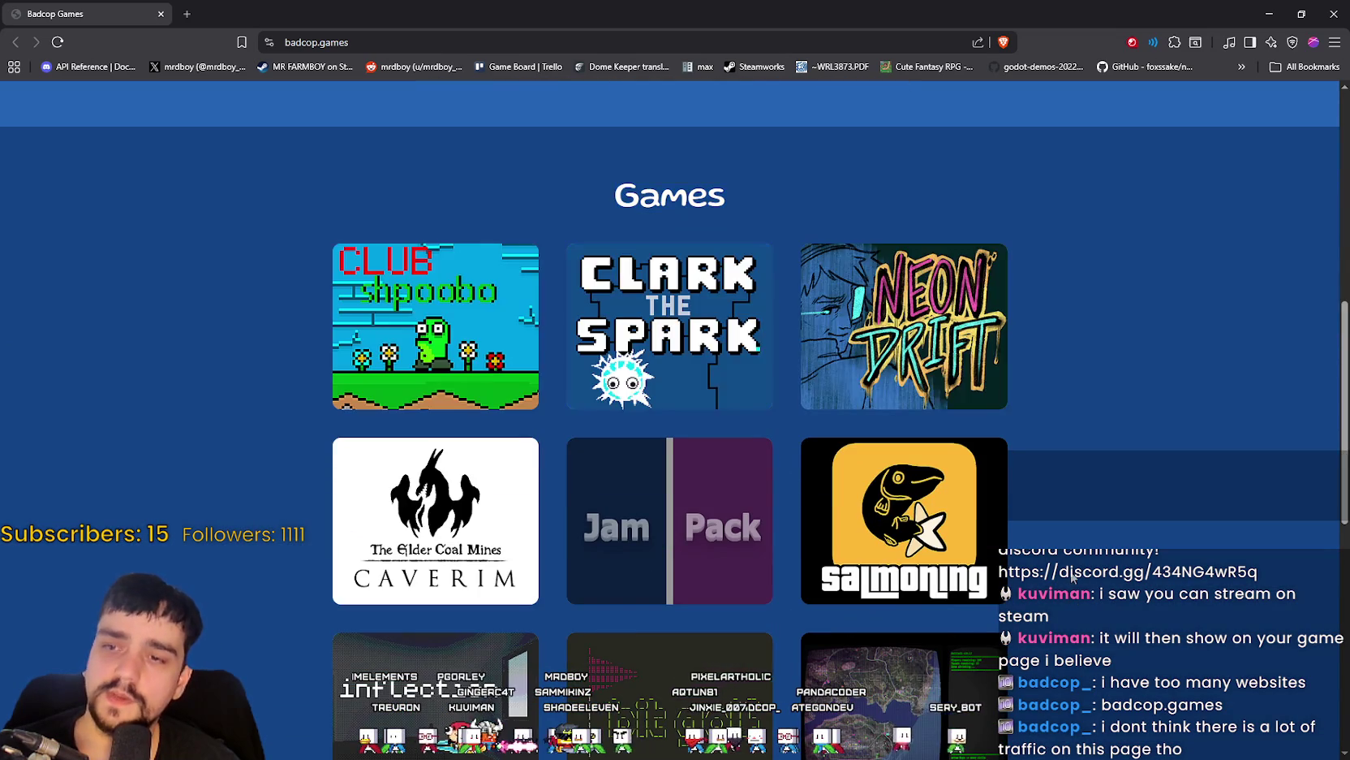
pyautogui.scroll(-6, 680, 601)
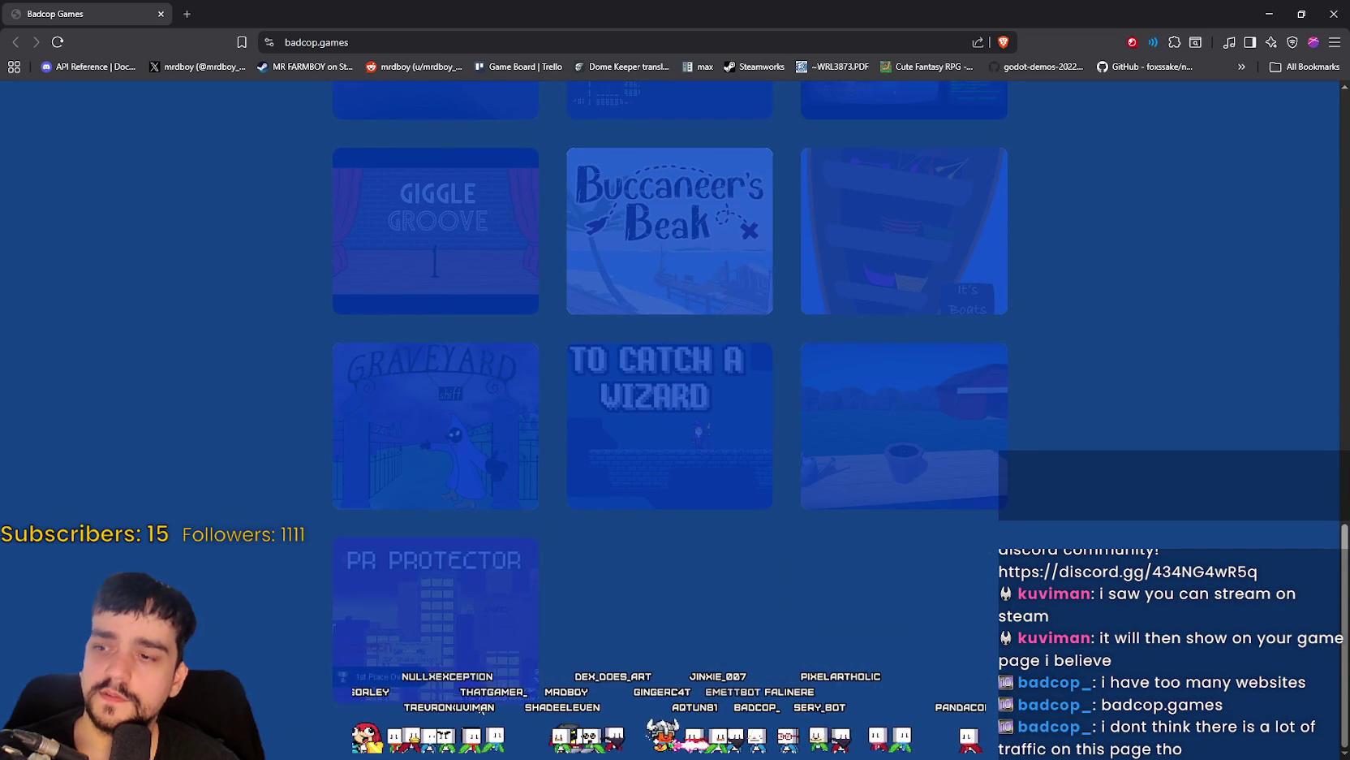
pyautogui.scroll(3, 808, 641)
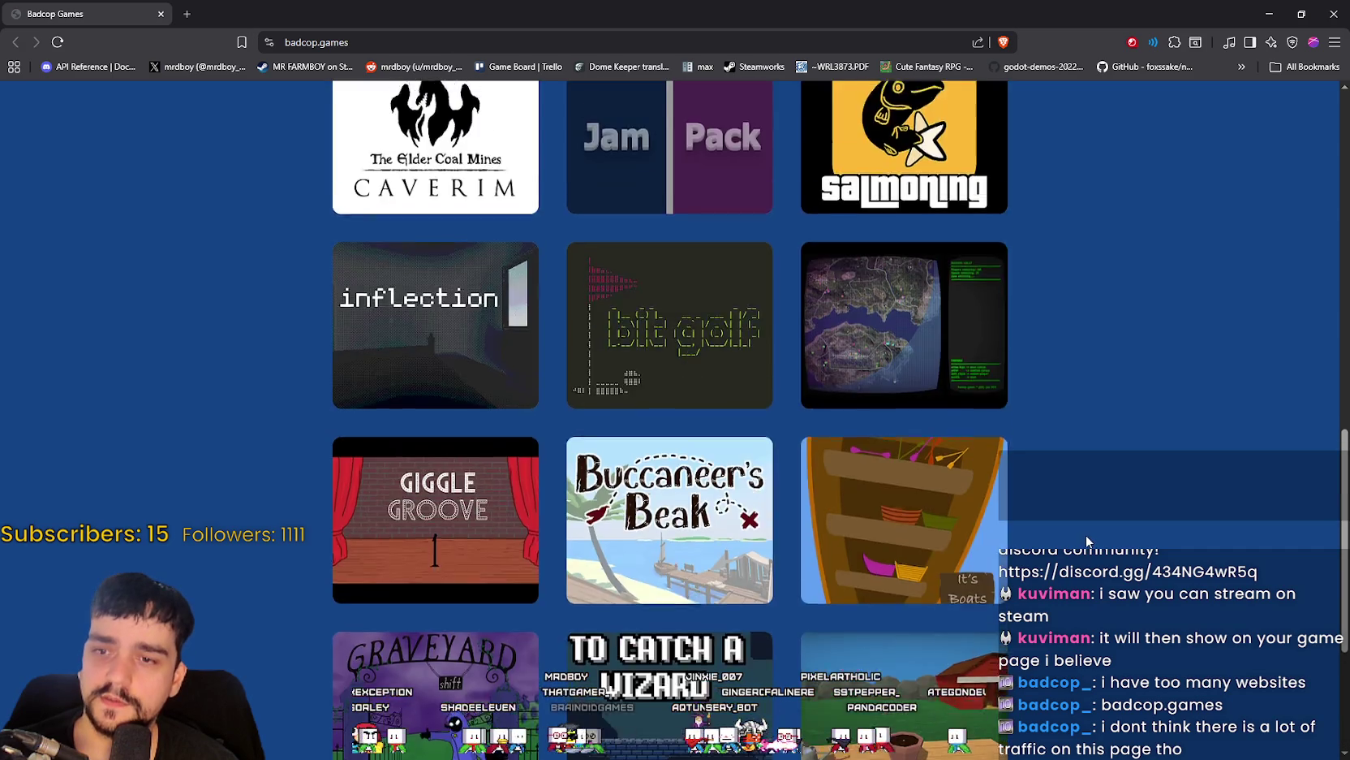
pyautogui.scroll(10, 1072, 529)
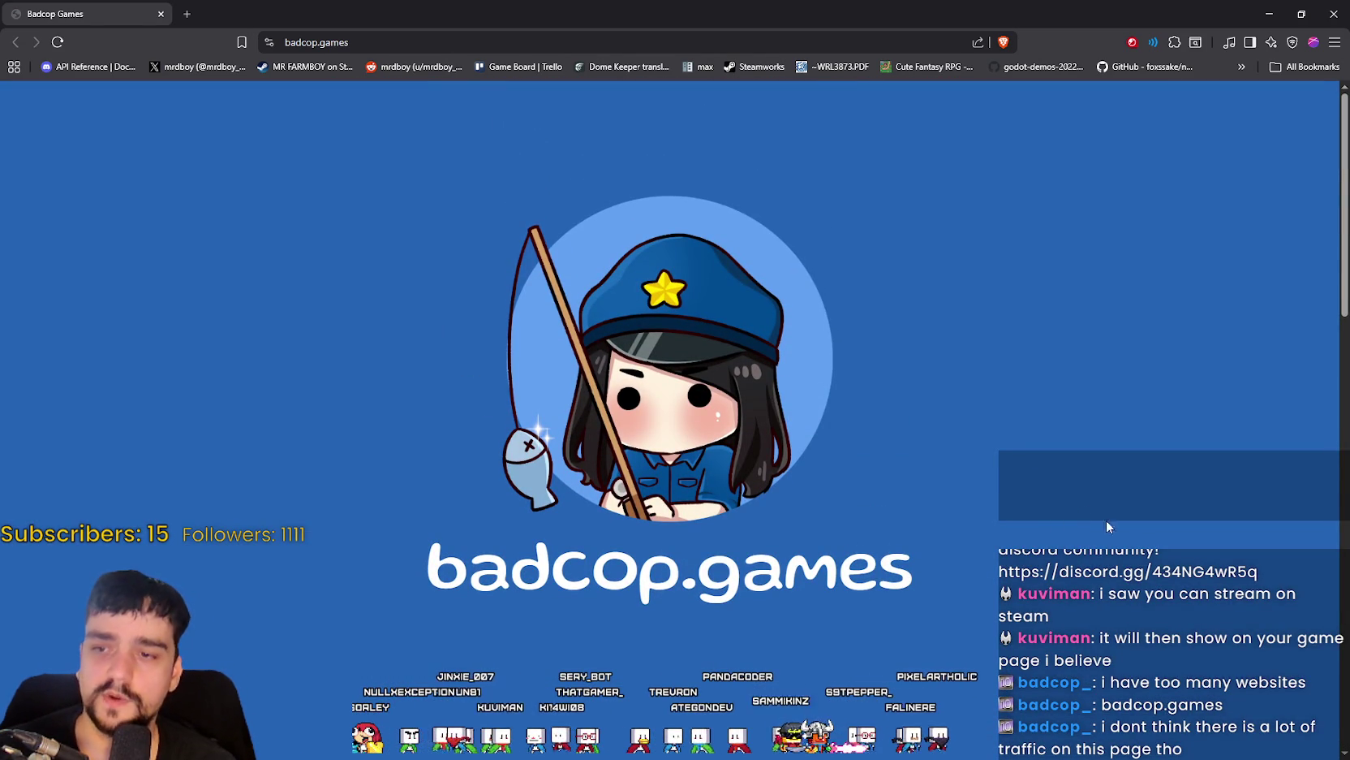
pyautogui.tripleClick(483, 556)
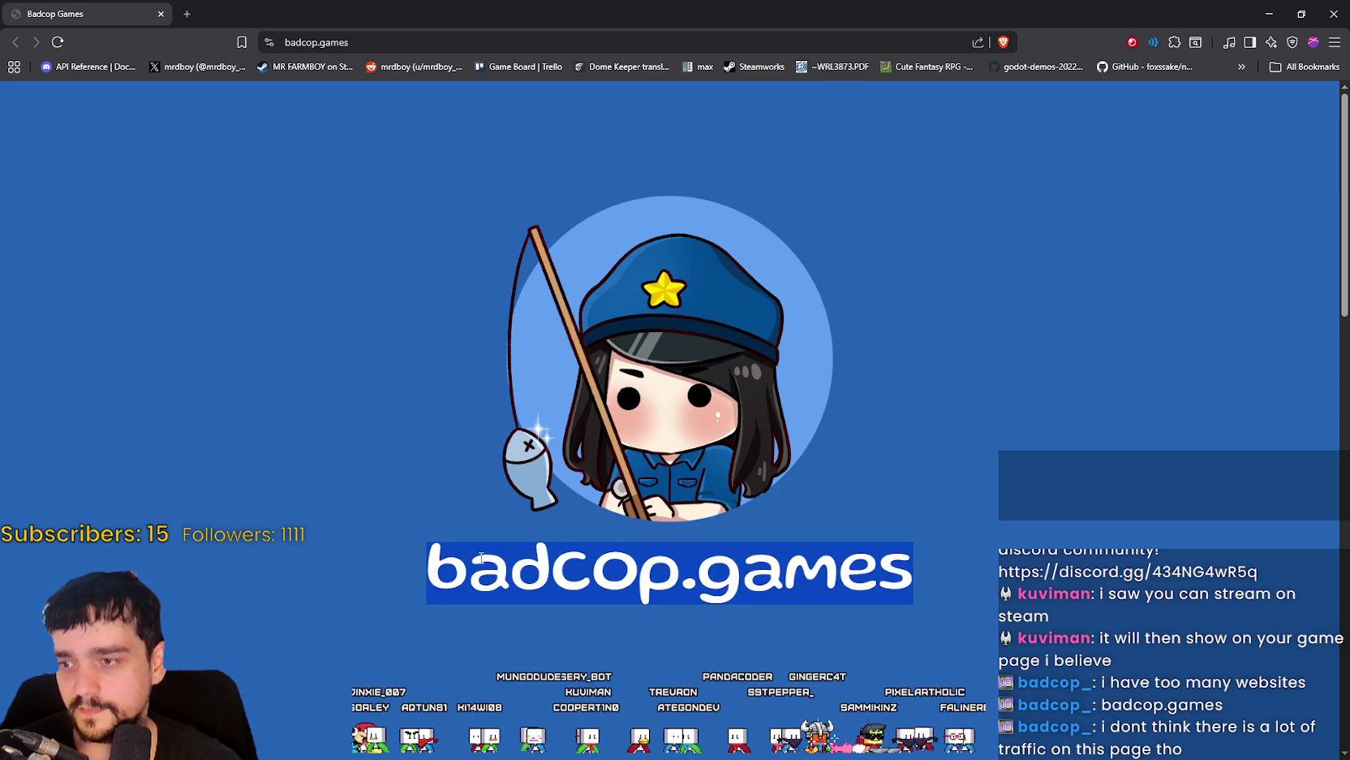
pyautogui.moveTo(601, 605); pyautogui.dragTo(600, 220)
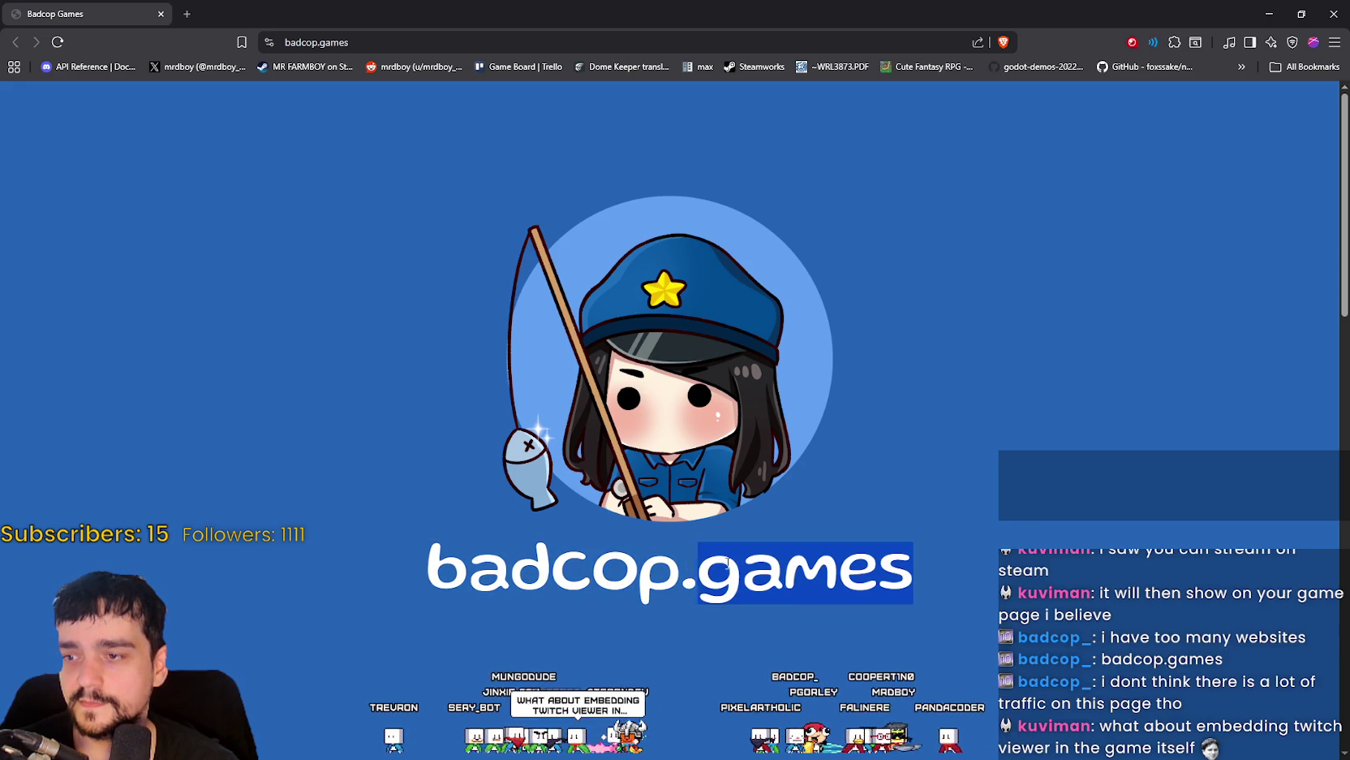
pyautogui.moveTo(775, 575)
pyautogui.mouseDown()
pyautogui.moveTo(422, 568)
pyautogui.moveTo(885, 568)
pyautogui.moveTo(422, 568)
pyautogui.moveTo(615, 556)
pyautogui.mouseUp()
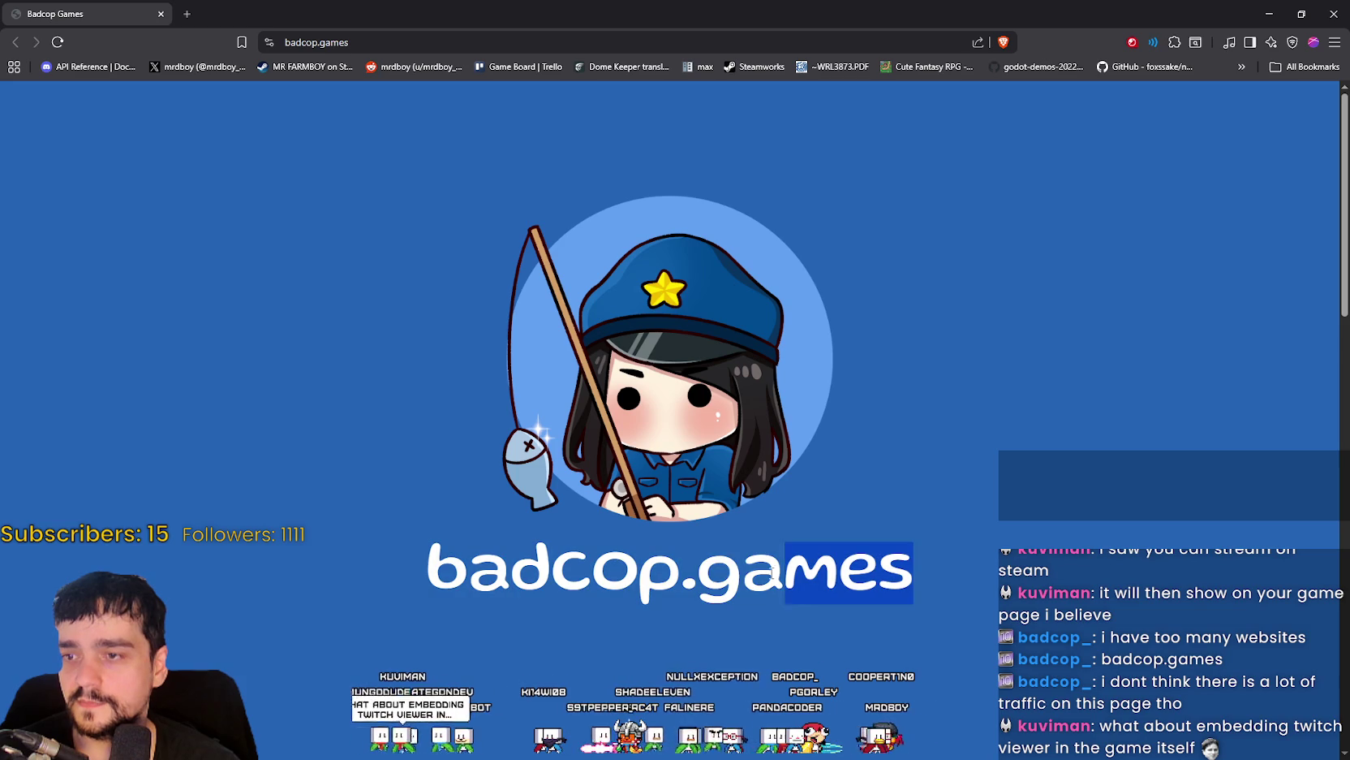
pyautogui.scroll(-5, 981, 567)
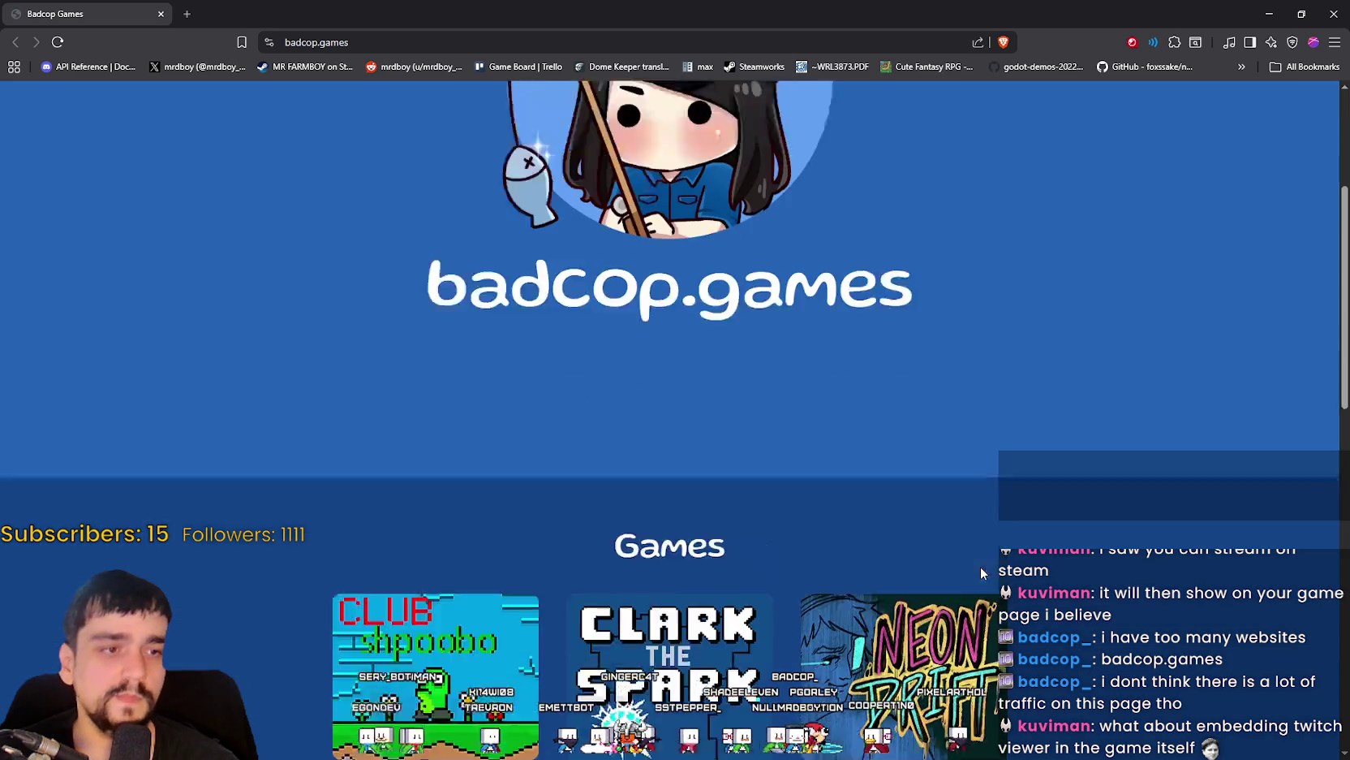
# Scroll the badcop.games list once more, then restore the browser window down from full screen.
pyautogui.scroll(-9, 980, 573)
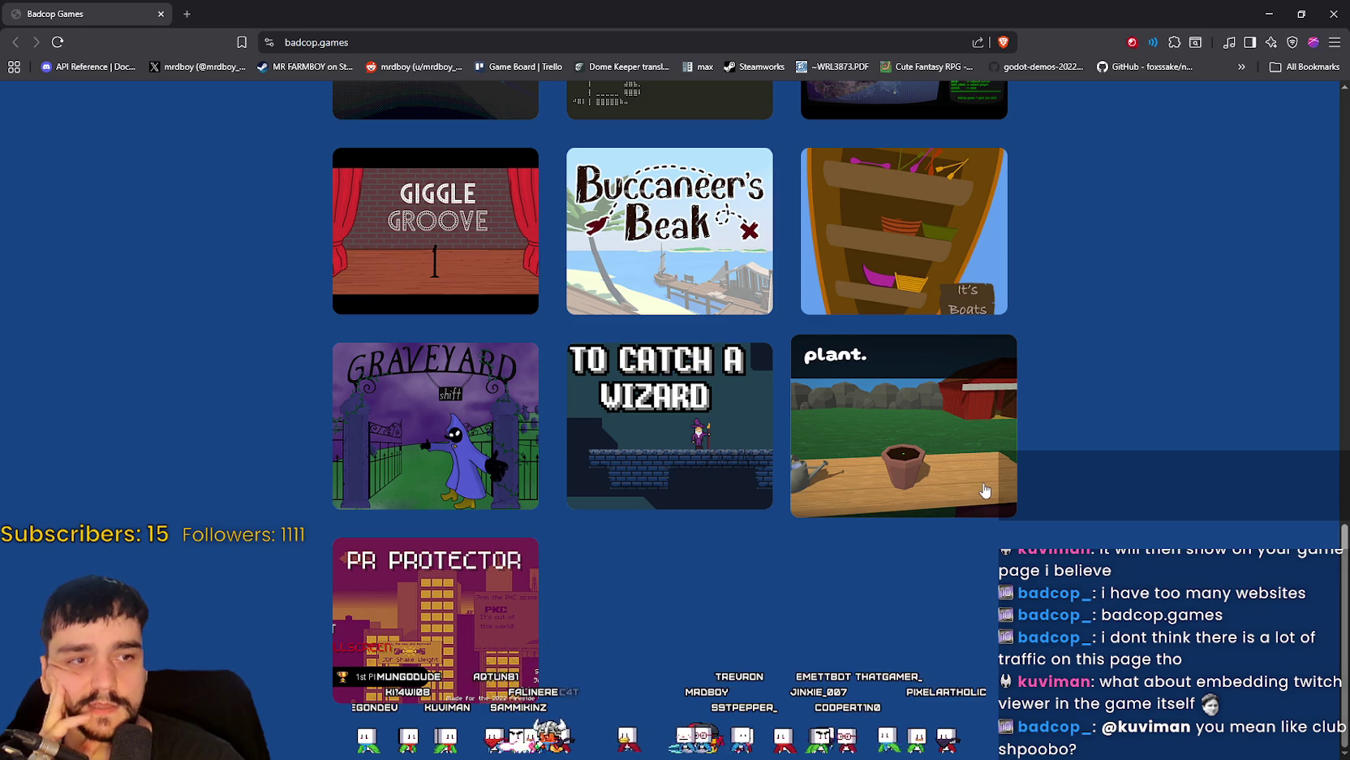
pyautogui.scroll(3, 982, 495)
pyautogui.scroll(4, 921, 529)
pyautogui.scroll(1, 921, 529)
pyautogui.scroll(8, 930, 615)
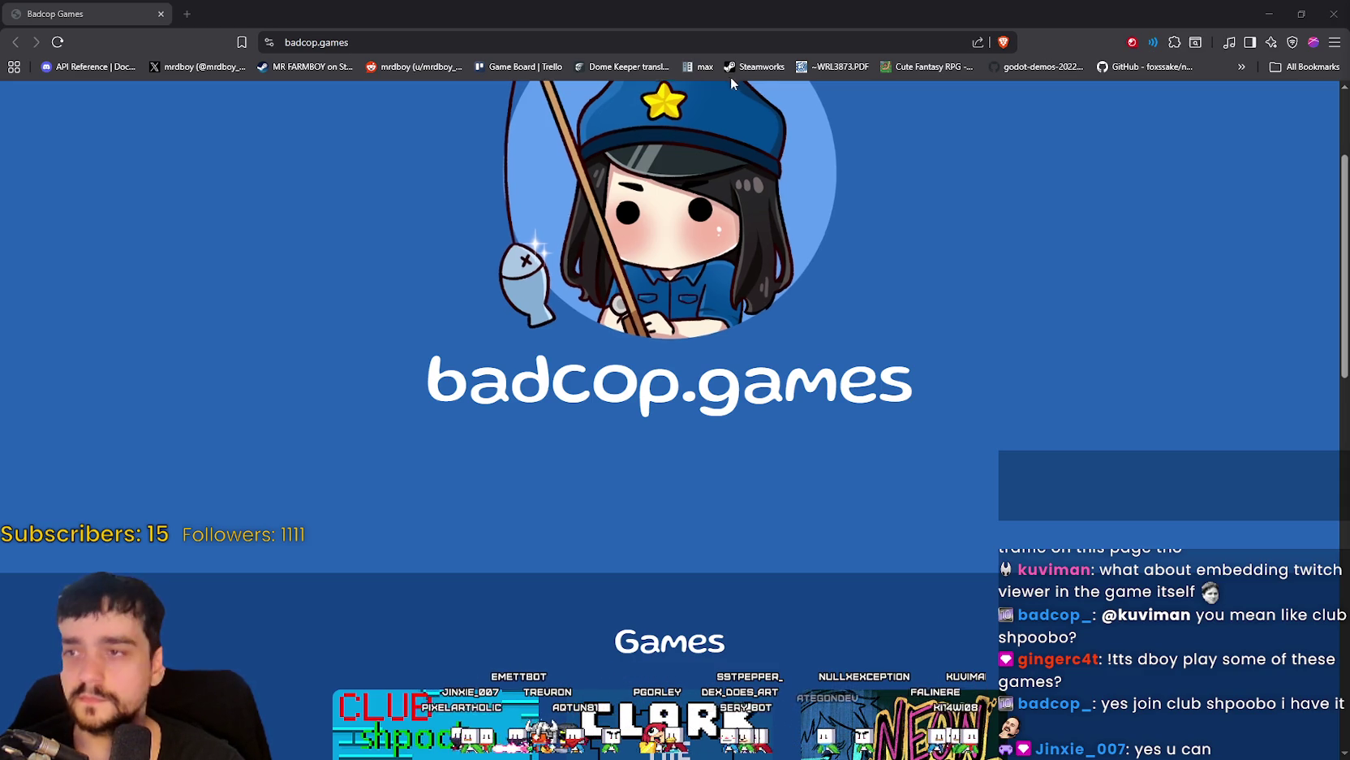
pyautogui.scroll(1, 839, 376)
pyautogui.scroll(-1, 839, 375)
pyautogui.scroll(3, 839, 375)
pyautogui.scroll(-1, 839, 375)
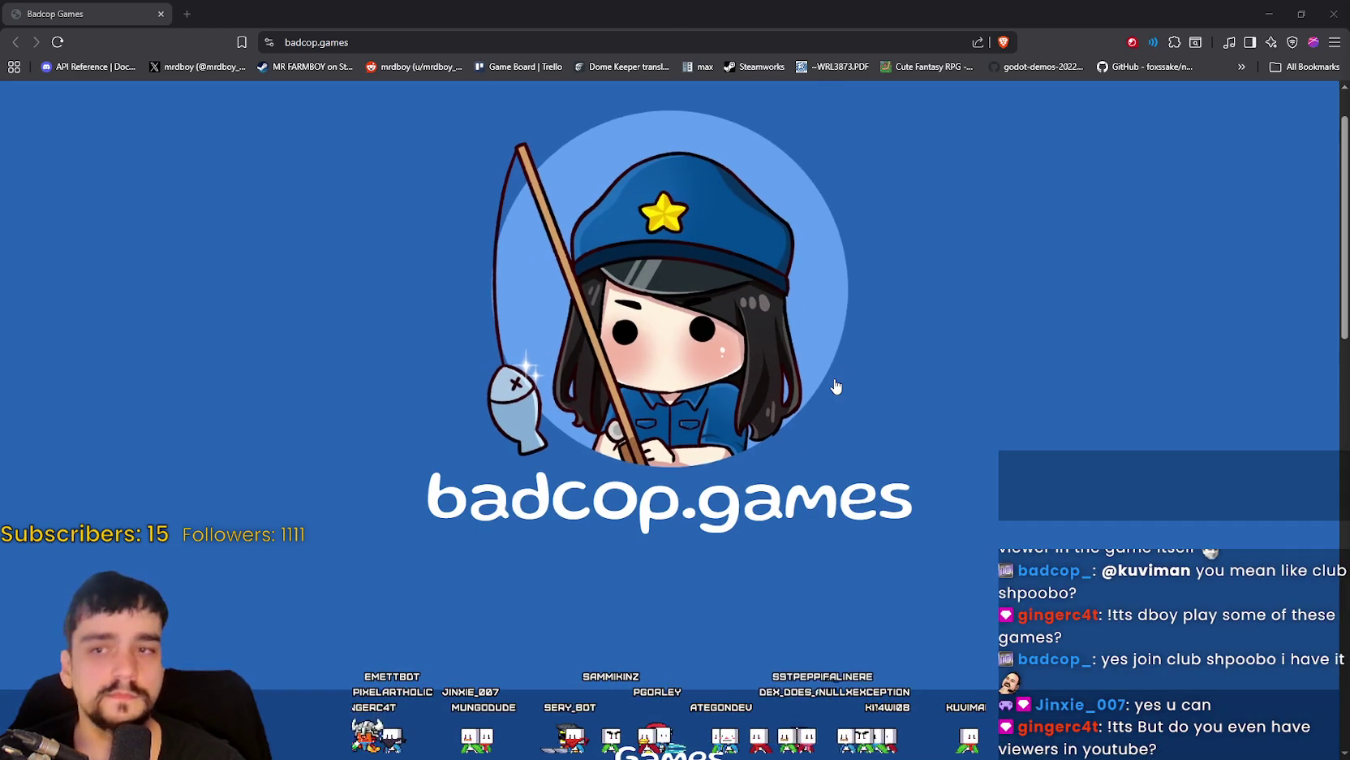
pyautogui.click(1301, 13)
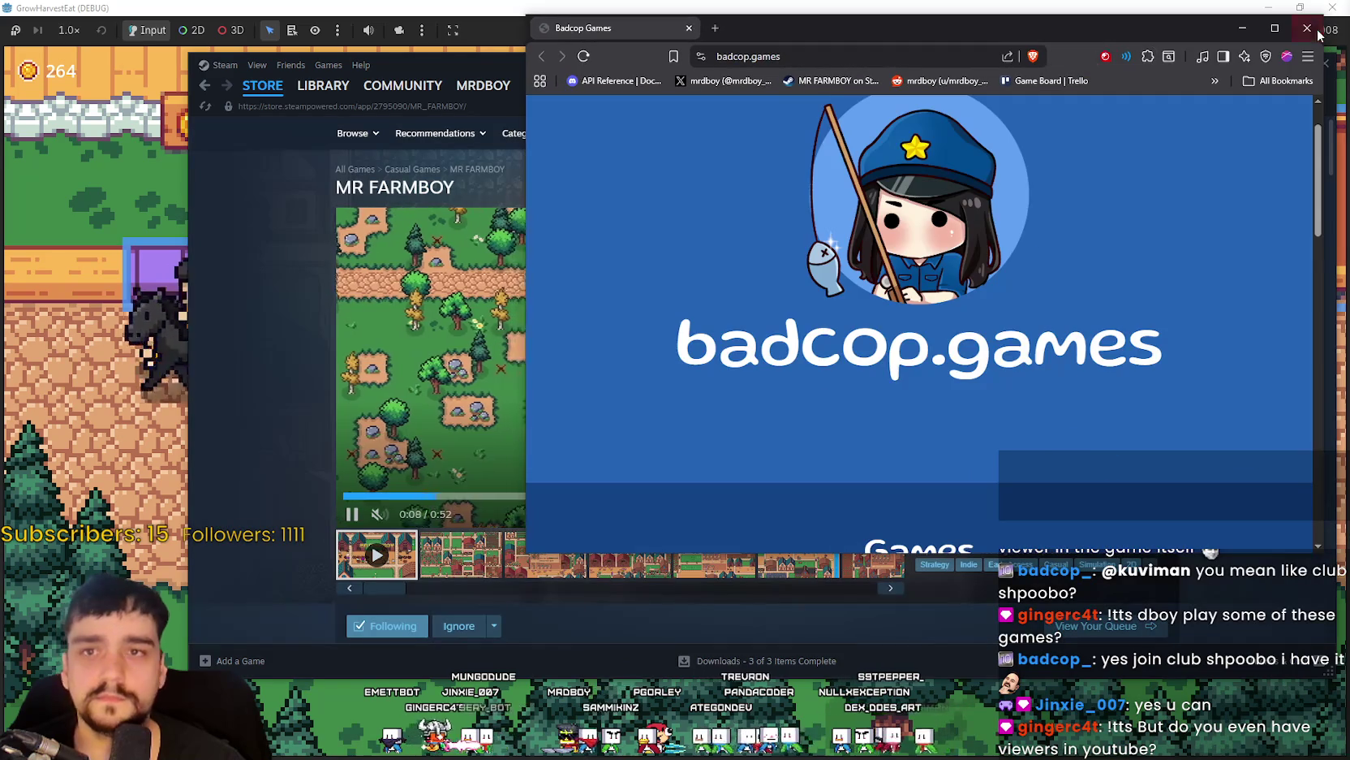
# Minimize the browser to show Steam, then bring the YouTube stream window forward and nudge it up-right.
pyautogui.click(1250, 22)
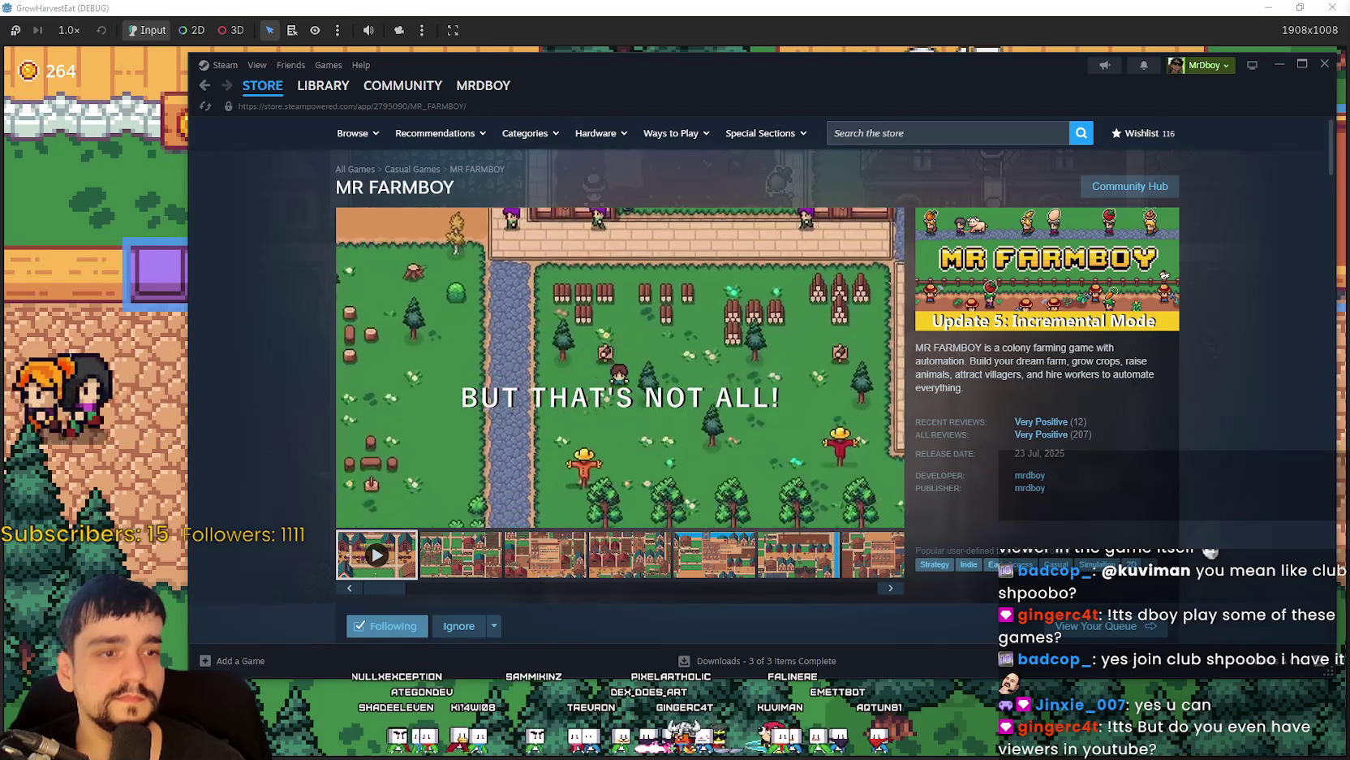
pyautogui.hotkey('alt', 'Tab')
pyautogui.moveTo(1002, 83); pyautogui.dragTo(1006, 80)
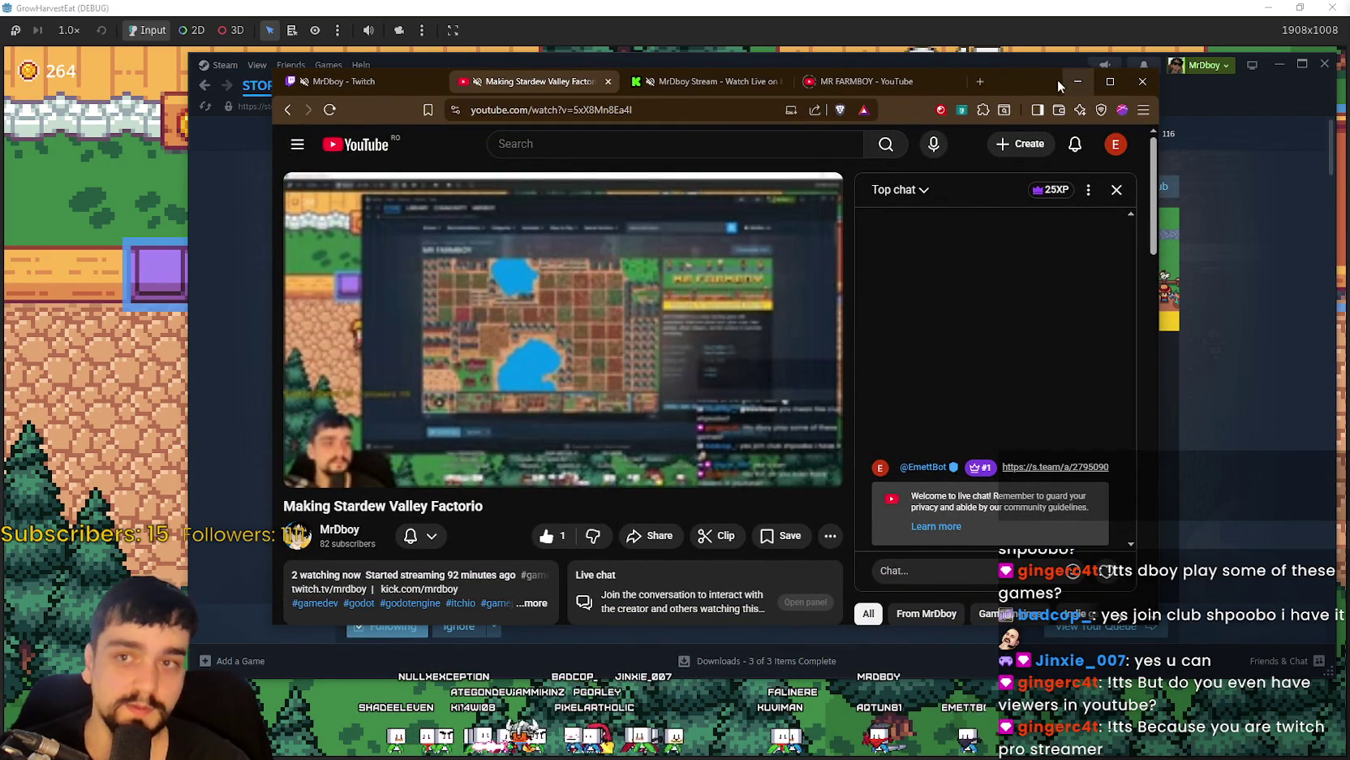
# Shift the YouTube stream window up and right, then minimize it to reveal Steam's MR FARMBOY page.
pyautogui.moveTo(1063, 82); pyautogui.dragTo(1154, 60)
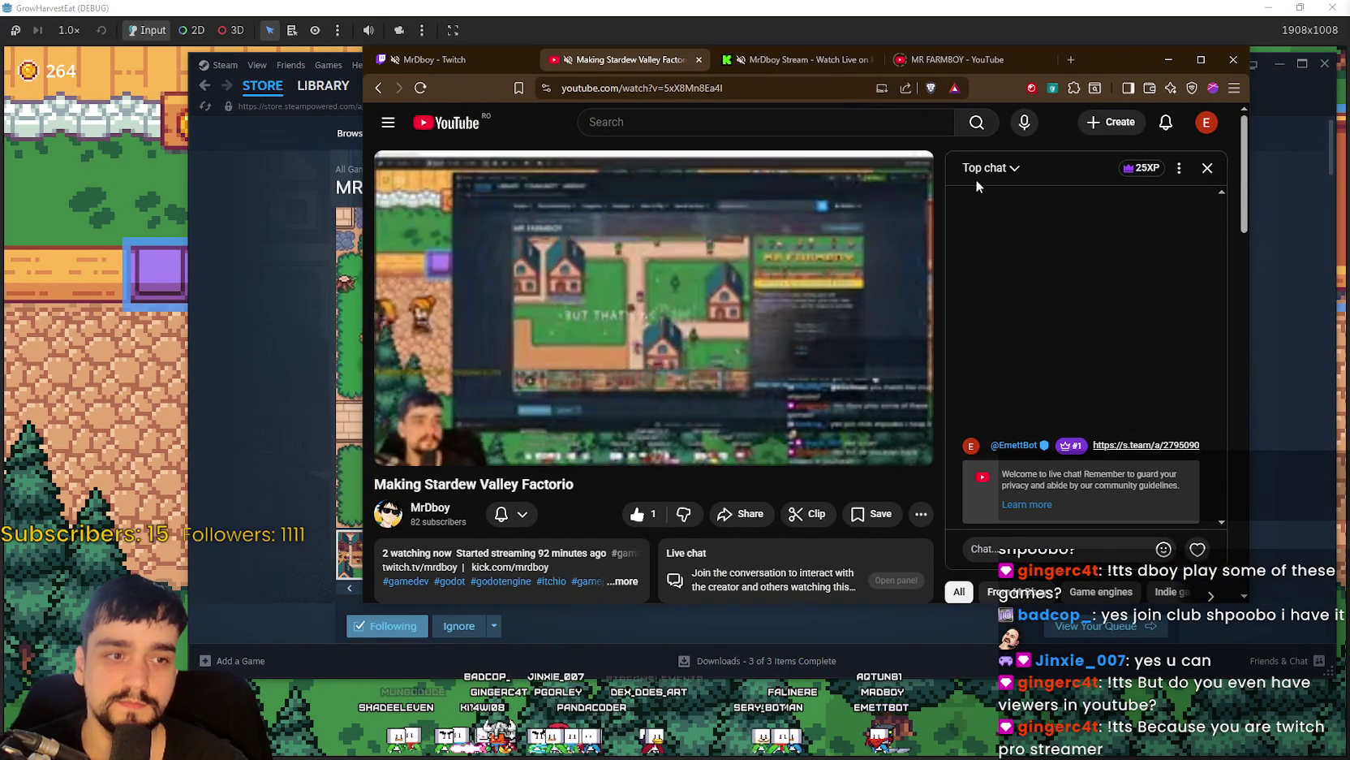
pyautogui.moveTo(1102, 57); pyautogui.dragTo(1118, 37)
pyautogui.click(1183, 40)
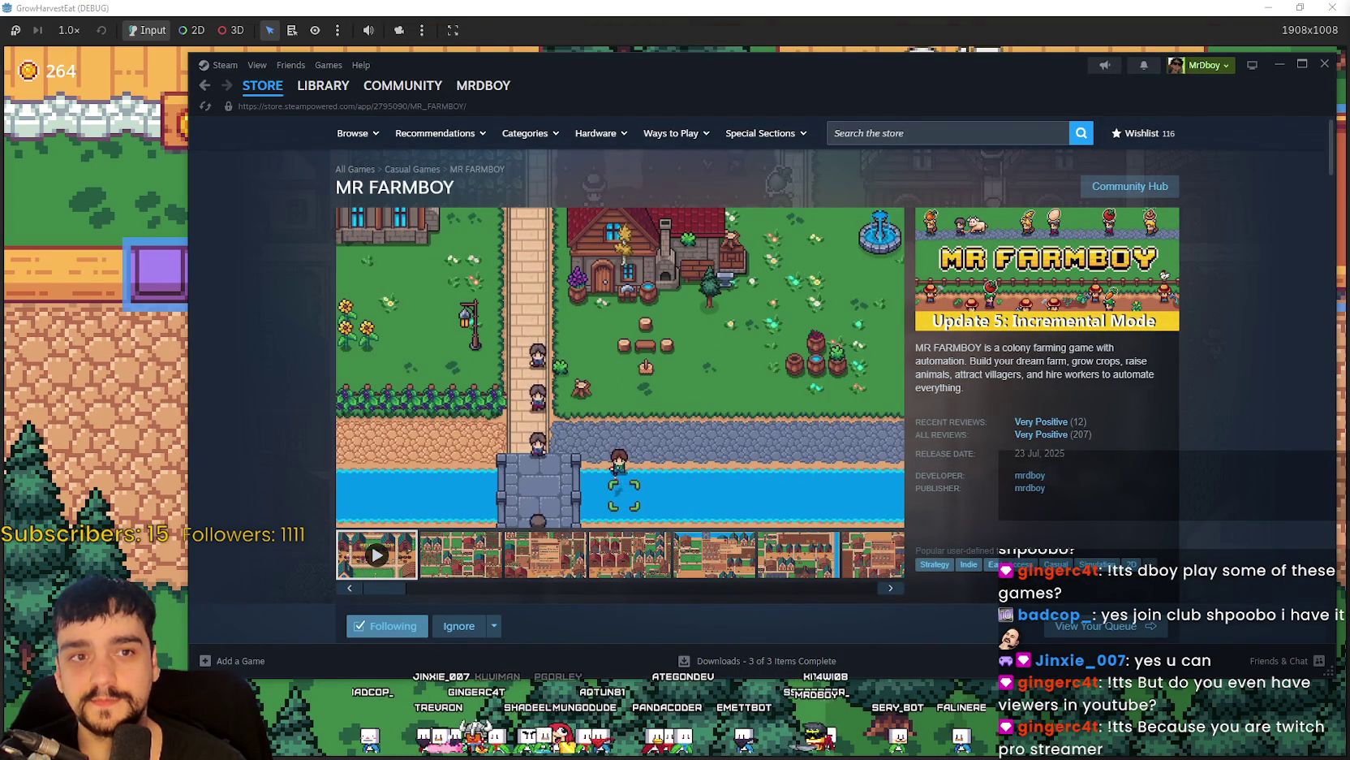
# View the third MR FARMBOY screenshot of the house, then switch back to the running farm game.
pyautogui.click(531, 571)
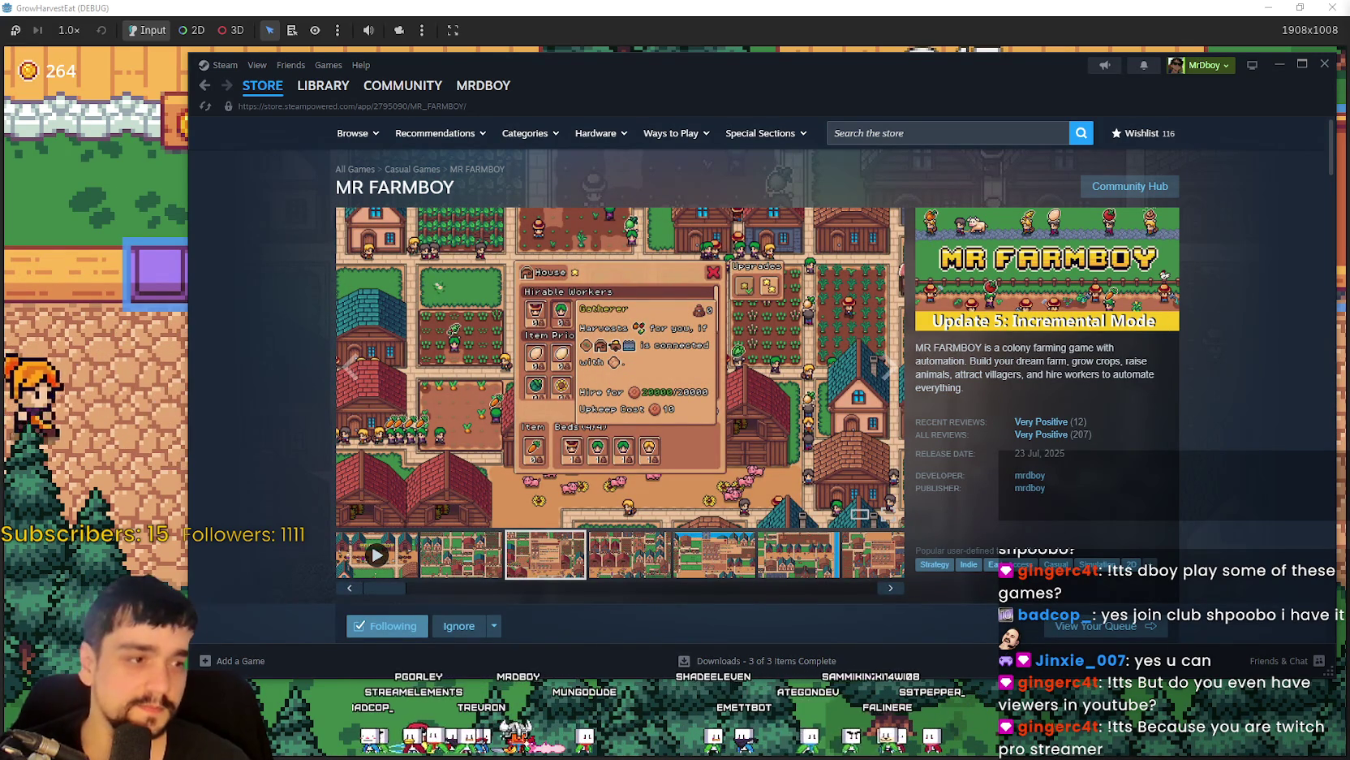
pyautogui.hotkey('alt', 'Tab')
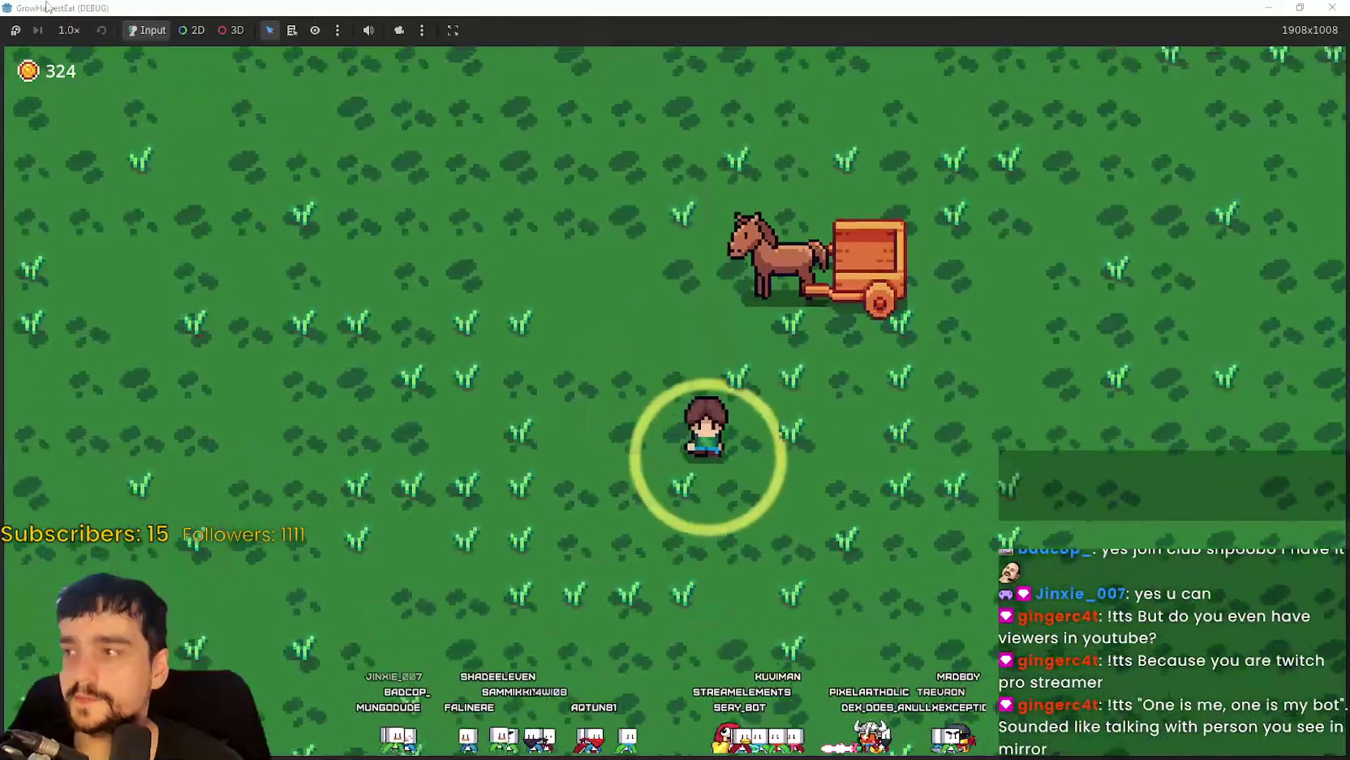
# Speed up the debug game from the speed options until crops grow, then restore and re-maximize the window.
pyautogui.click(69, 32)
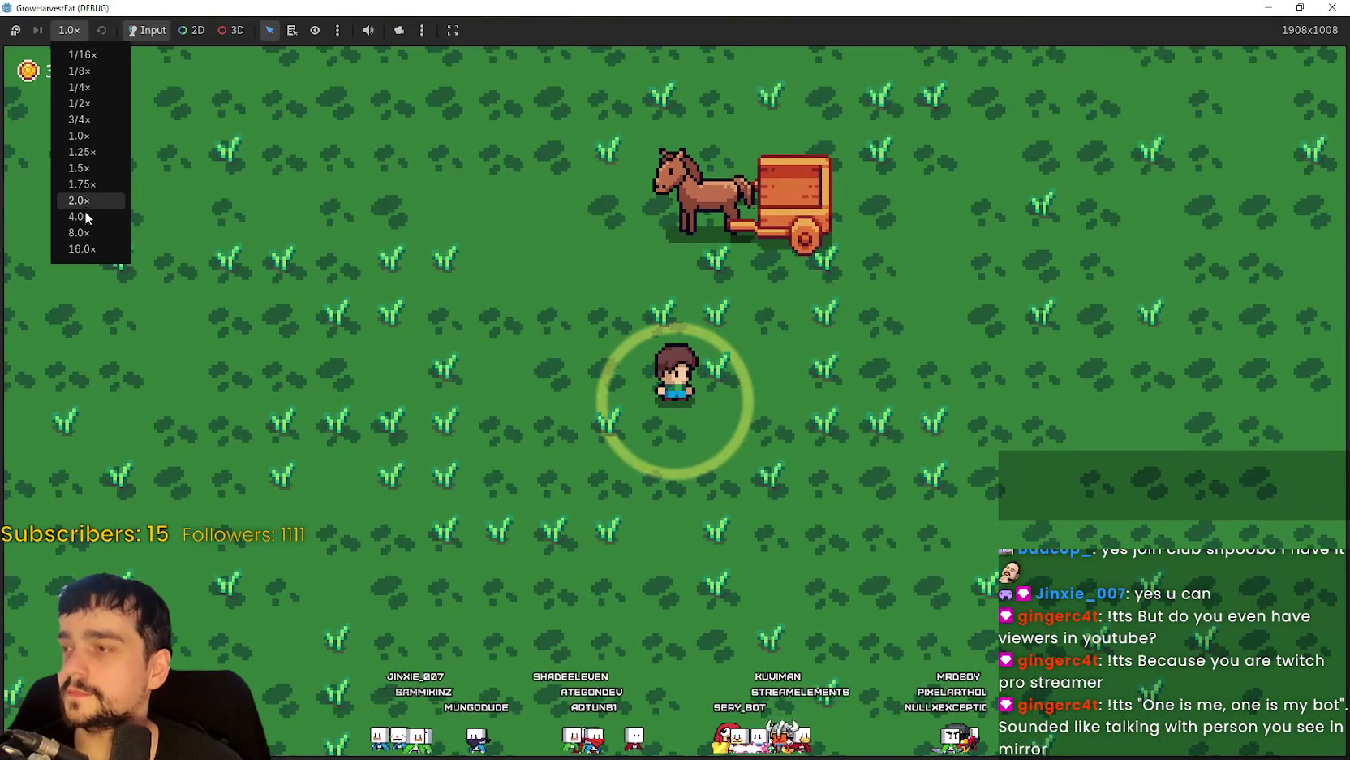
pyautogui.click(63, 30)
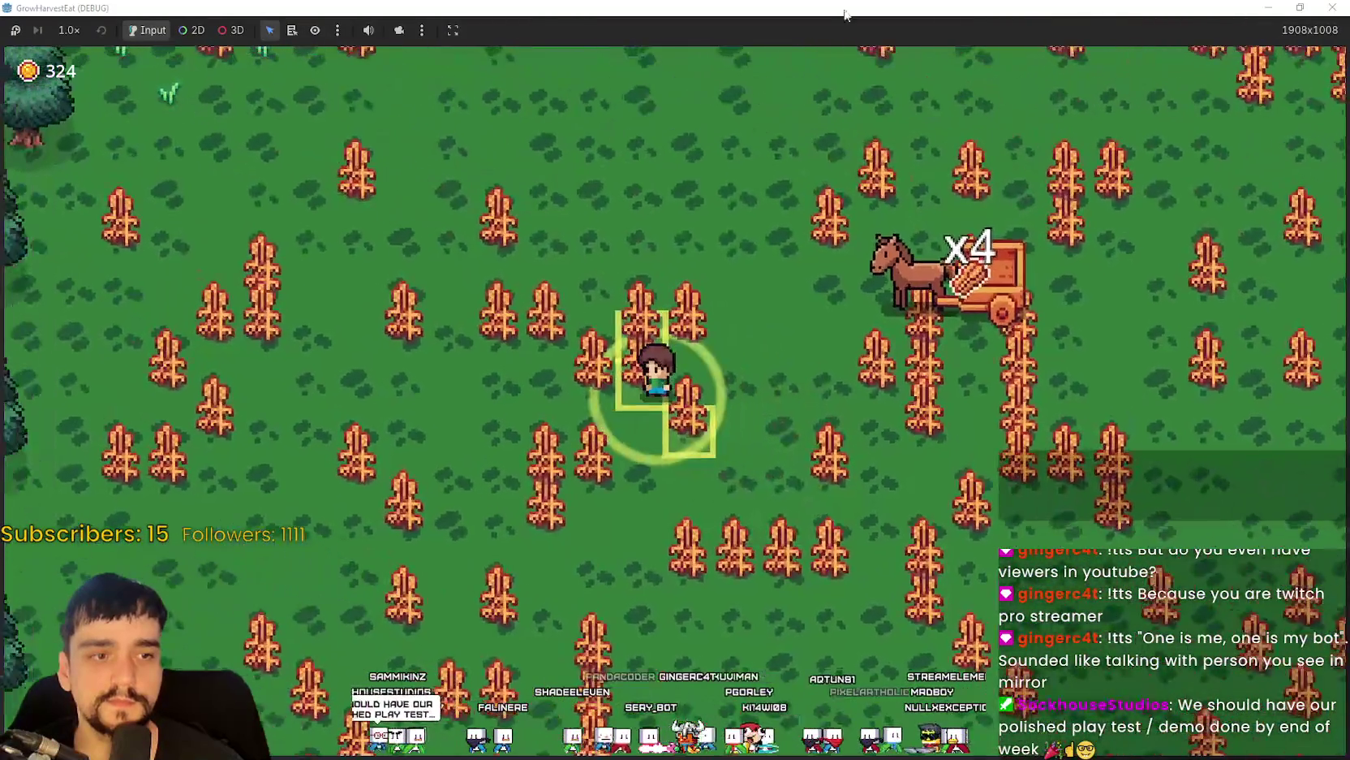
pyautogui.moveTo(1193, 8); pyautogui.dragTo(1168, 68)
pyautogui.click(1212, 59)
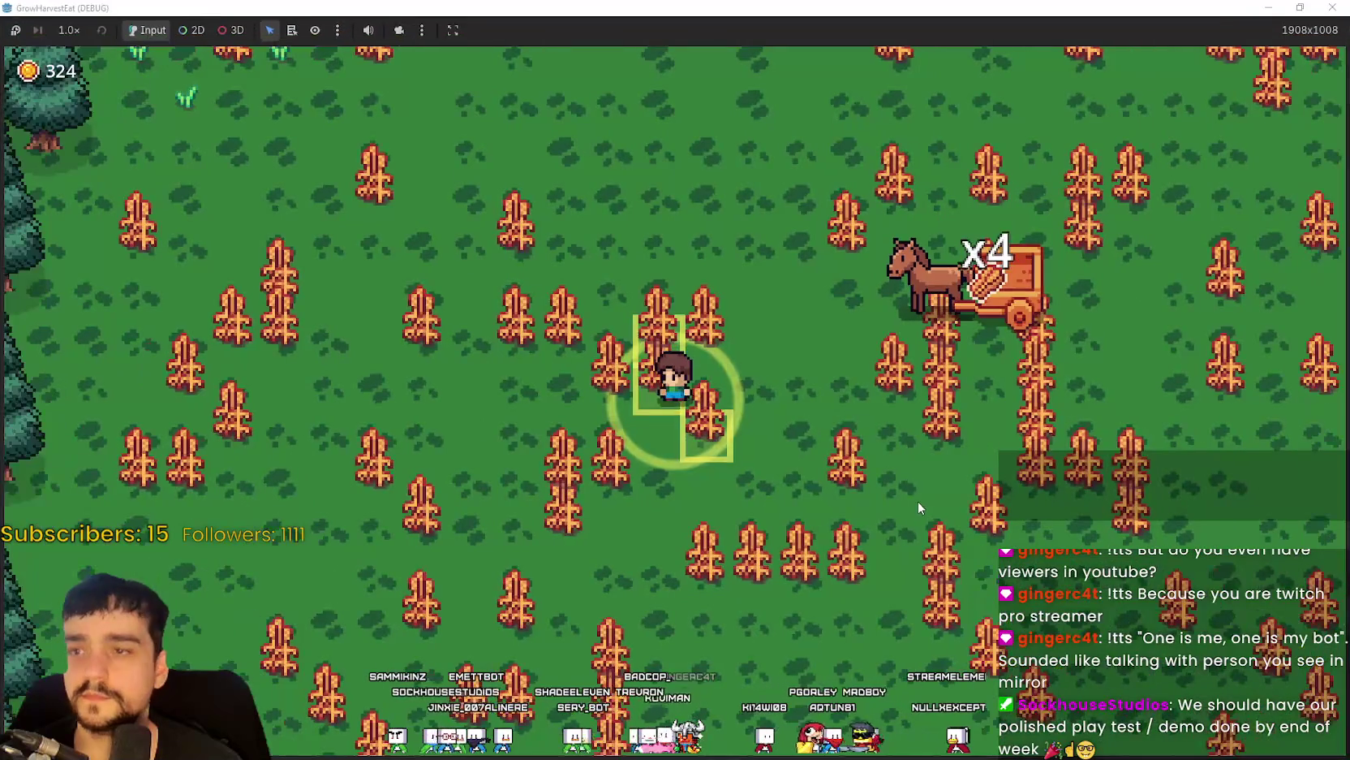
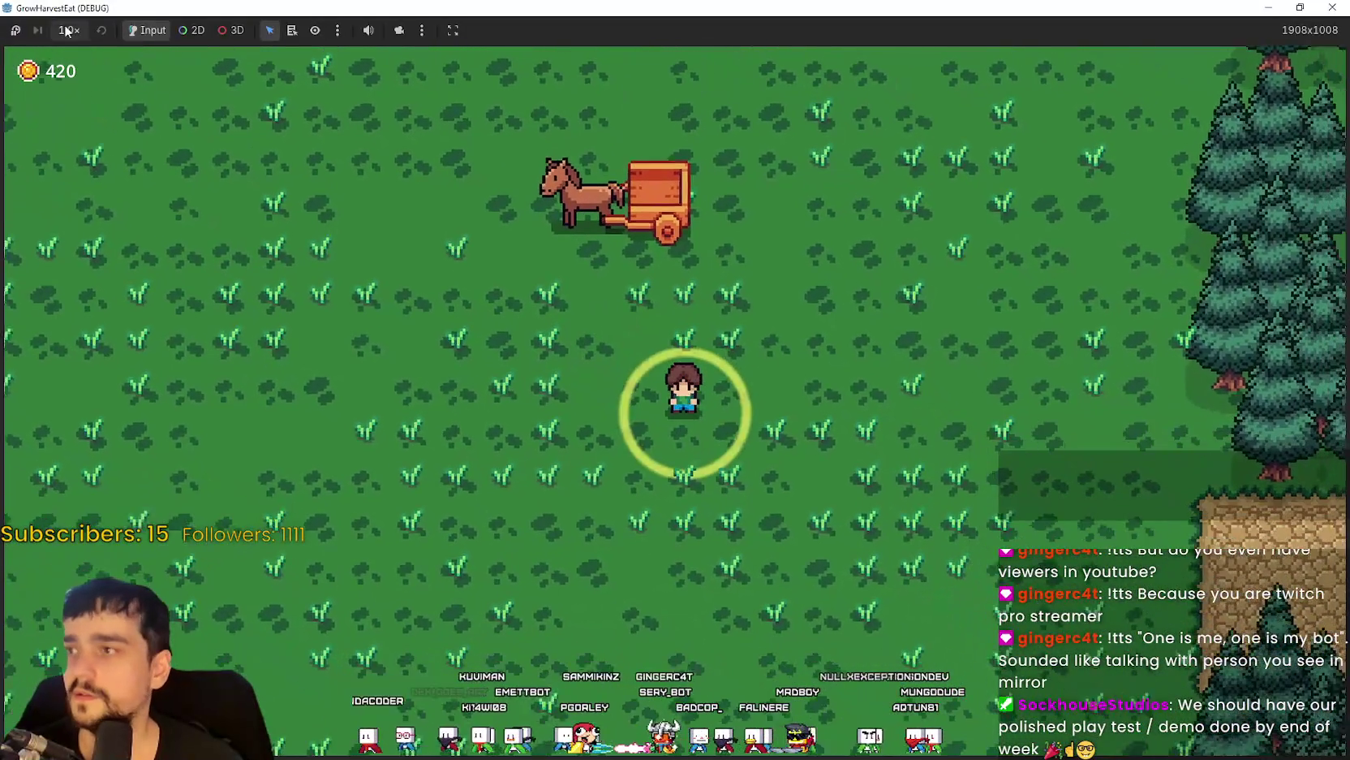
# Run the game at 8.0× speed until the wheat ripens, then restore 1.0× speed.
pyautogui.click(69, 30)
pyautogui.click(100, 236)
pyautogui.click(66, 31)
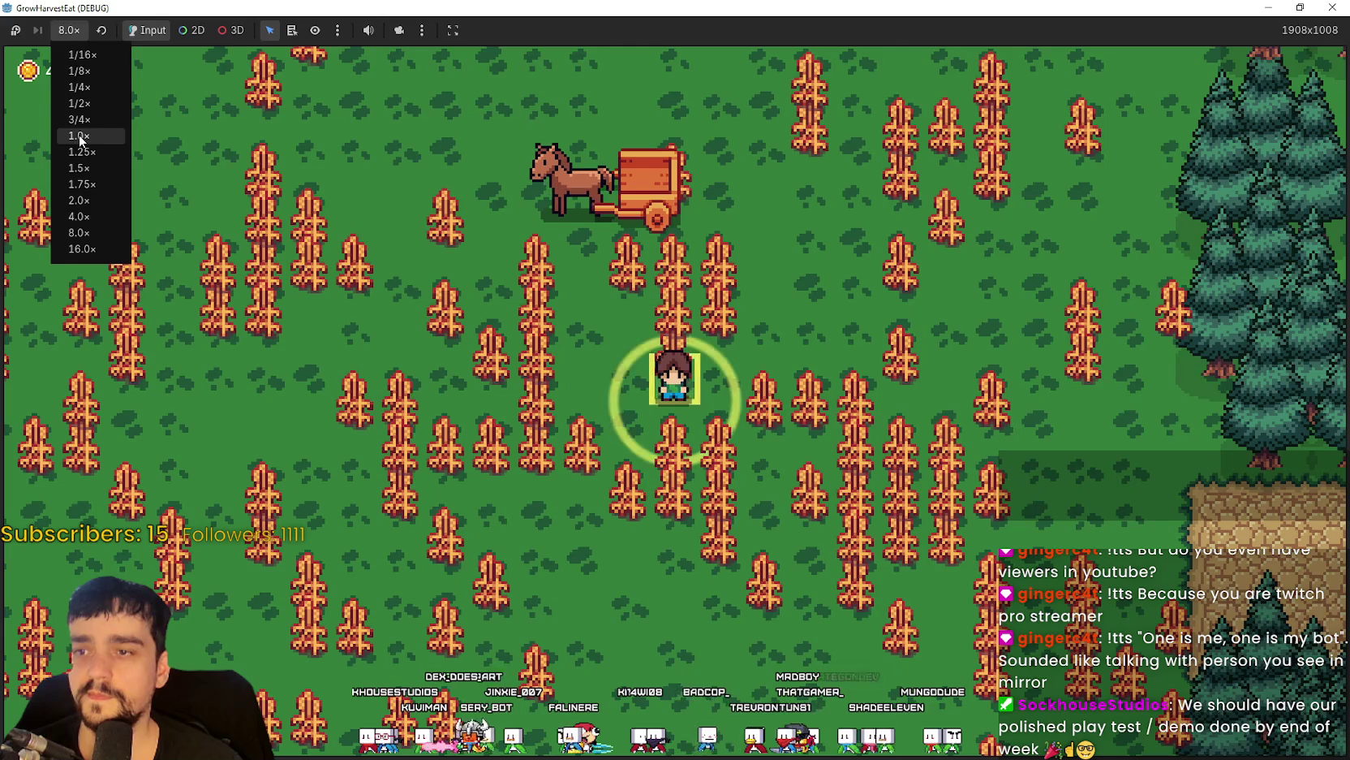
pyautogui.click(80, 137)
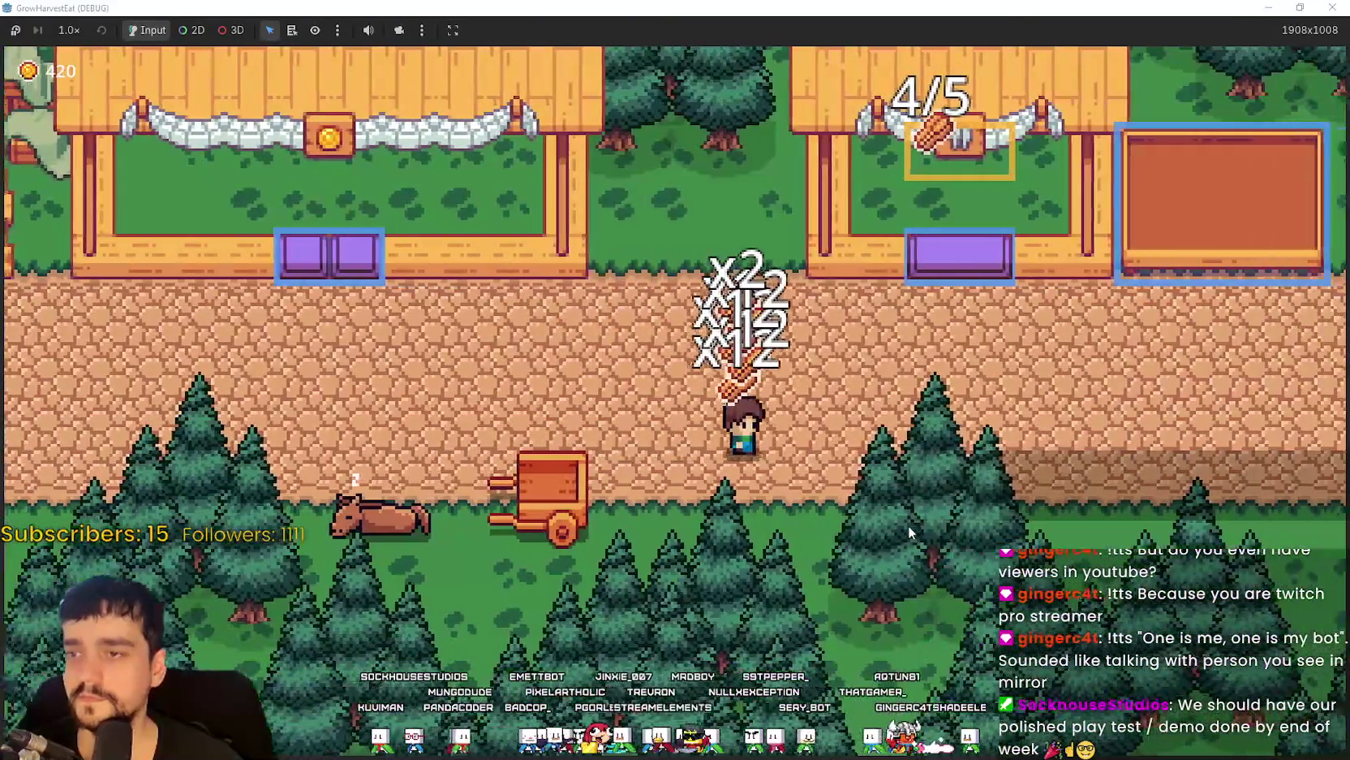
# Deliver the carried wheat into the market stall crate, bringing its counter to 3/5.
pyautogui.press('w')
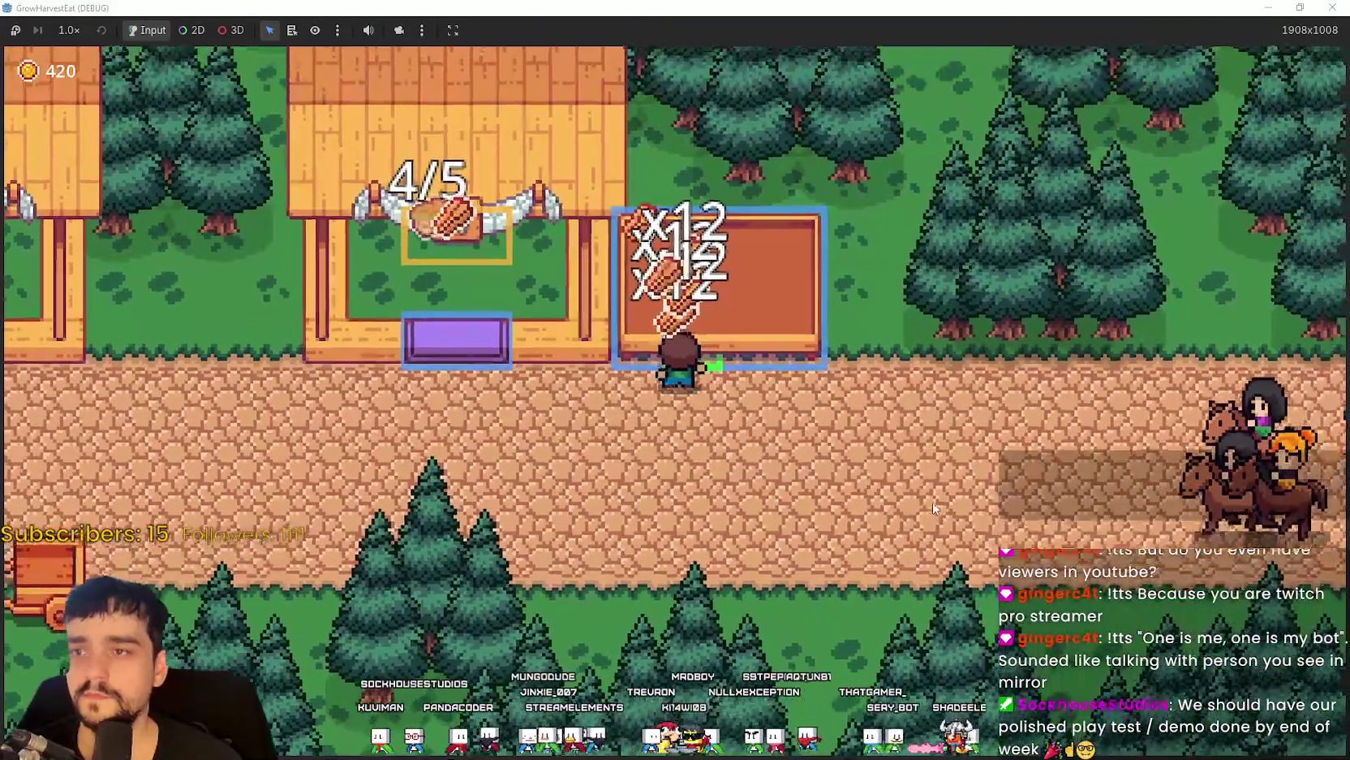